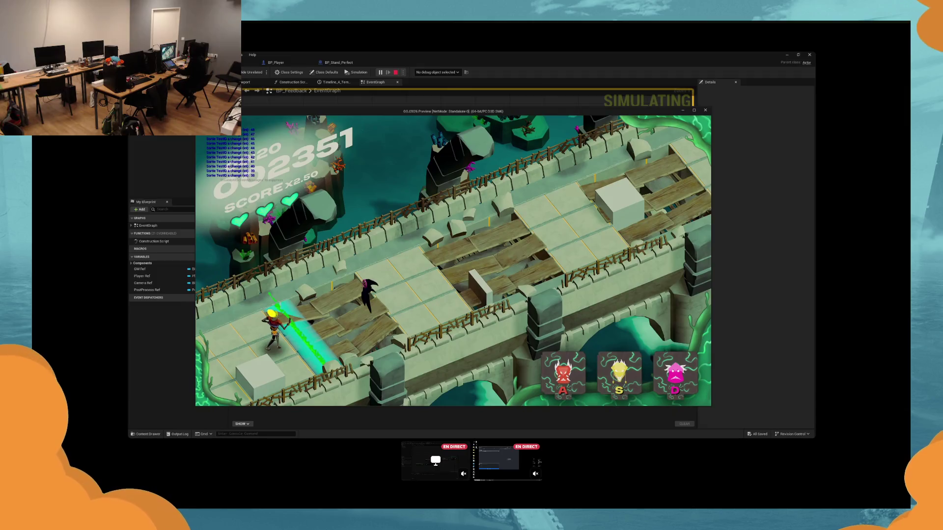
Step: Switch the player's colour with D and A in the preview, then stop the game test
key("d")
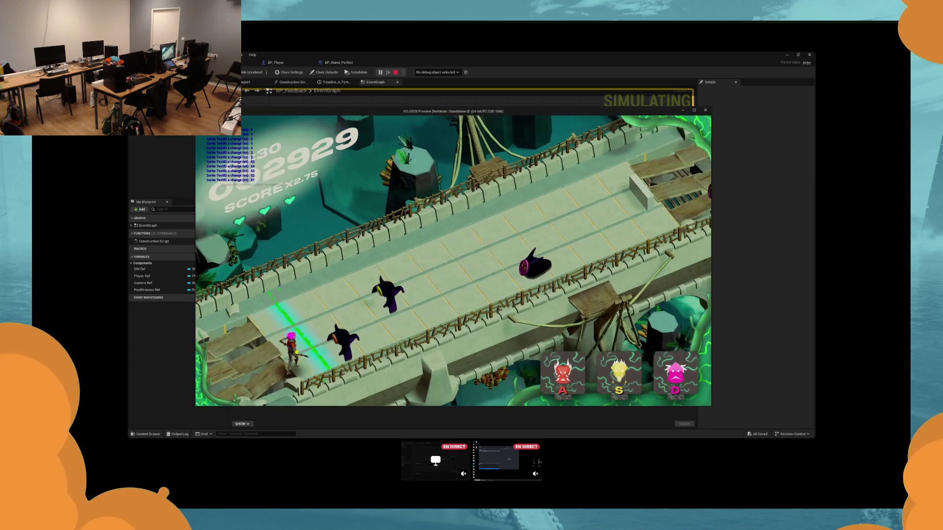
key("a")
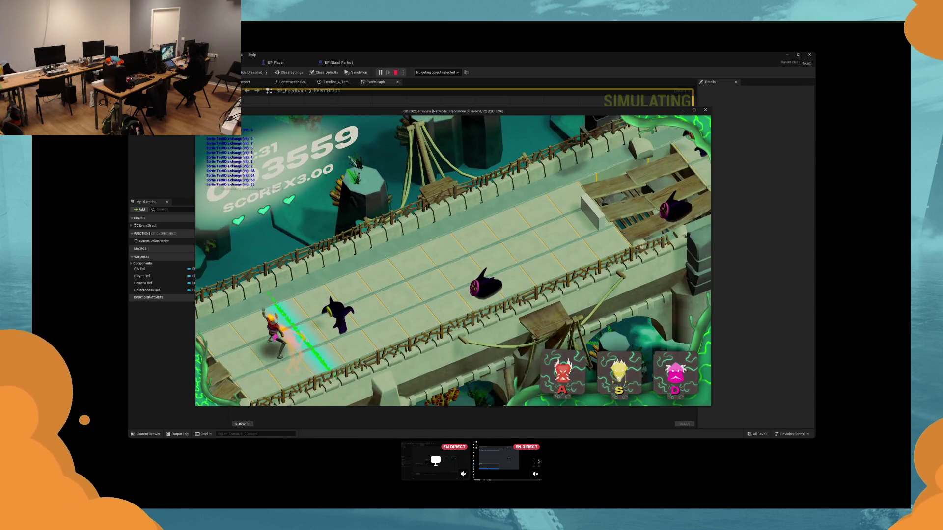
key("Escape")
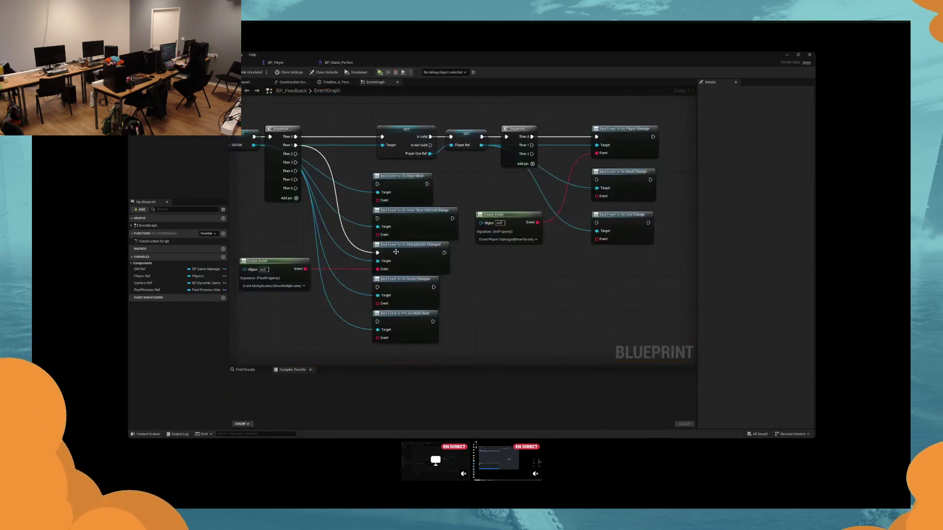
Step: Delete the Bind Event to On Heart Beat Interval Change and Bind Event to On Heart Beat nodes
mouse_move(324, 246)
left_mouse_down()
mouse_move(347, 253)
mouse_move(349, 265)
left_mouse_up()
mouse_move(475, 202)
left_mouse_down()
mouse_move(438, 240)
mouse_move(464, 214)
left_mouse_up()
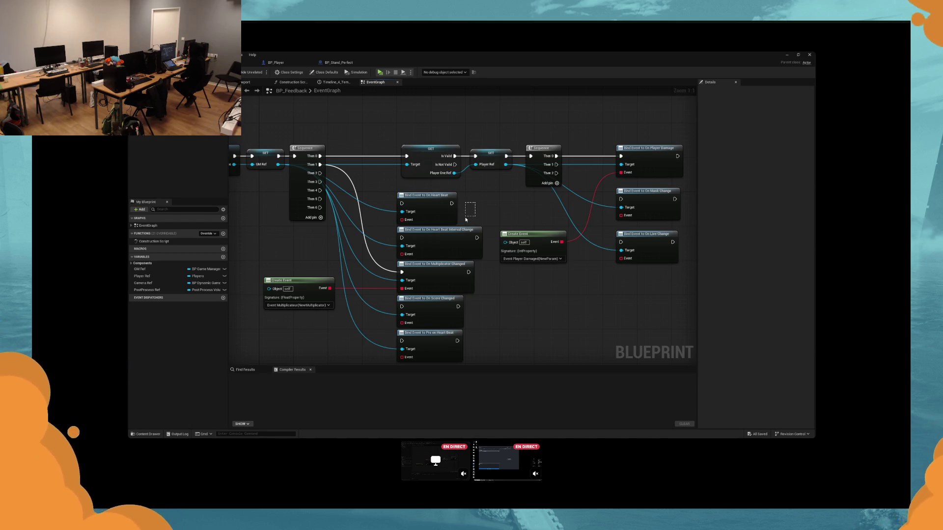
key("Delete")
mouse_move(466, 219)
left_mouse_down()
mouse_move(464, 233)
mouse_move(444, 240)
mouse_move(450, 247)
left_mouse_up()
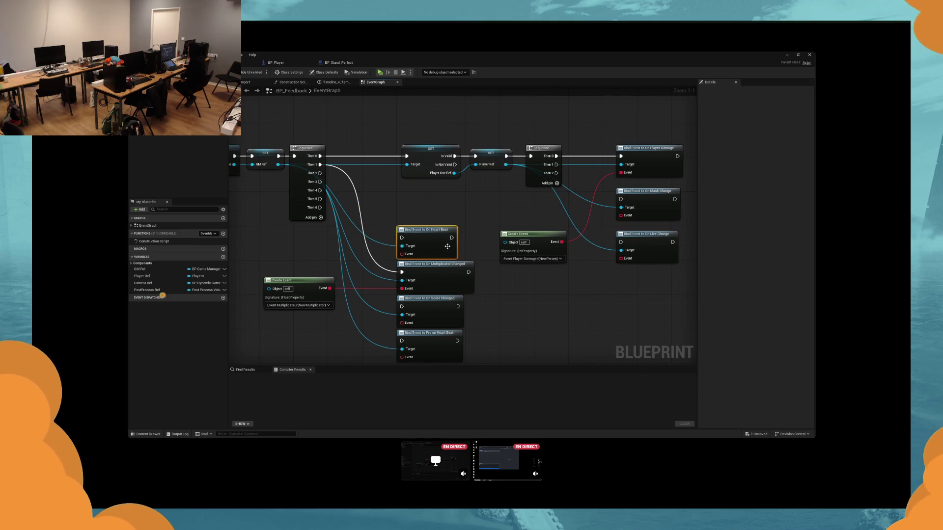
scroll(494, 277, "down", 3)
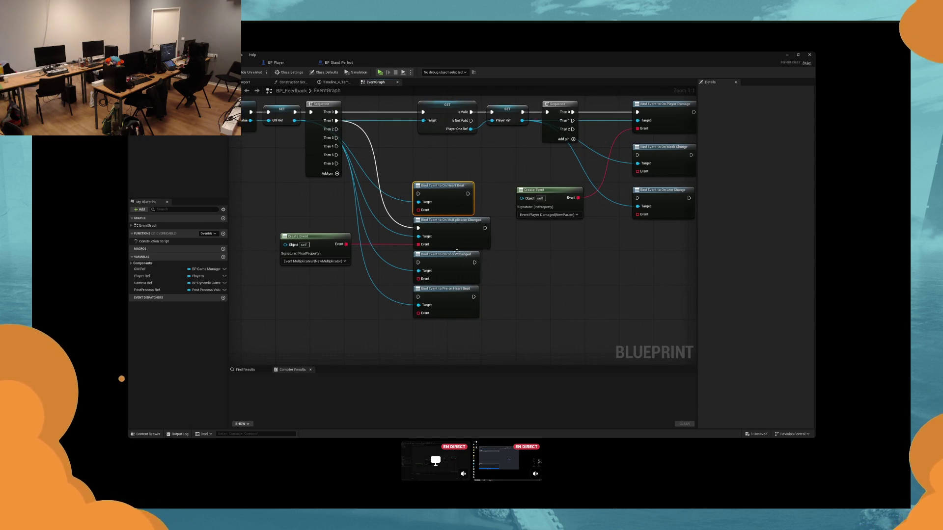
key("Delete")
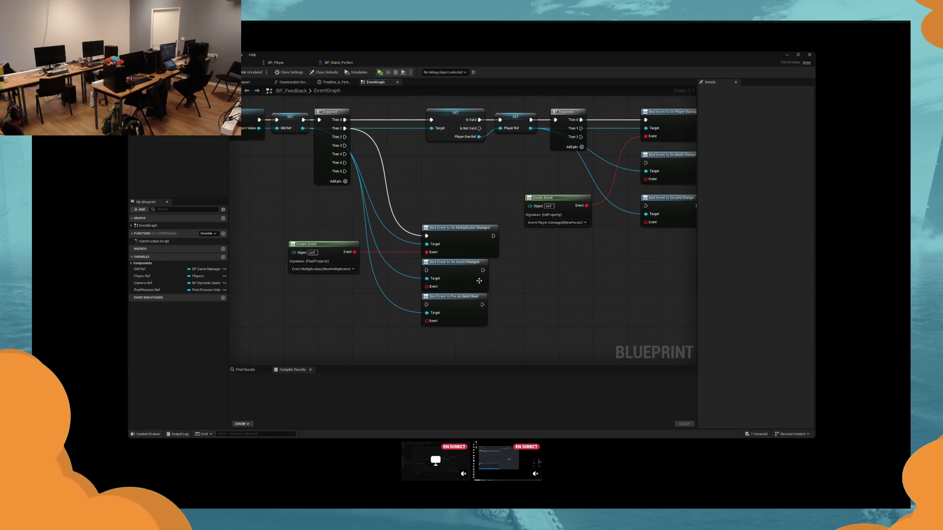
left_click_drag(479, 280, 412, 307)
Step: Select the On Mask Change bind node and delete it
left_click(564, 262)
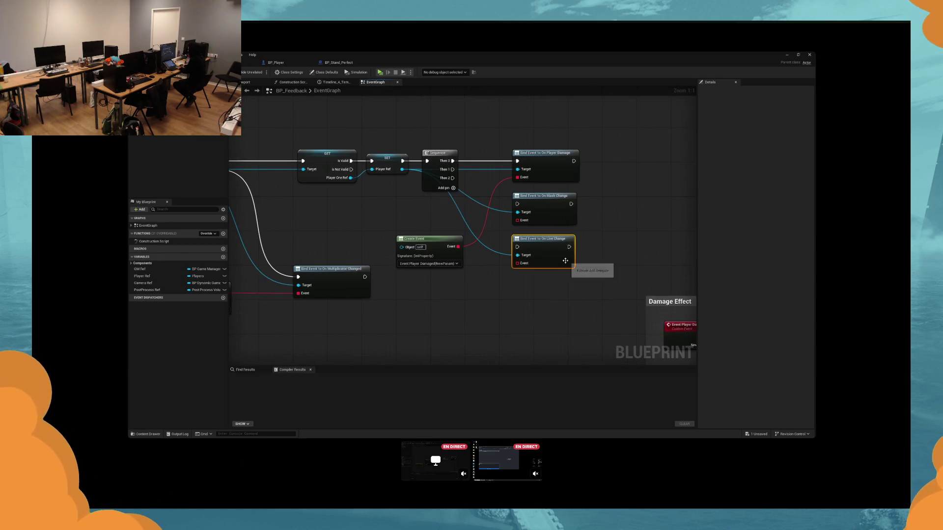
left_click_drag(597, 238, 578, 268)
left_click(541, 240)
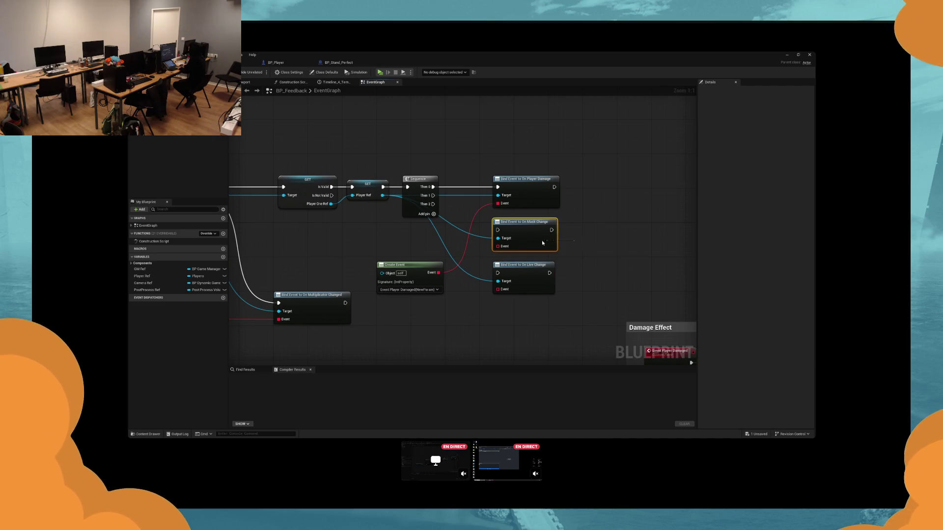
left_click(586, 237)
left_click(551, 244)
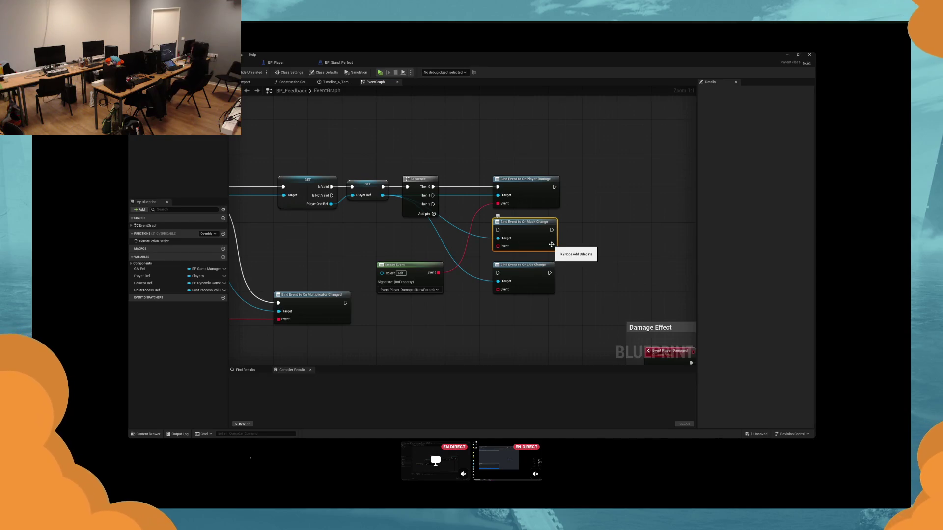
key("Delete")
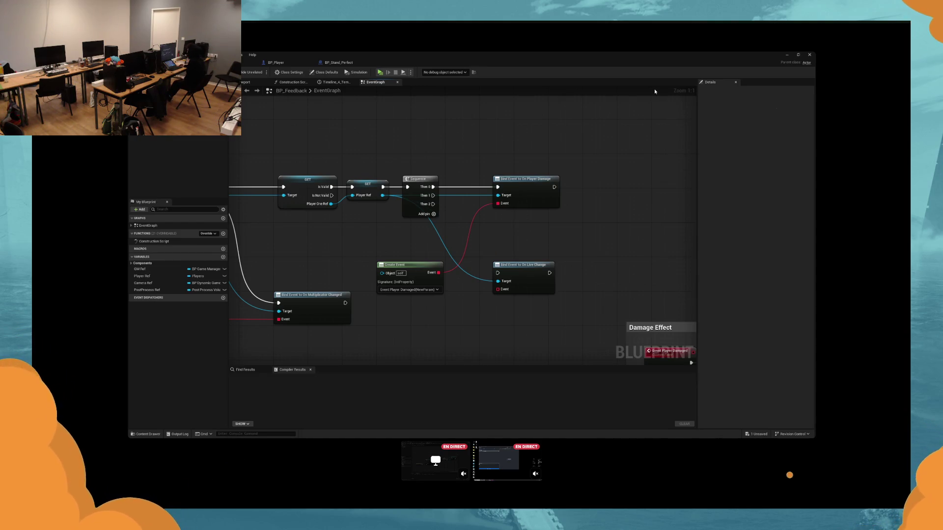
left_click_drag(537, 256, 521, 304)
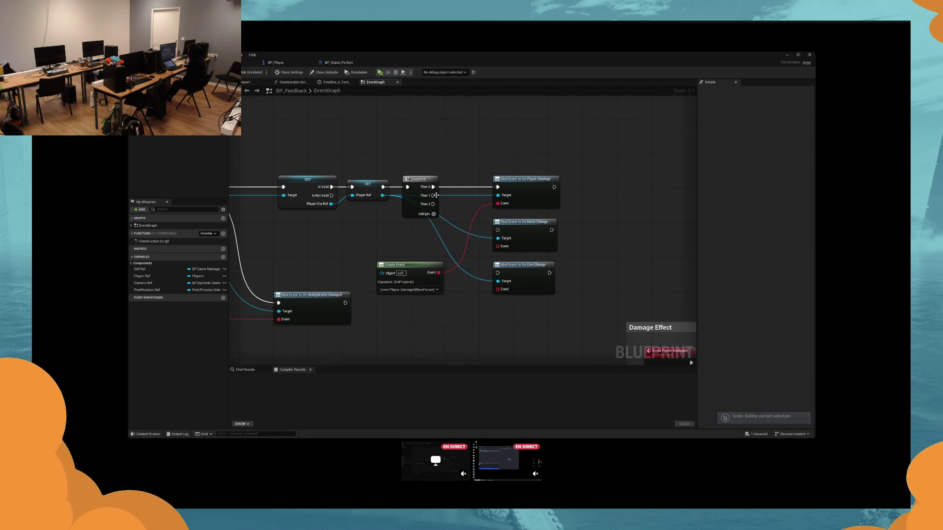
Step: Marquee-select the Player Damaged Create Event and its three bind nodes and move them right
mouse_move(419, 268)
left_mouse_down()
mouse_move(436, 170)
mouse_move(427, 247)
left_mouse_up()
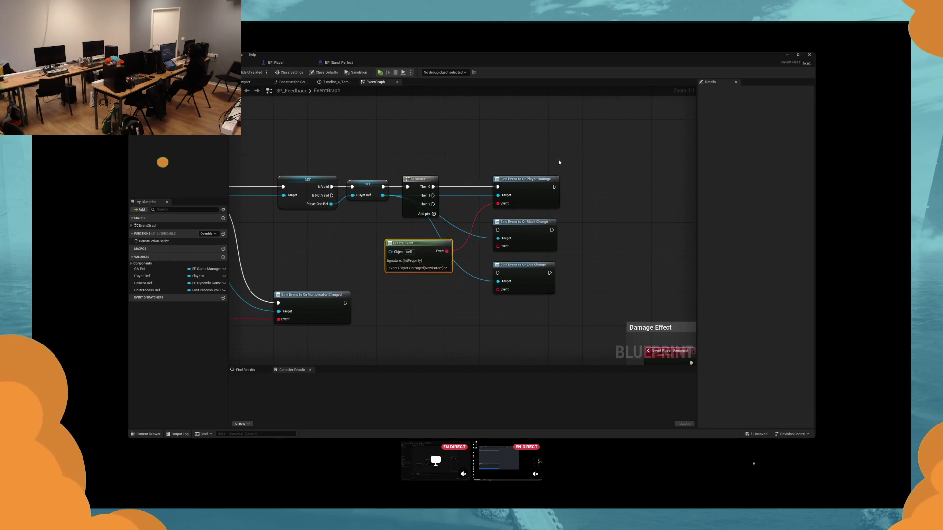
left_click_drag(570, 155, 445, 282)
left_click_drag(531, 230, 603, 230)
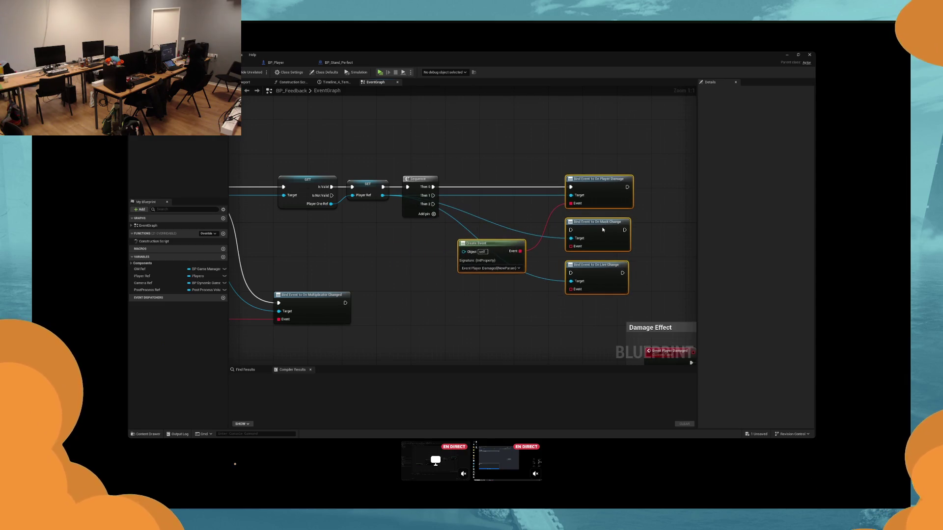
mouse_move(498, 244)
left_mouse_down()
mouse_move(505, 219)
mouse_move(528, 207)
left_mouse_up()
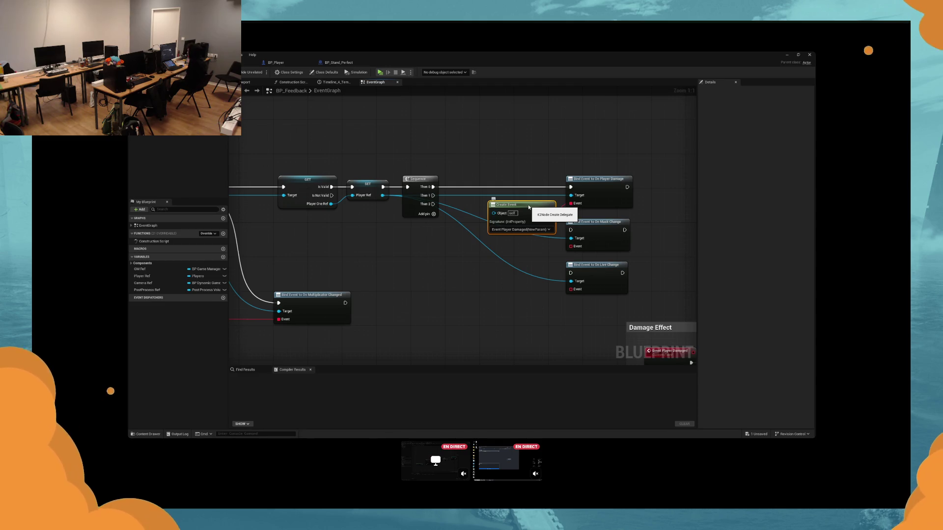
key("super")
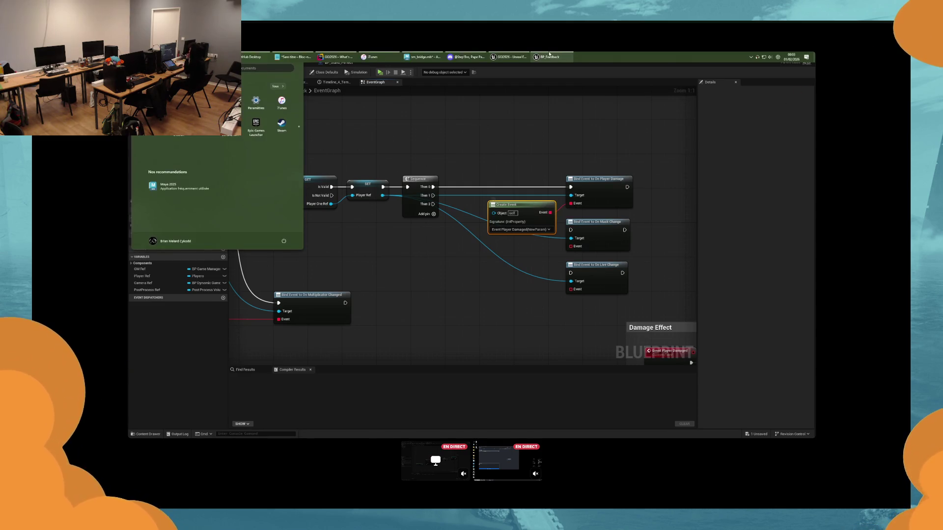
Step: Look over the taskbar window previews, then dismiss the Start menu with Escape
mouse_move(507, 54)
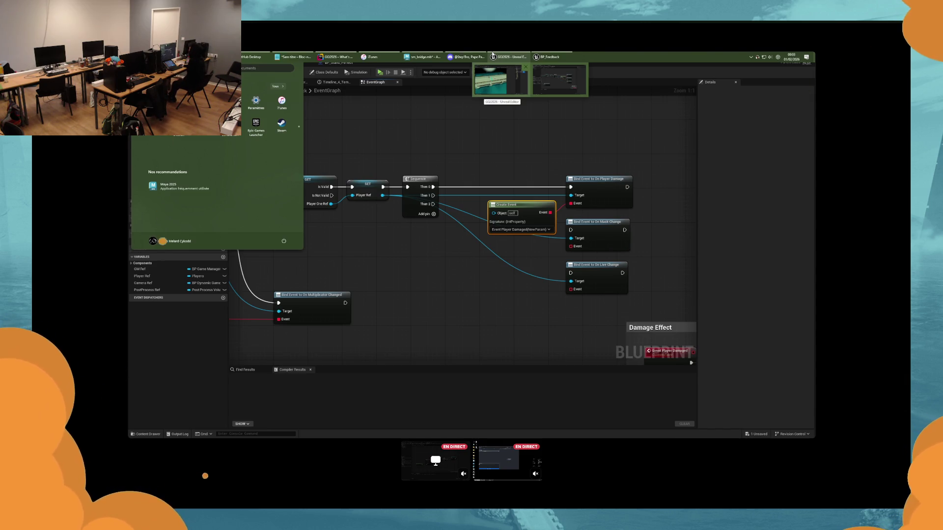
mouse_move(370, 55)
mouse_move(289, 57)
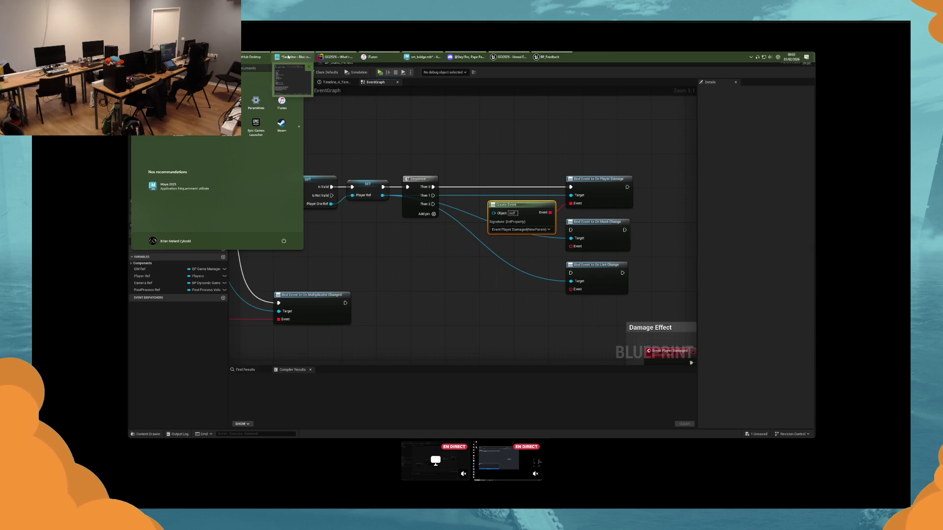
key("Escape")
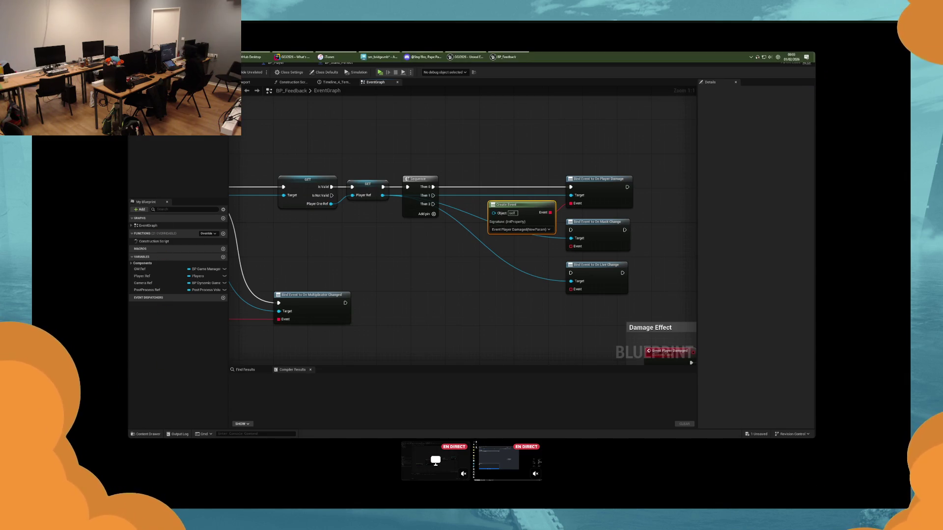
Step: Deselect the Create Event node in BP_Feedback's graph
left_click(354, 222)
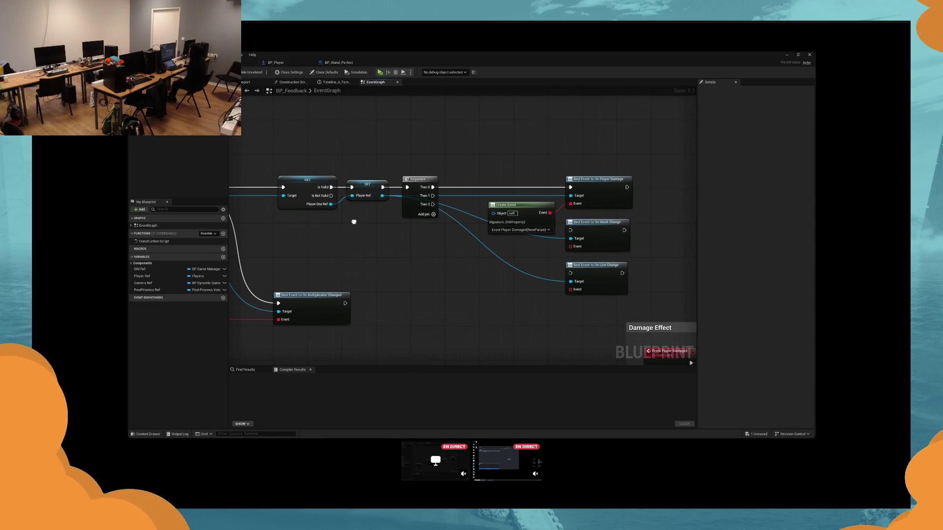
scroll(353, 222, "down", 6)
scroll(519, 299, "up", 3)
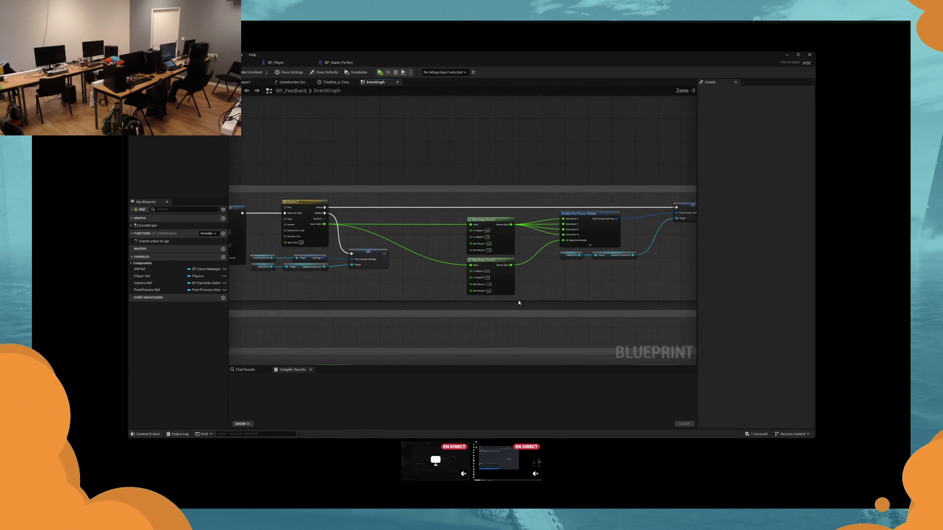
Step: Switch to BP_WidgetInWorld's graph, run a brief play test, and stop it
left_click(248, 62)
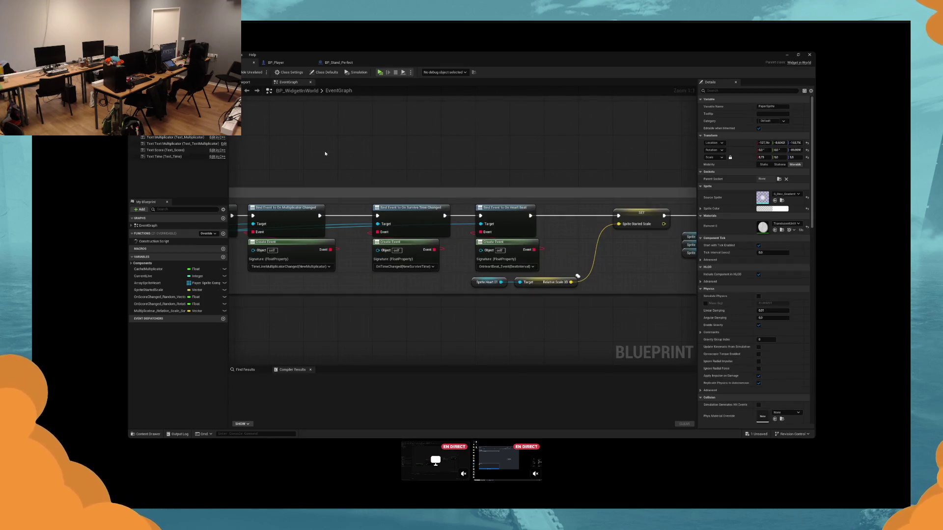
left_click_drag(326, 152, 352, 153)
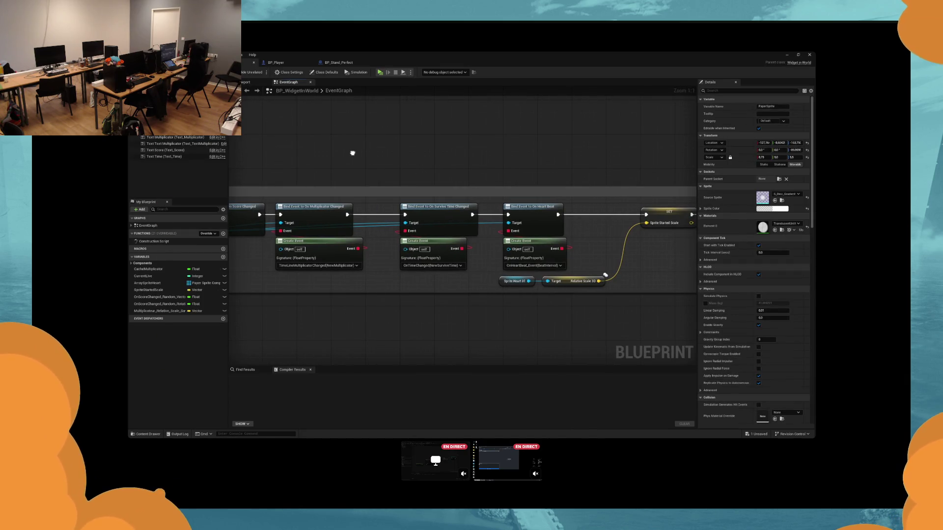
scroll(353, 153, "down", 3)
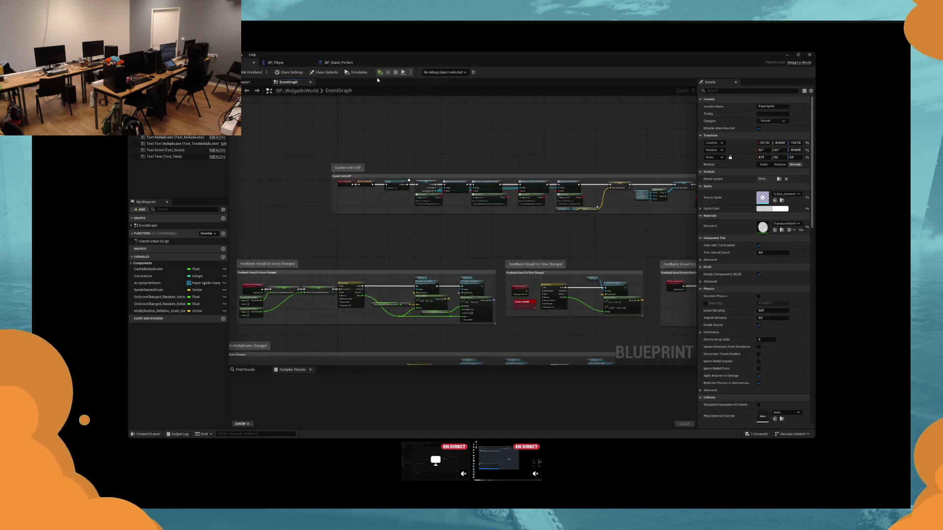
left_click(380, 72)
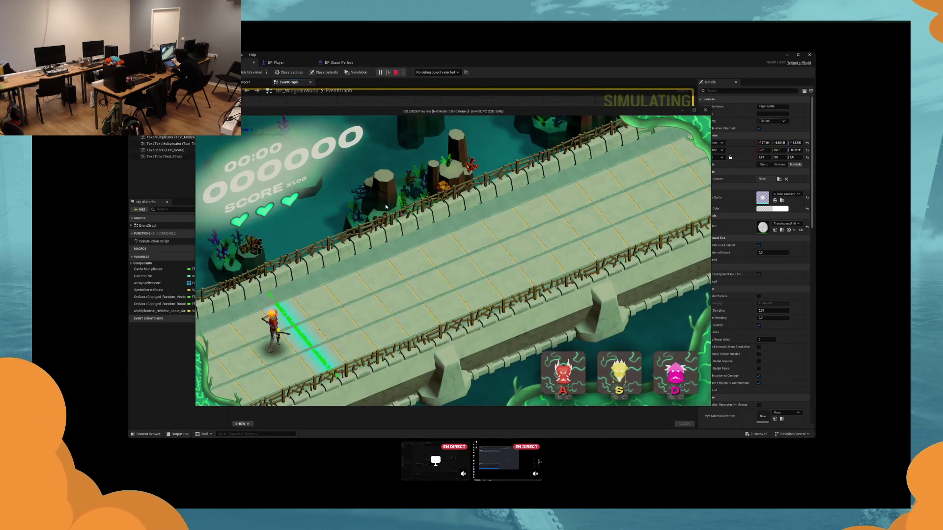
key("Escape")
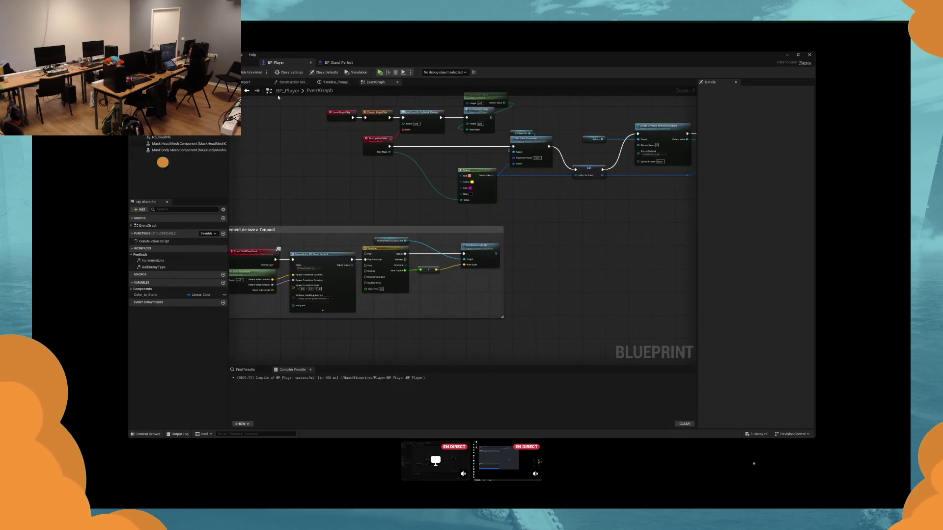
Step: Check BP_Player's 3D preview, then return to its event graph
left_click(250, 82)
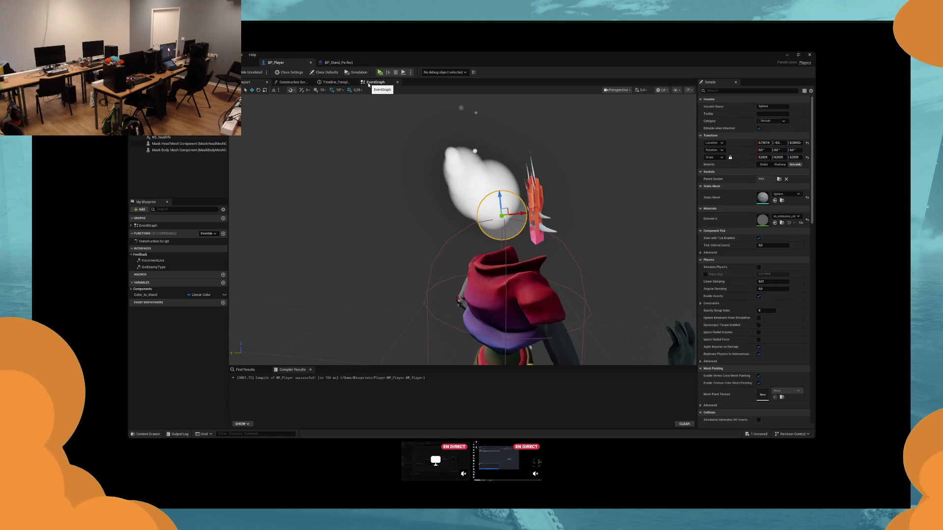
left_click(368, 85)
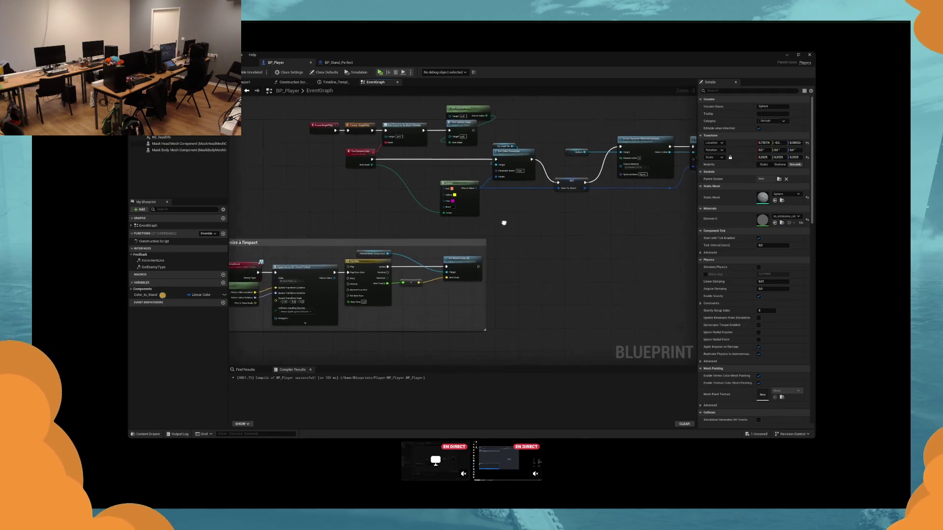
scroll(411, 257, "up", 1)
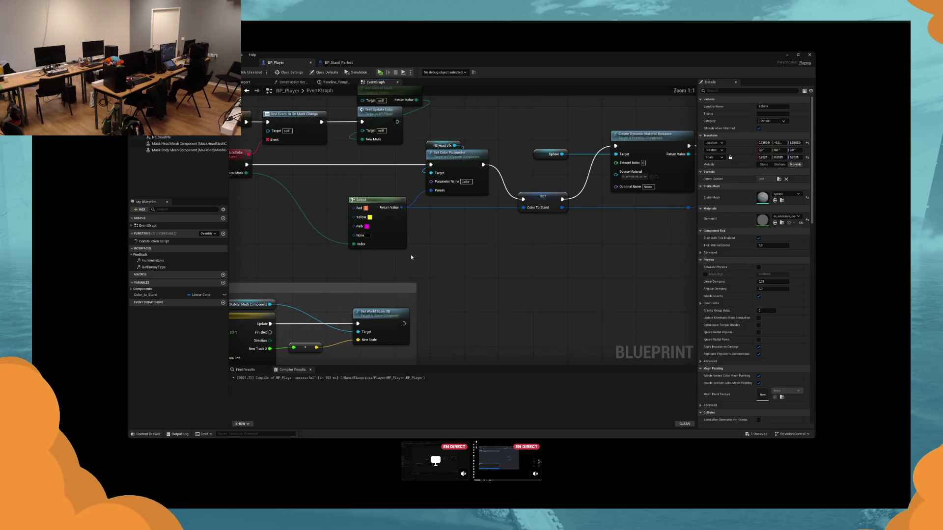
mouse_move(411, 257)
left_mouse_down()
mouse_move(361, 259)
mouse_move(428, 271)
left_mouse_up()
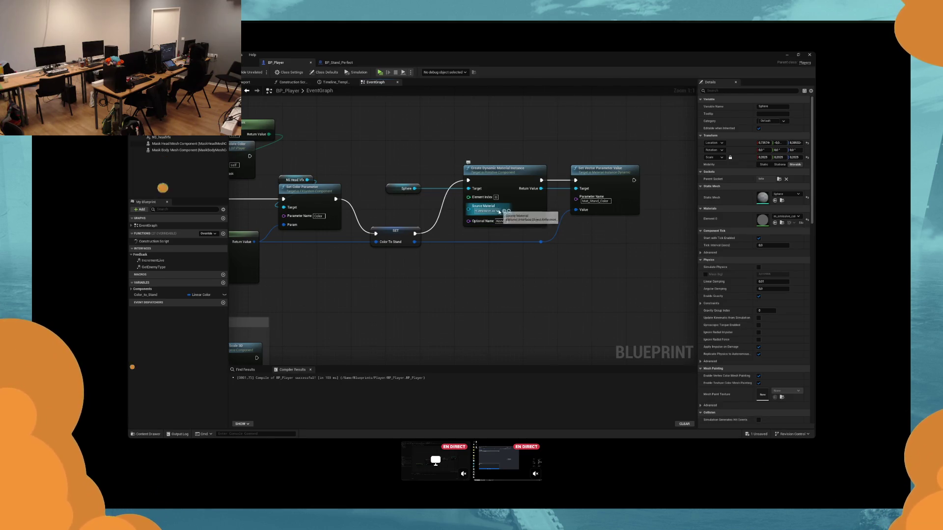
Step: Inspect the Create Dynamic Material Instance and Set Vector Parameter Value chain, then start a play test
left_click(403, 189)
left_click_drag(398, 211, 552, 217)
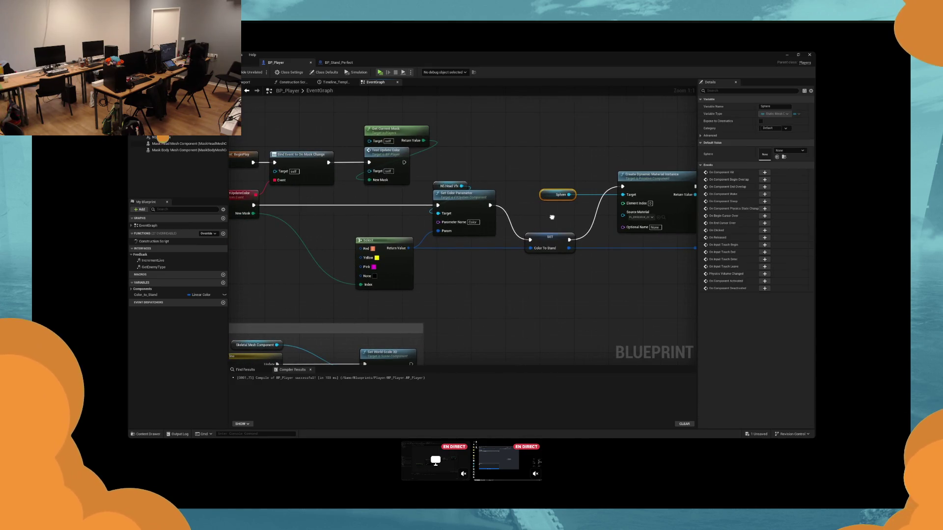
left_click_drag(552, 217, 436, 224)
left_click(379, 72)
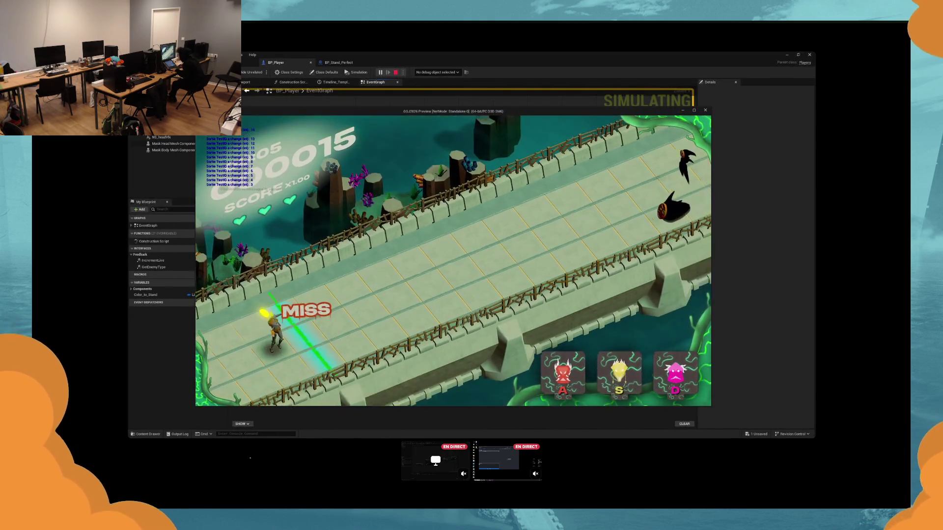
Step: Hit the S, A, D, D and A notes to recolour the character, then stop play-in-editor
key("s")
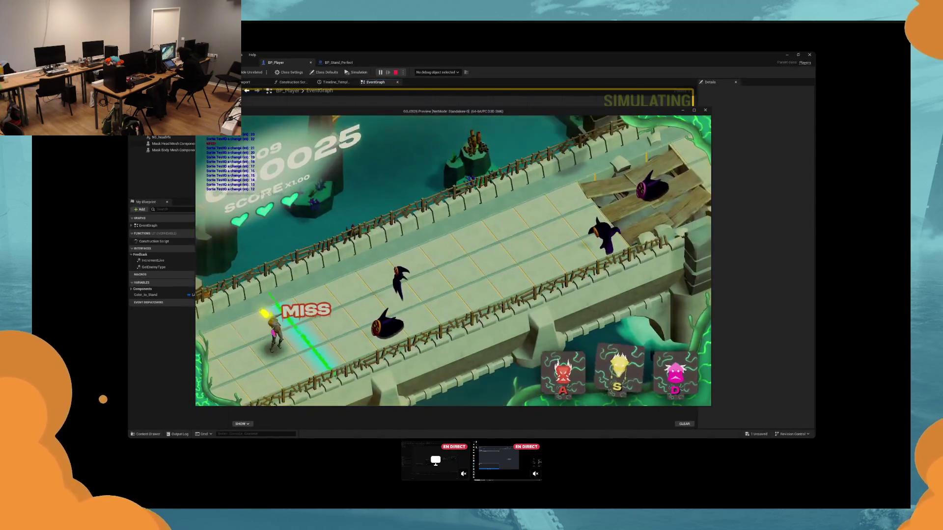
key("a")
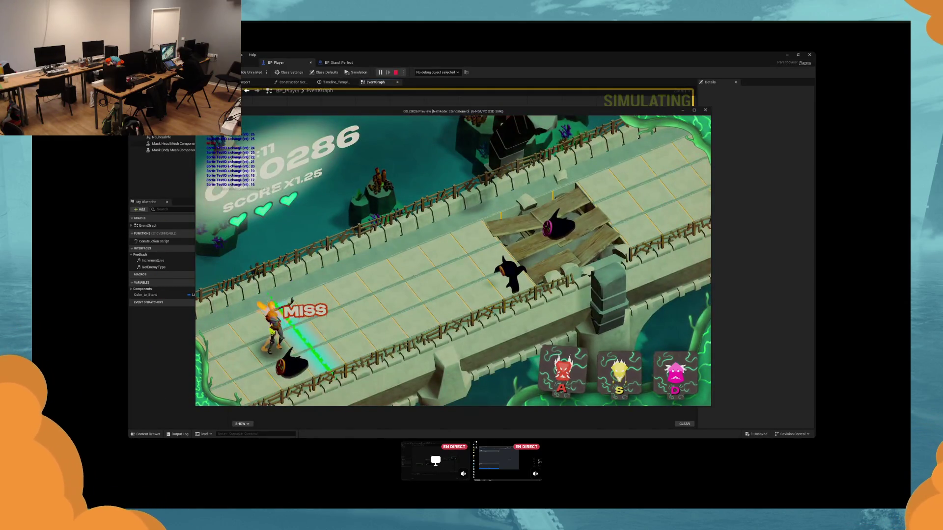
key("d")
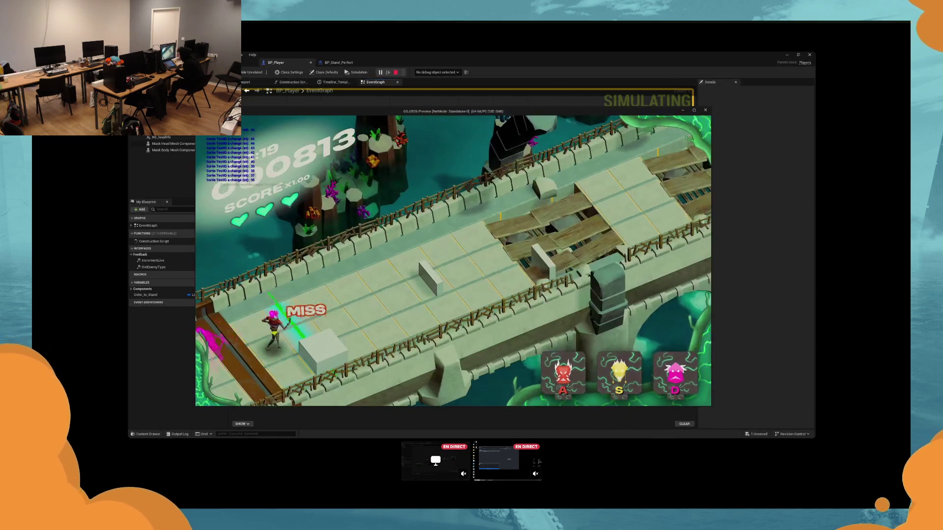
key("d")
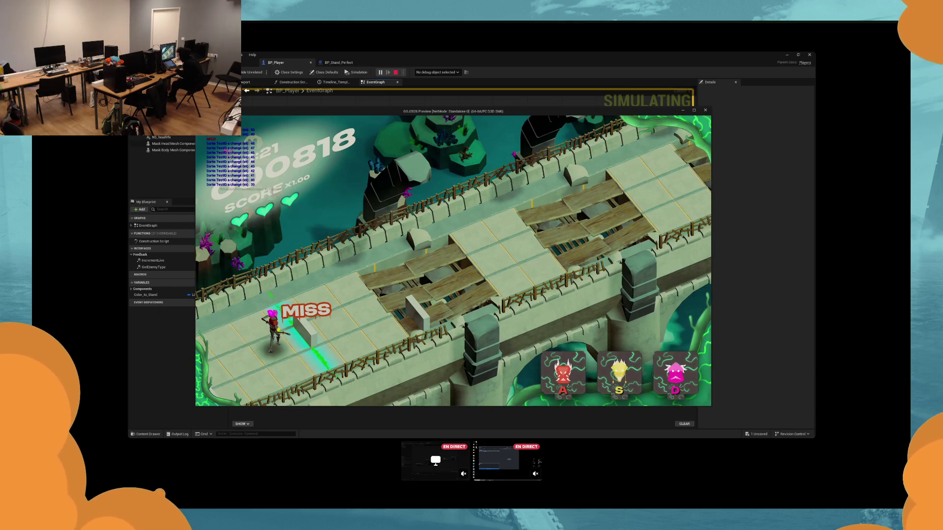
key("a")
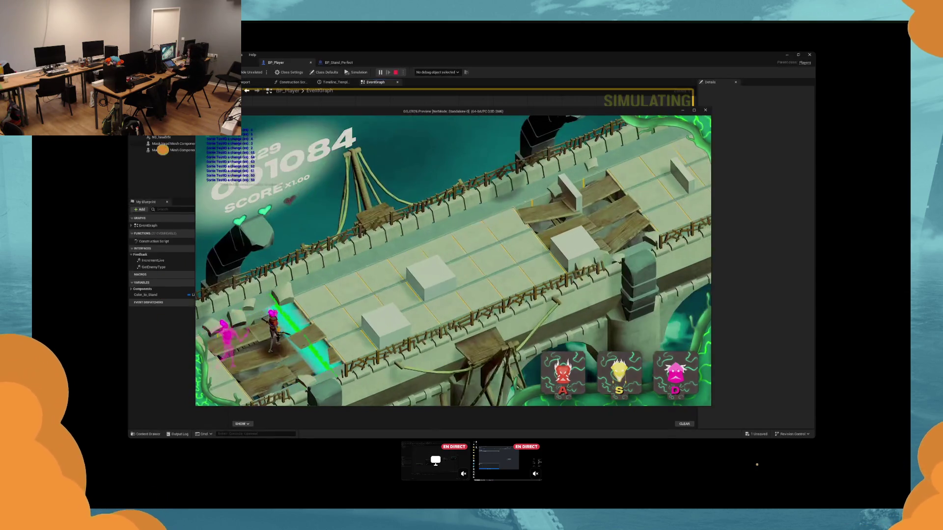
key("Escape")
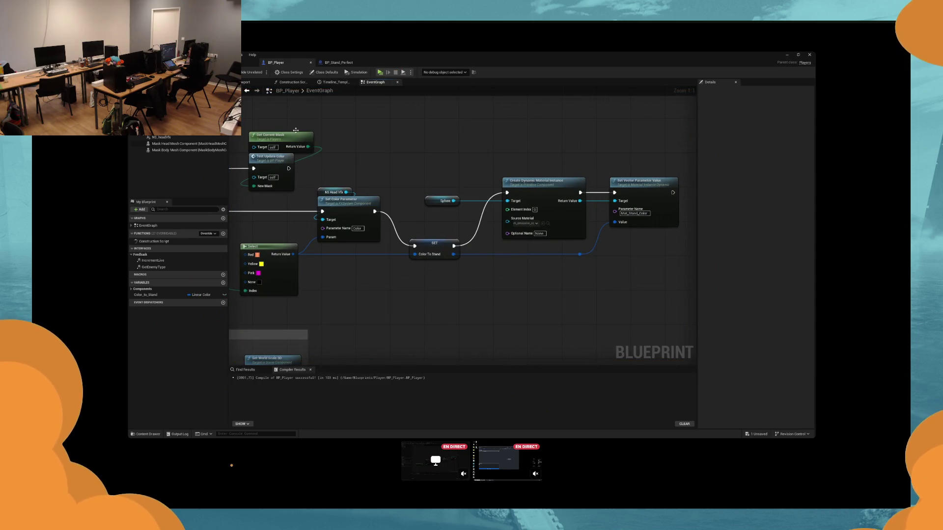
Step: In BP_Player's Viewport, set the skeletal mesh's Scale X to -1 and start Play
left_click(244, 83)
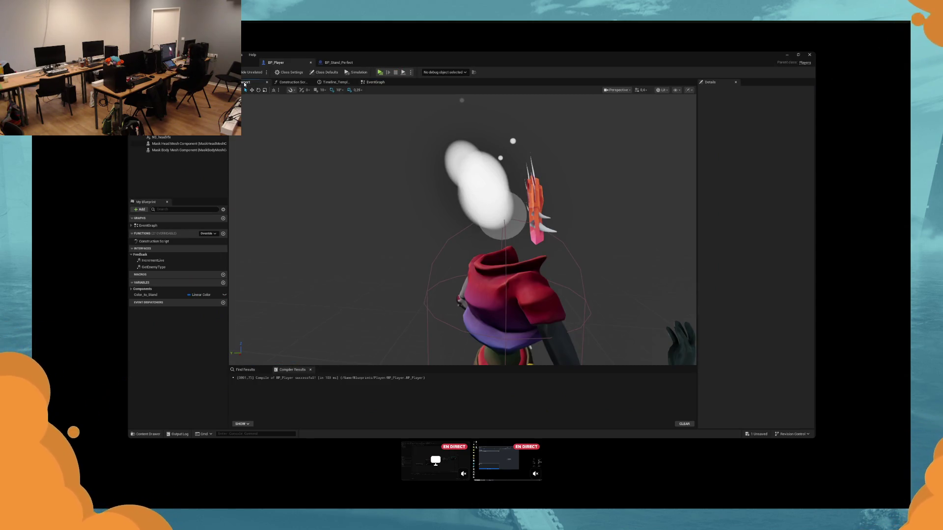
left_click(462, 221)
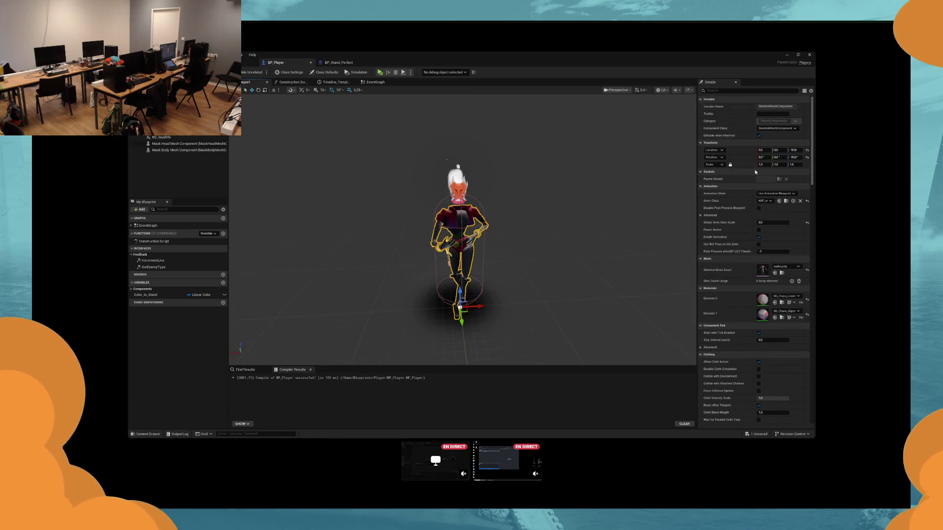
left_click(186, 121)
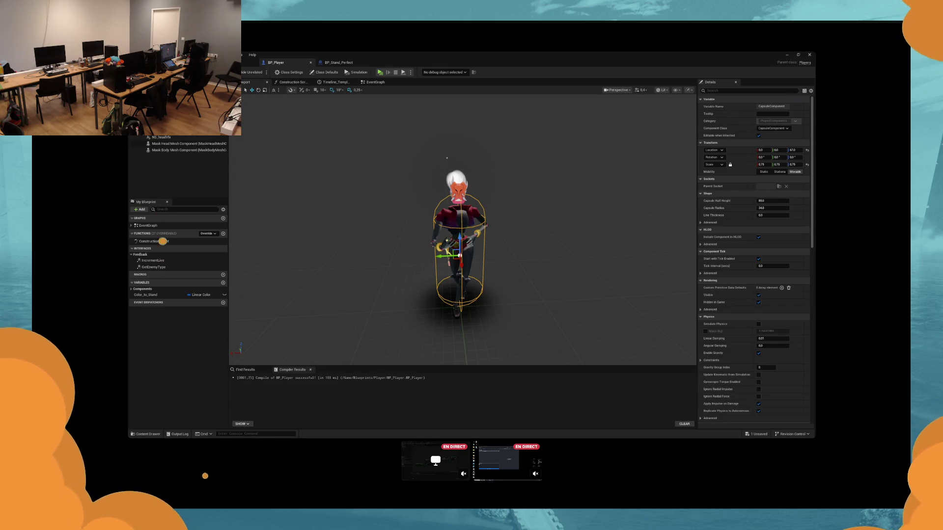
left_click(459, 236)
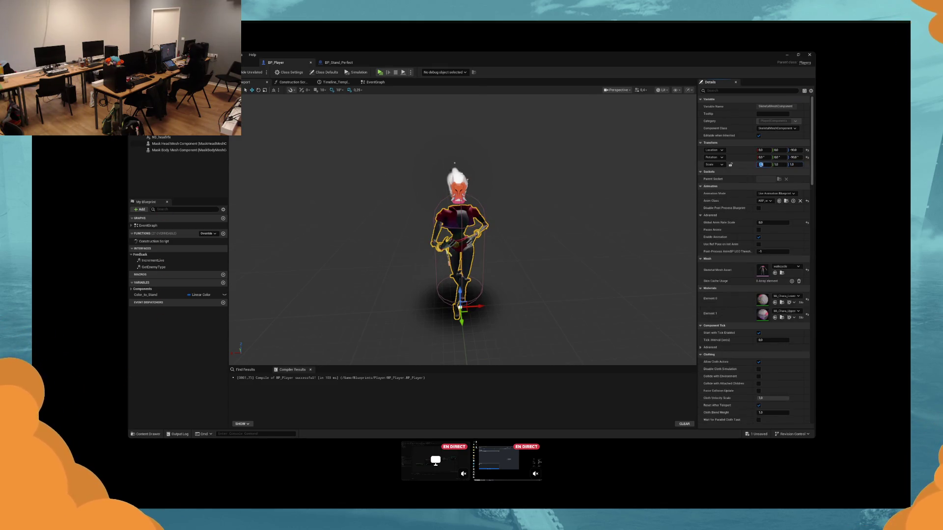
left_click(761, 165)
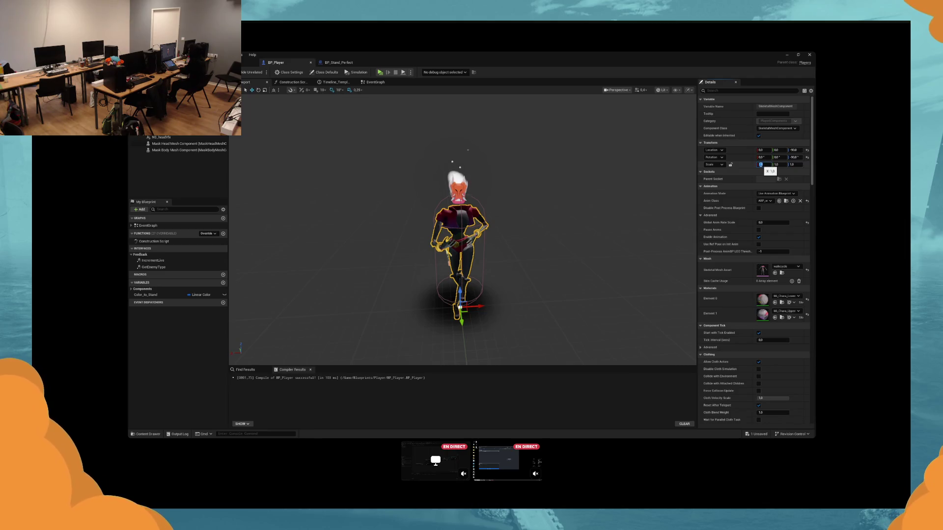
left_click(380, 72)
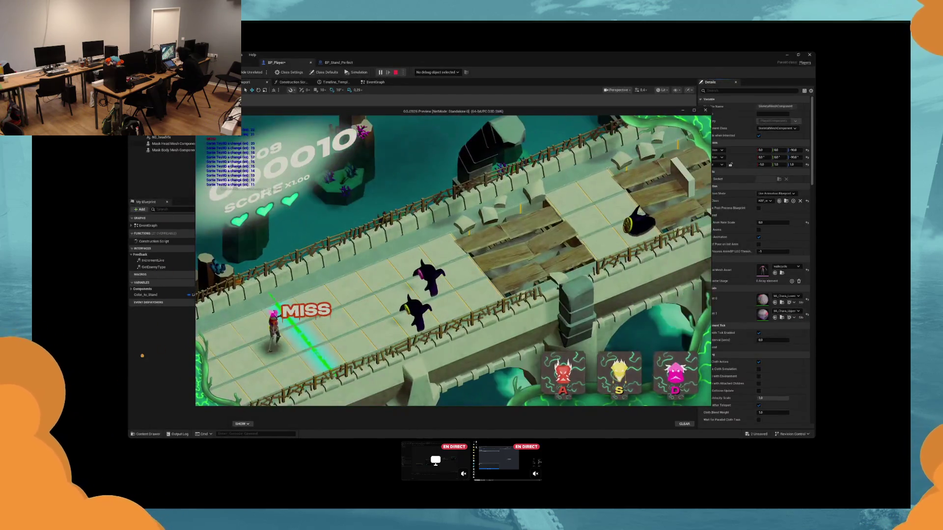
Step: Stop the preview and reset the skeletal mesh's Scale X to 1
key("Escape")
left_click(761, 164)
type("1")
key("Return")
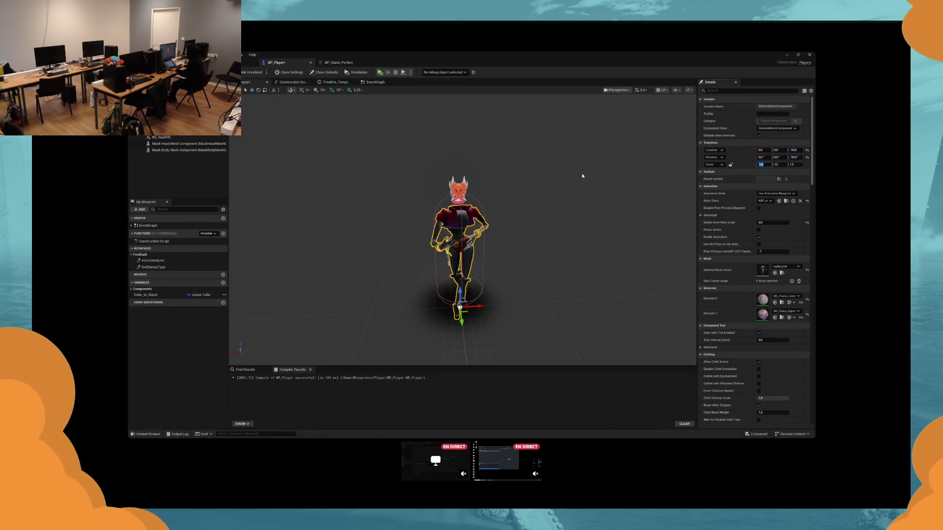
Step: Play the level again with Alt+P, hit the S, A and S notes, then stop
key("alt+p")
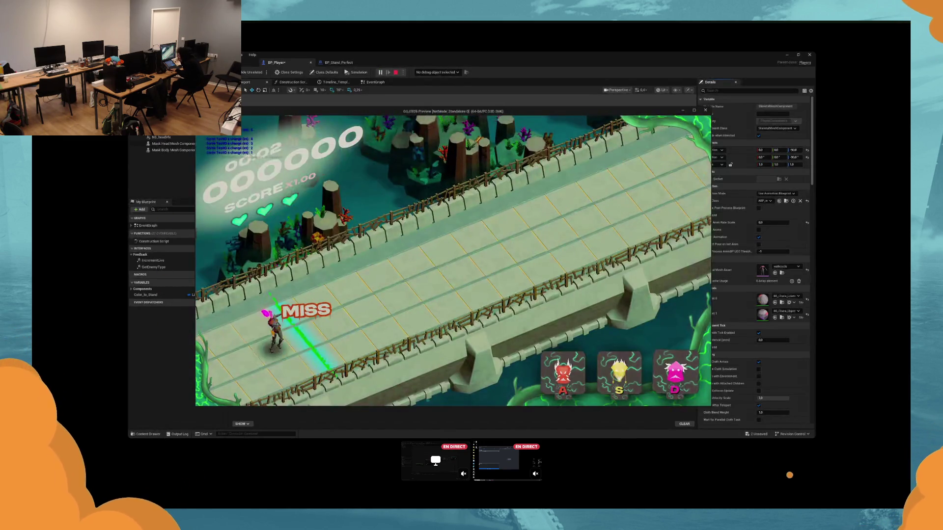
key("s")
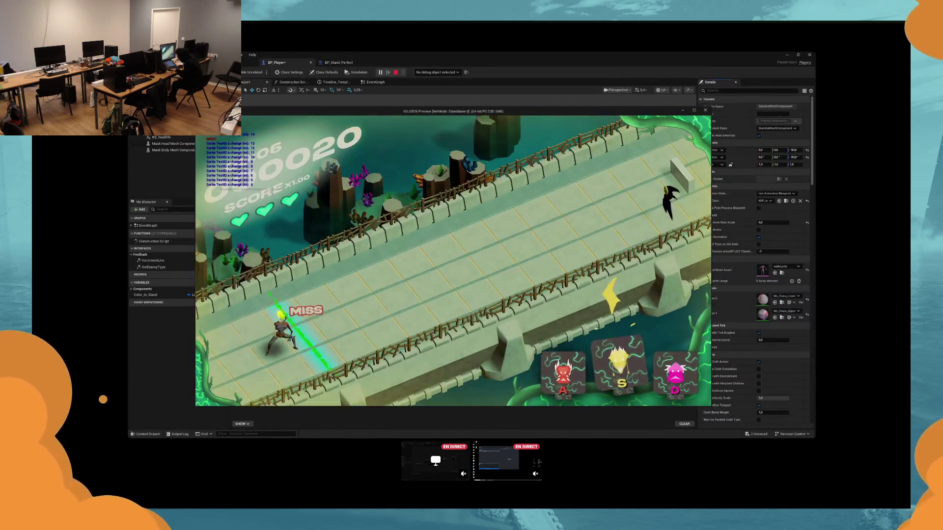
key("a")
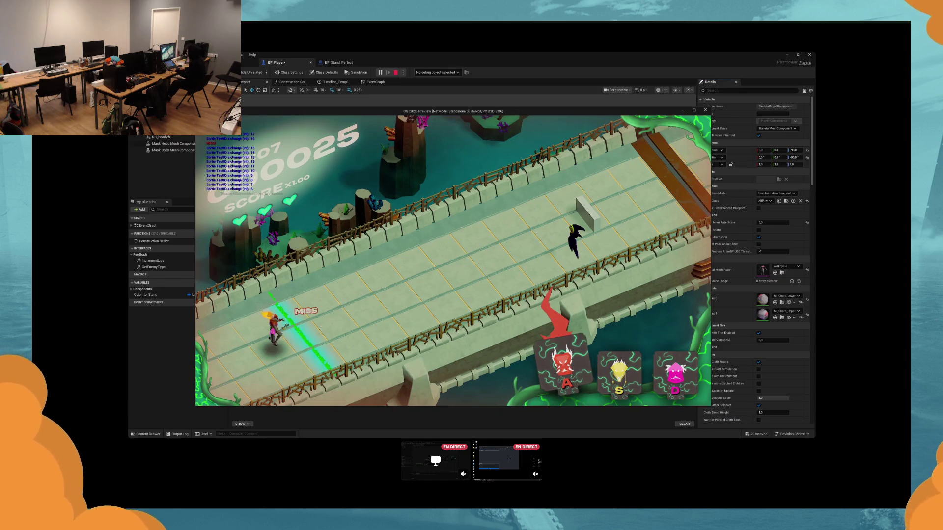
key("s")
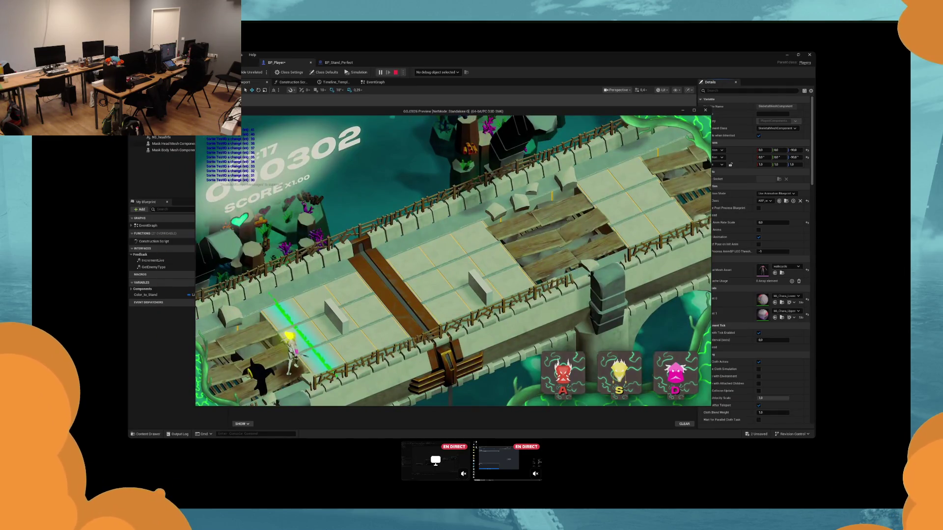
key("Escape")
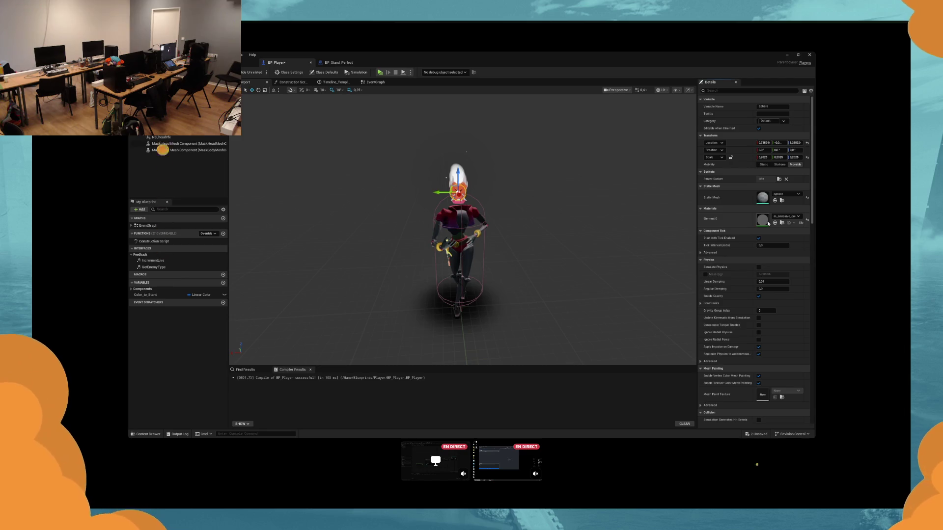
Step: From BP_Player's event graph, open the sphere's m_emissive_color material via the Details panel
left_click(339, 62)
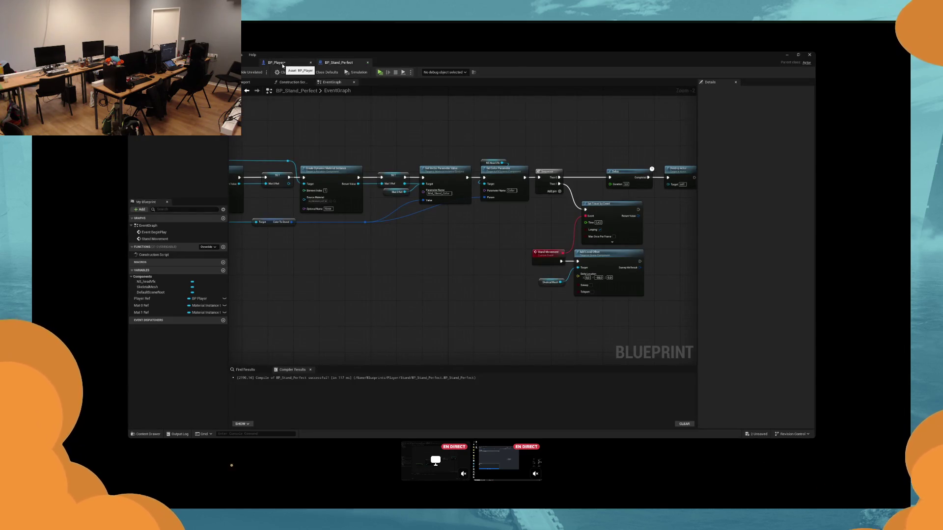
left_click(275, 63)
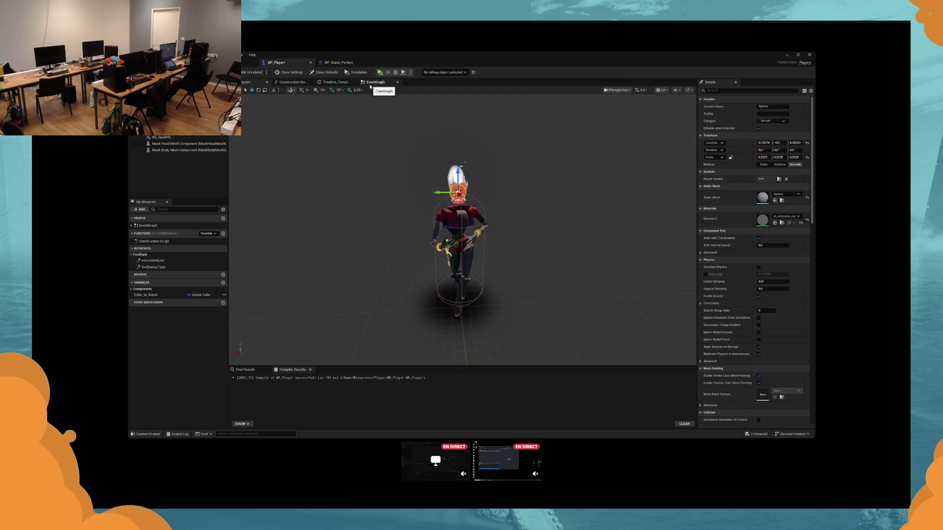
left_click(370, 83)
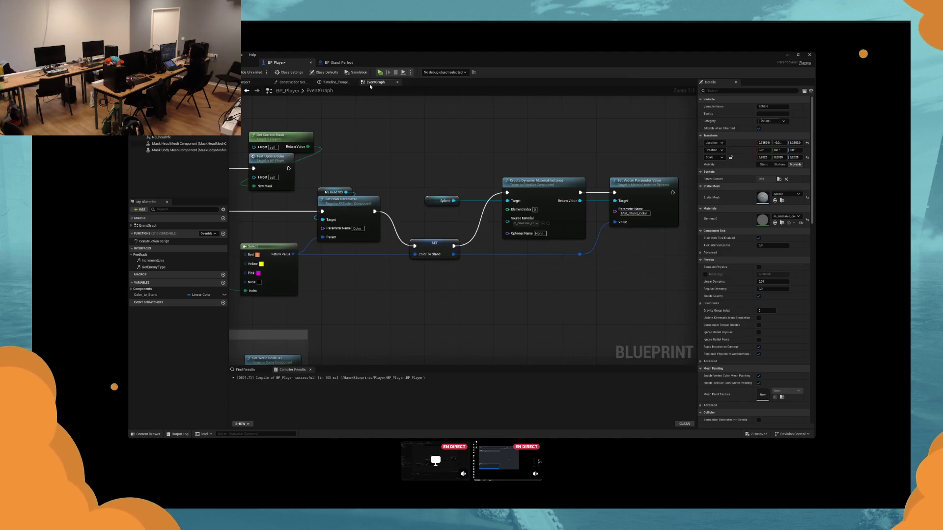
scroll(422, 211, "down", 2)
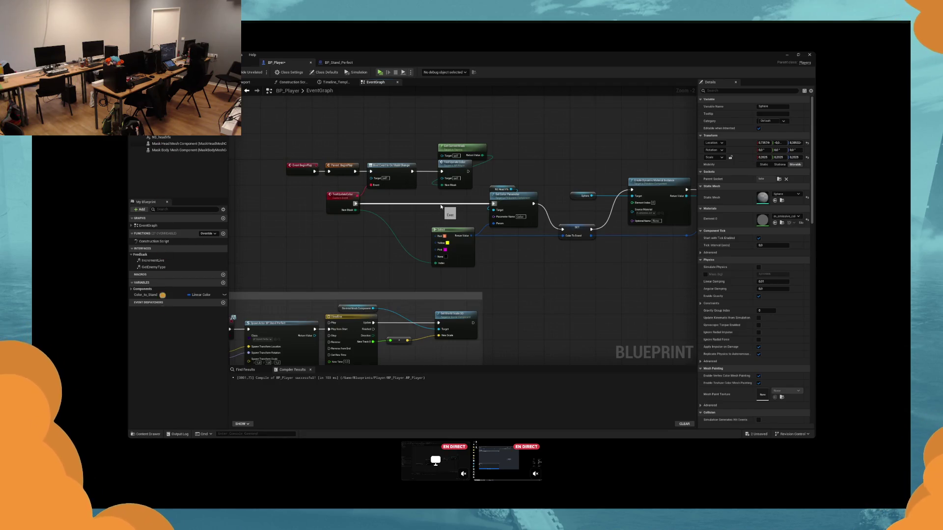
mouse_move(441, 207)
left_mouse_down()
mouse_move(391, 236)
mouse_move(415, 252)
left_mouse_up()
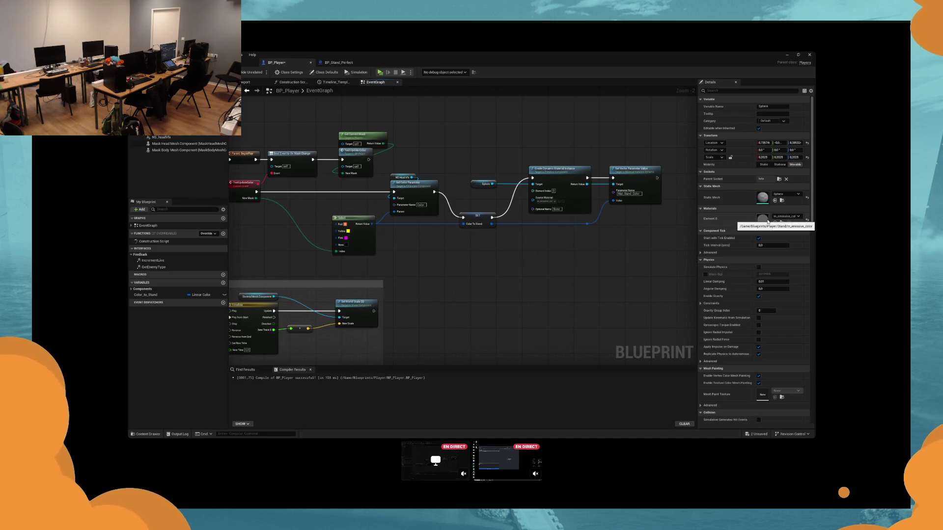
double_click(768, 221)
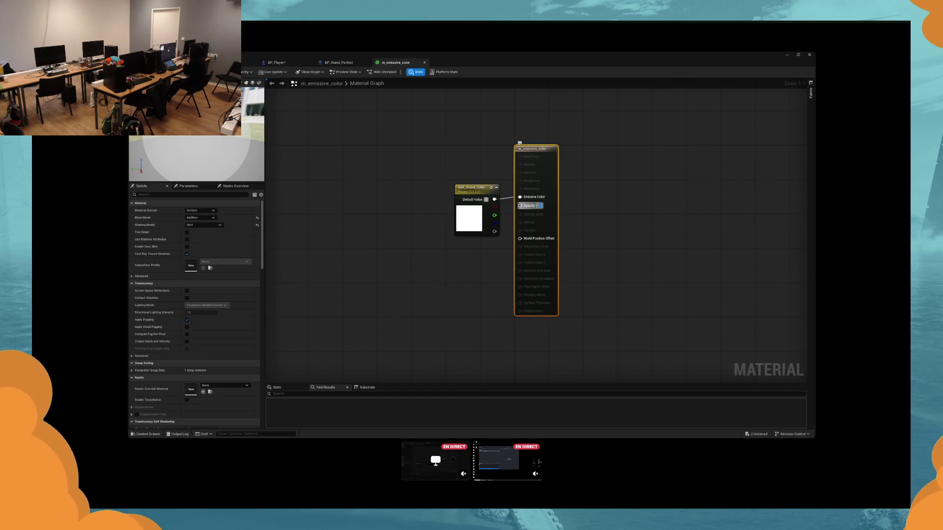
Step: Create a material instance of m_emissive_color named inst_sphere_head
left_click(798, 54)
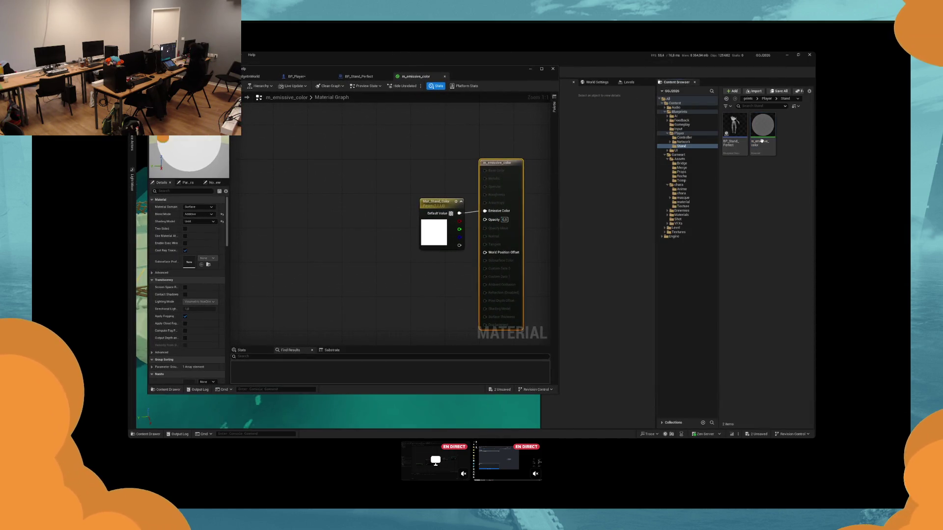
right_click(763, 141)
left_click(766, 157)
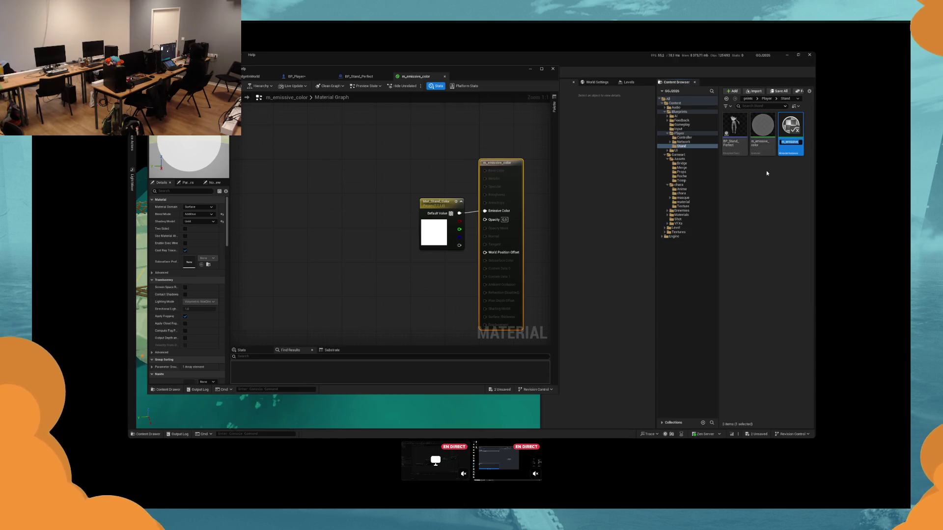
type("inst_")
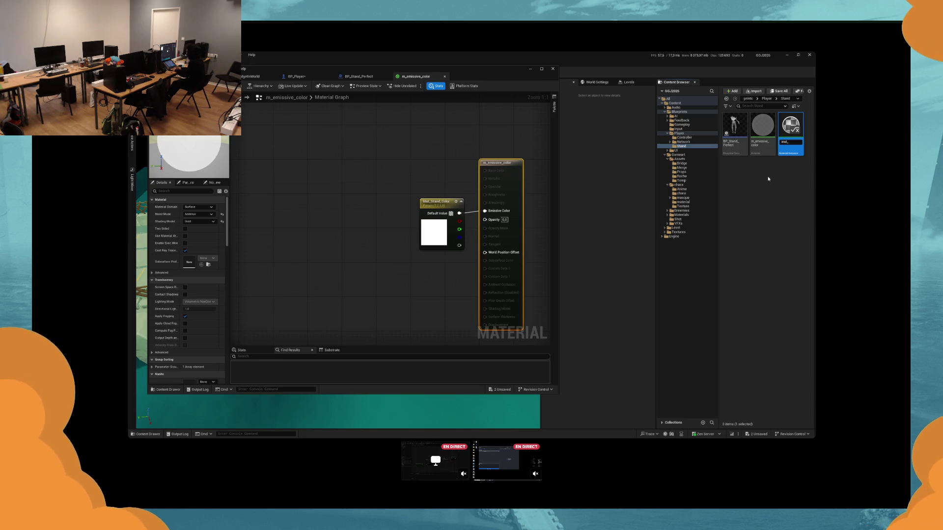
type("sphere_head")
key("Return")
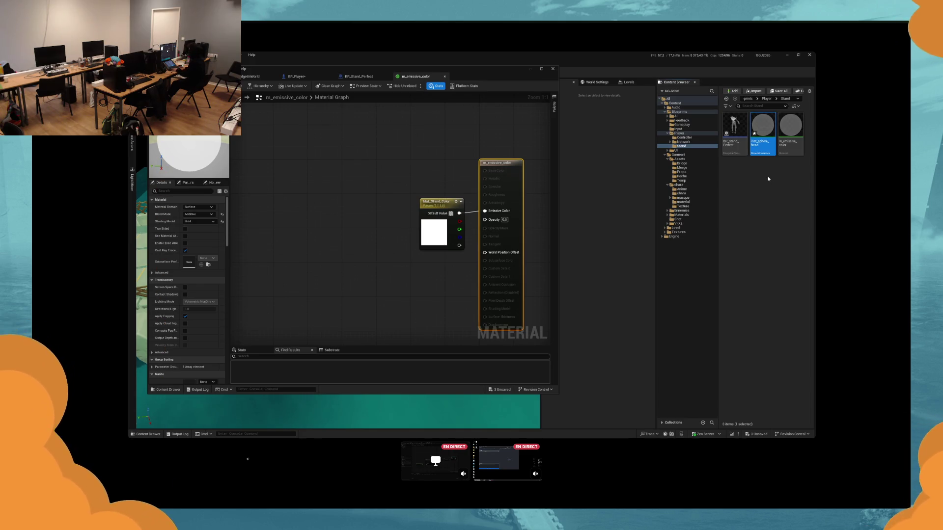
Step: Duplicate it as inst_stand and return to the BP_Stand_Perfect event graph
key("ctrl+d")
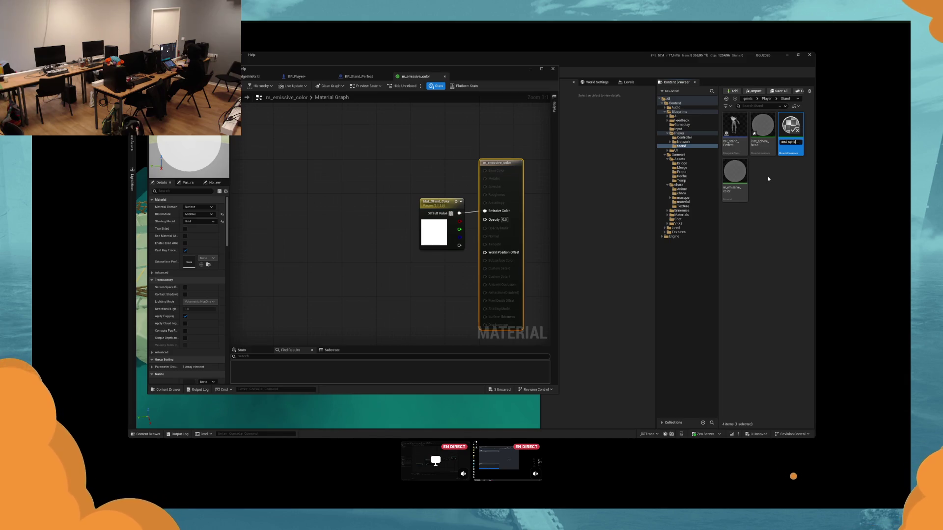
key("BackSpace")
key("BackSpace")
key("BackSpace")
key("Return")
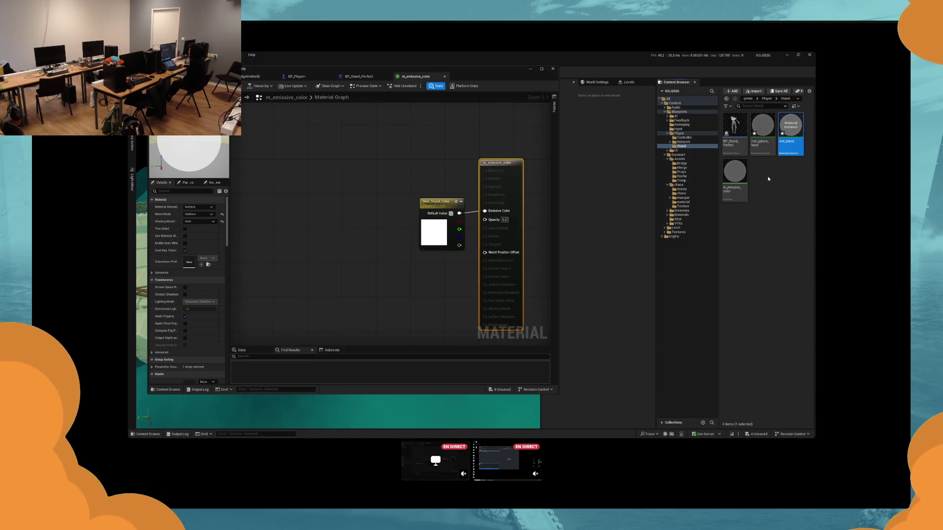
left_click(359, 76)
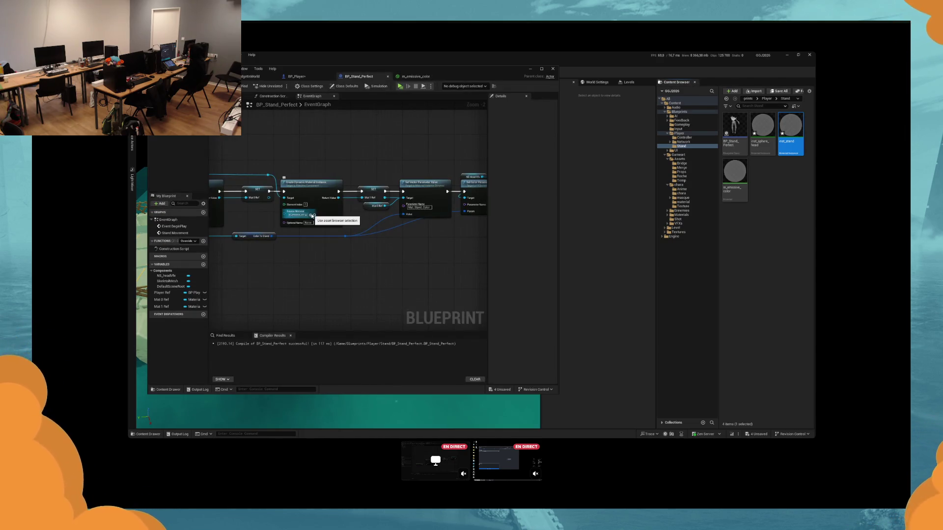
Step: Set inst_stand as the dynamic material instance's Source Material, then open inst_sphere_head
left_click(311, 215)
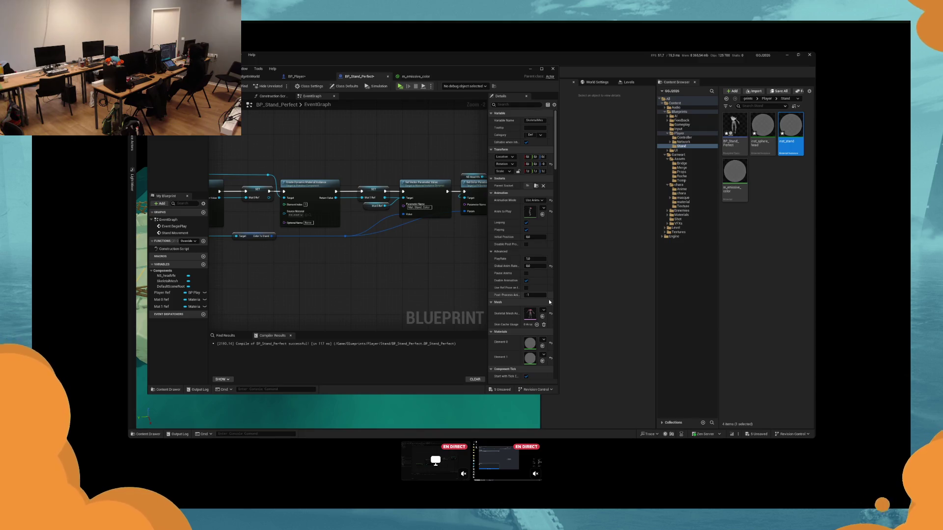
left_click_drag(275, 275, 428, 278)
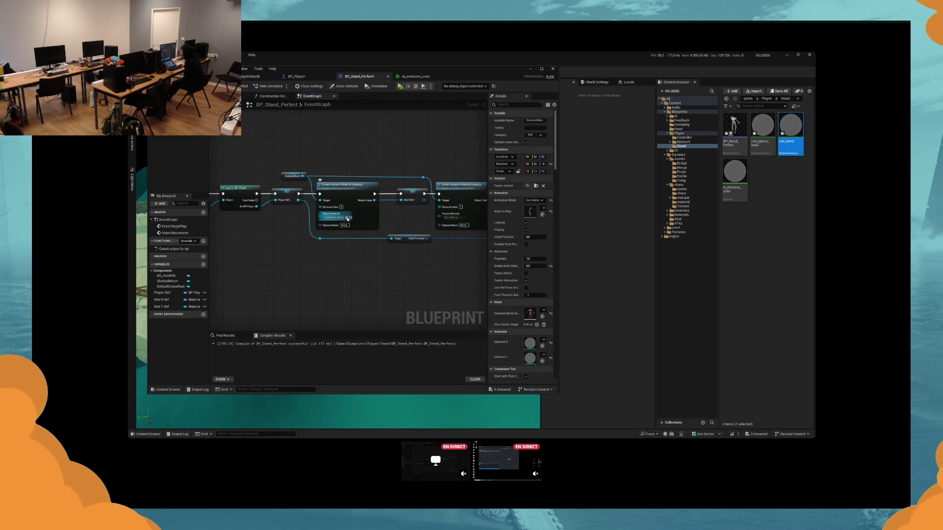
left_click_drag(368, 118, 339, 159)
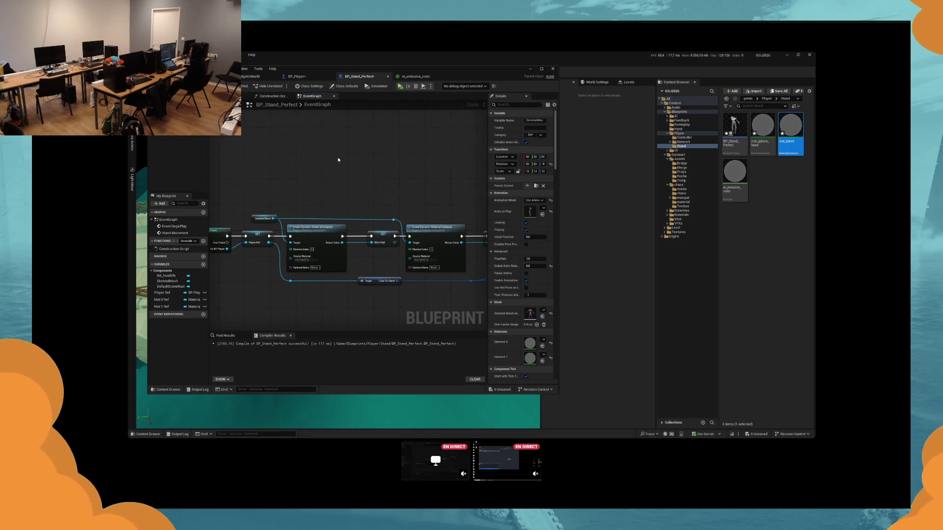
left_click(297, 77)
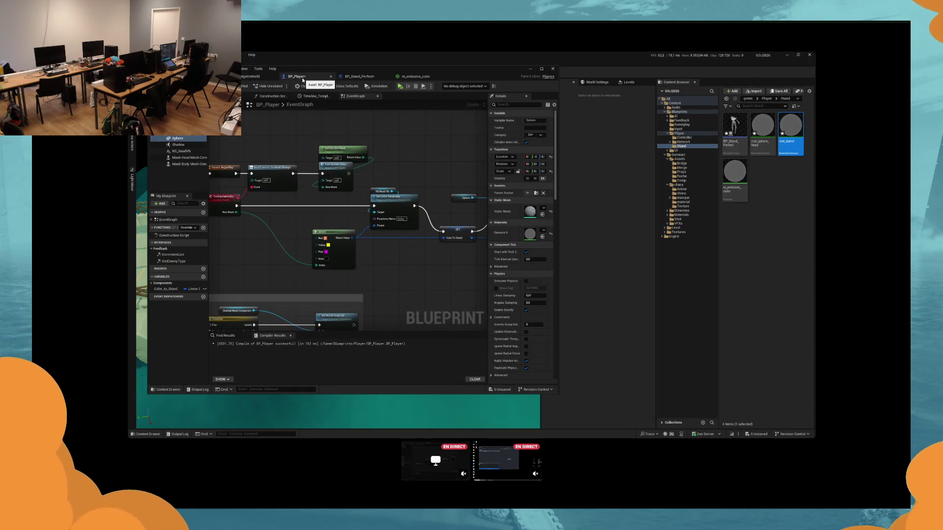
left_click(759, 140)
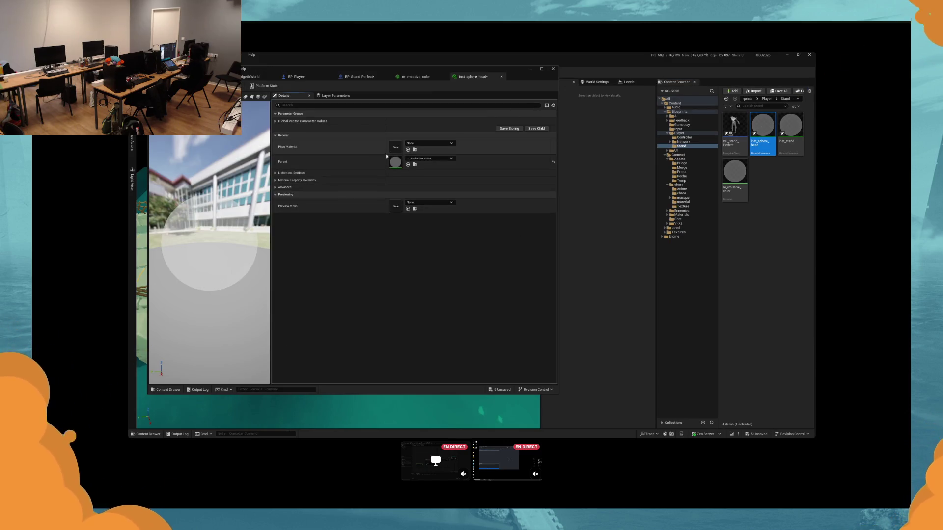
Step: Enable the Mat_Stand_Color override in inst_sphere_head, leaving its colour white
left_click(276, 122)
left_click(284, 128)
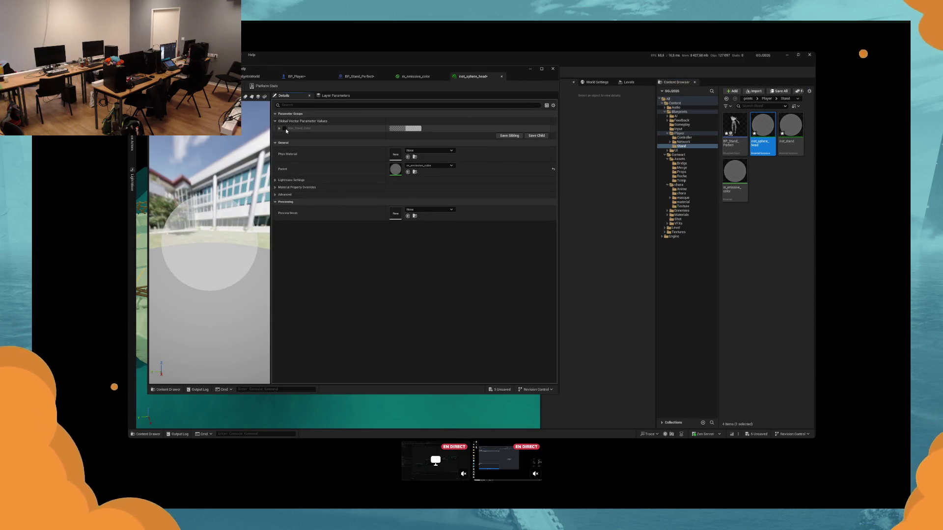
left_click(417, 129)
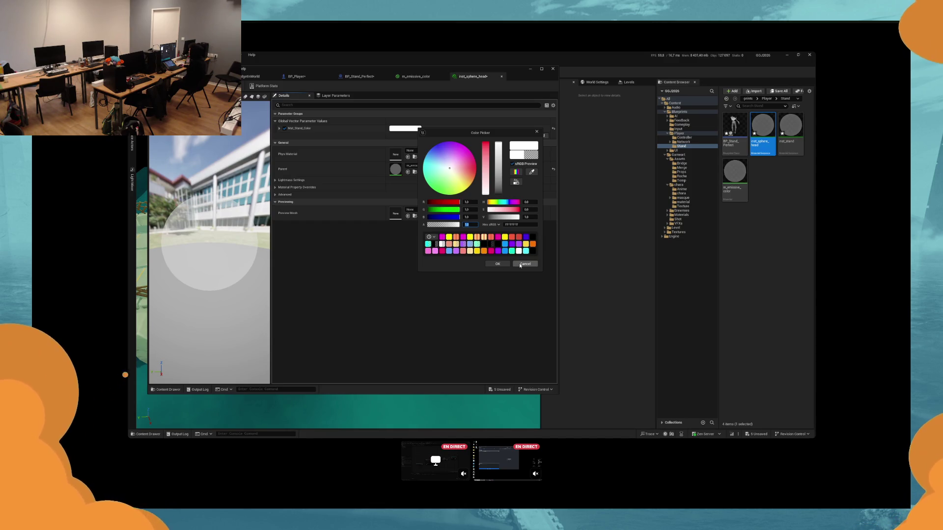
left_click(525, 264)
Step: Add a Blue Noise node to the m_emissive_color graph
left_click(416, 76)
right_click(439, 243)
type("blue")
key("Return")
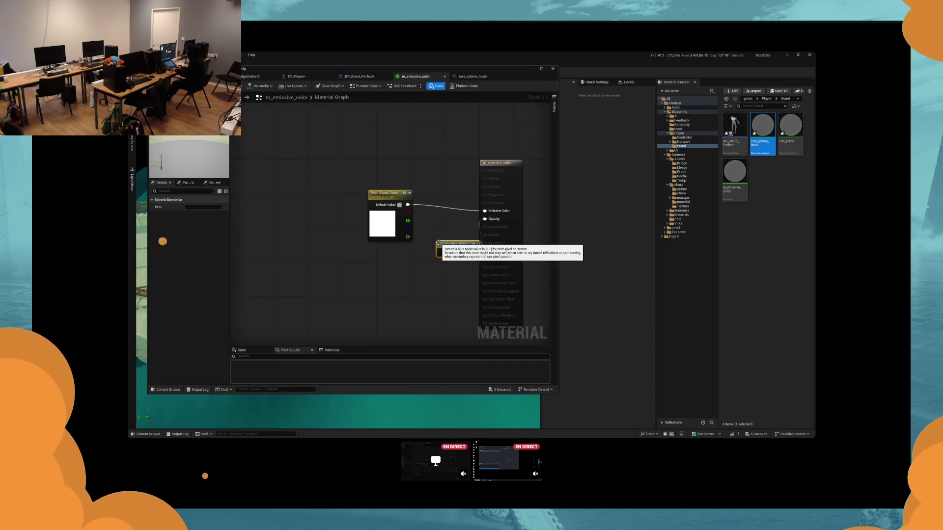
Step: Delete the Blue Noise node and wire a new scalar parameter named Opacity into Opacity
key("Delete")
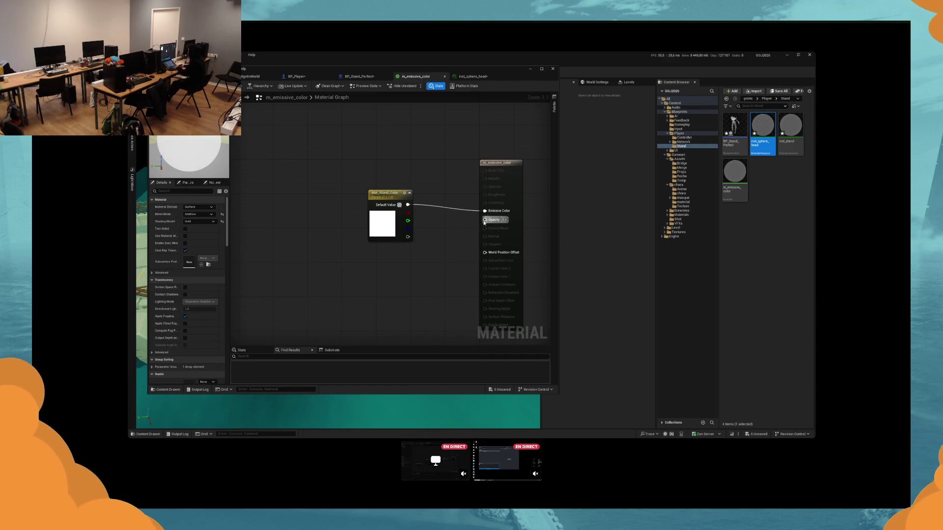
left_click_drag(485, 219, 434, 244)
type("scalar")
key("Return")
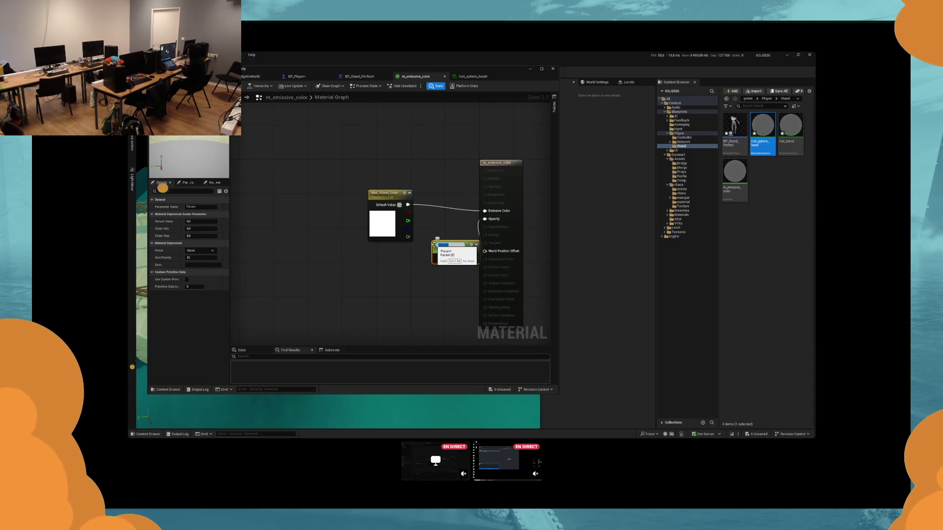
type("Opacity")
left_click_drag(434, 245, 366, 268)
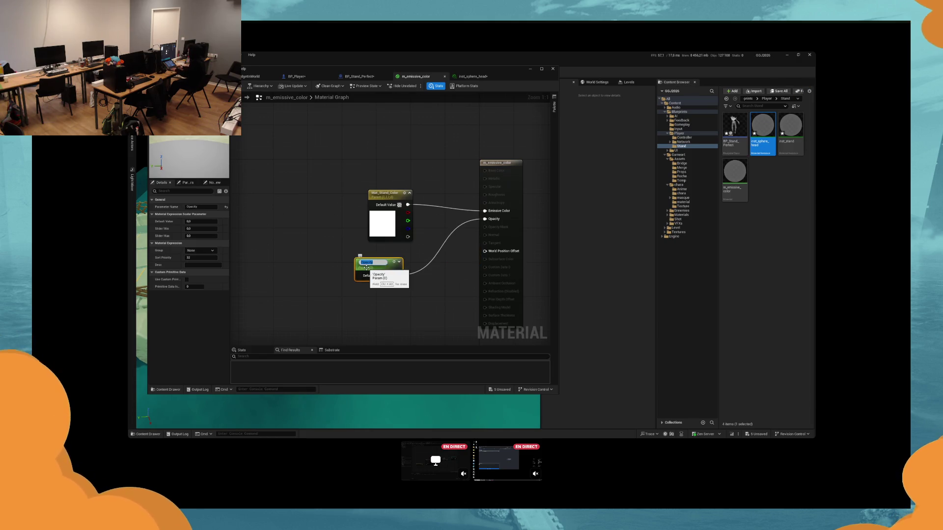
left_click(383, 300)
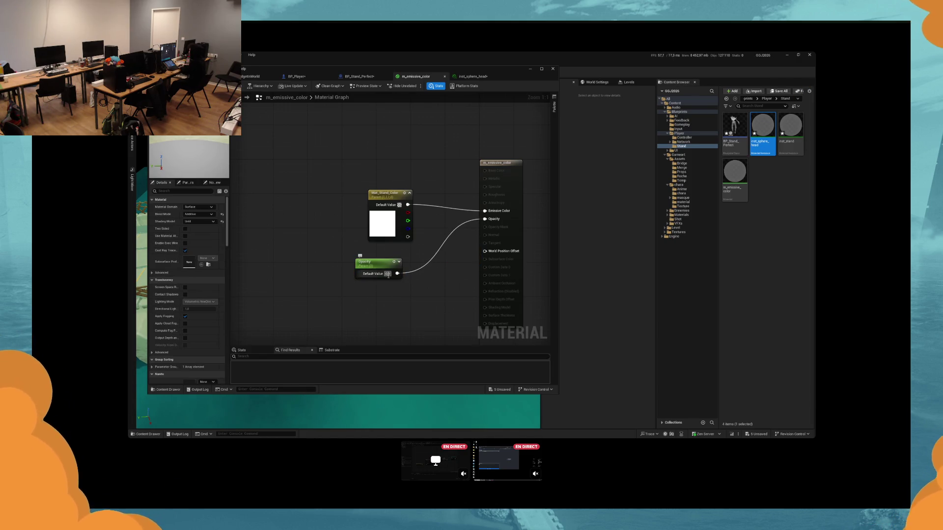
Step: Set the Opacity parameter's default value to 0.5 and save the material
left_click(388, 273)
type("0,5")
key("Return")
key("ctrl+s")
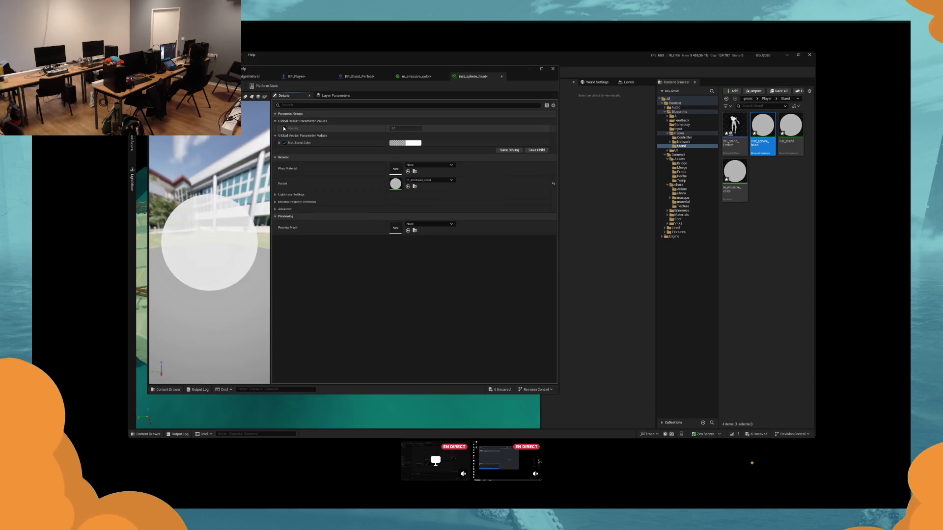
Step: Set inst_sphere_head's Opacity override to 1 and select inst_stand
type("1")
key("Return")
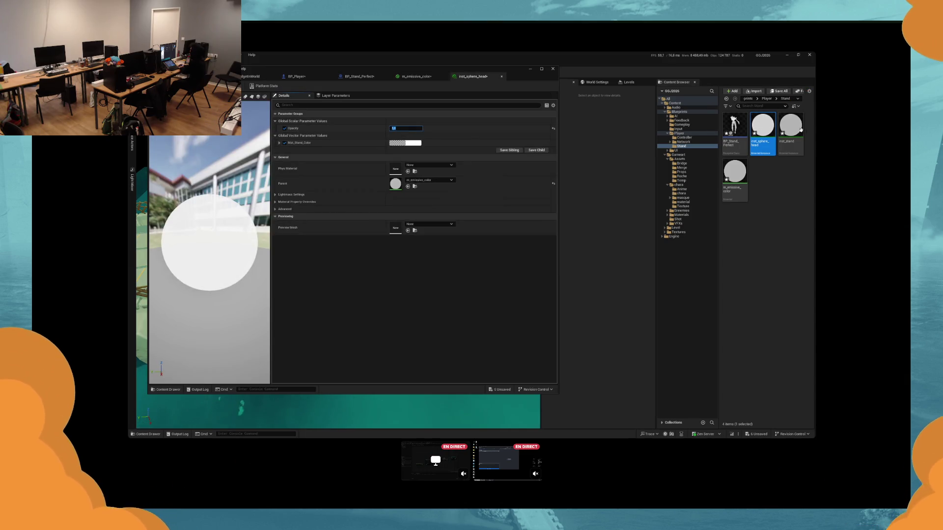
left_click(791, 132)
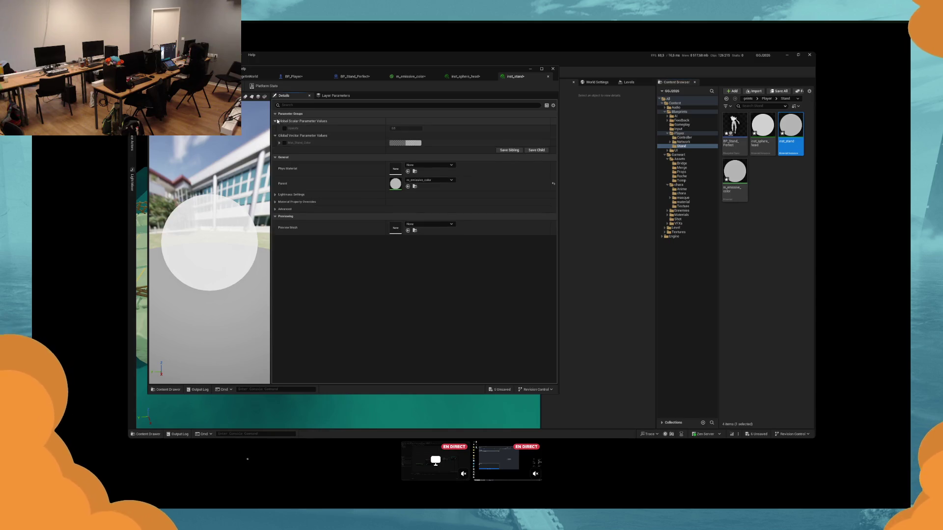
Step: Play-test the bridge level, set inst_stand's Opacity to 1, and return to m_emissive_color
left_click(418, 128)
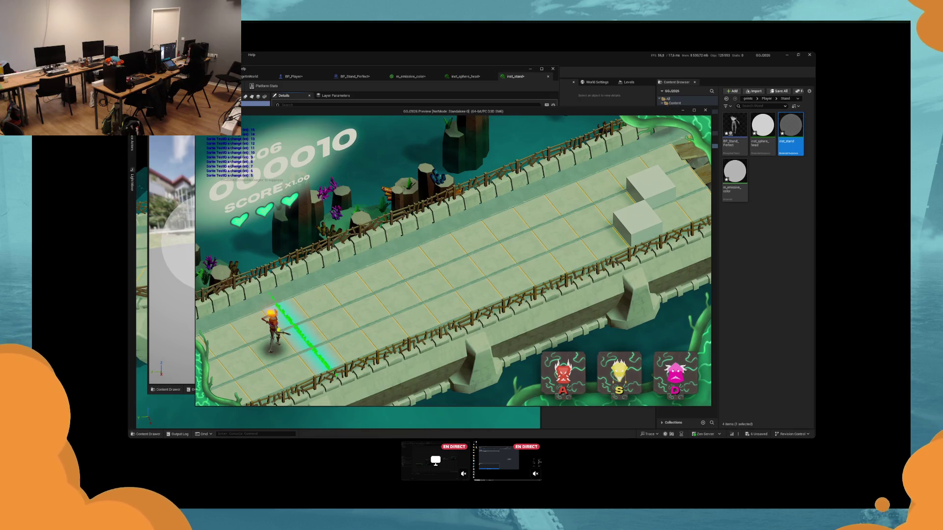
key("Escape")
left_click(400, 128)
type("1")
double_click(395, 183)
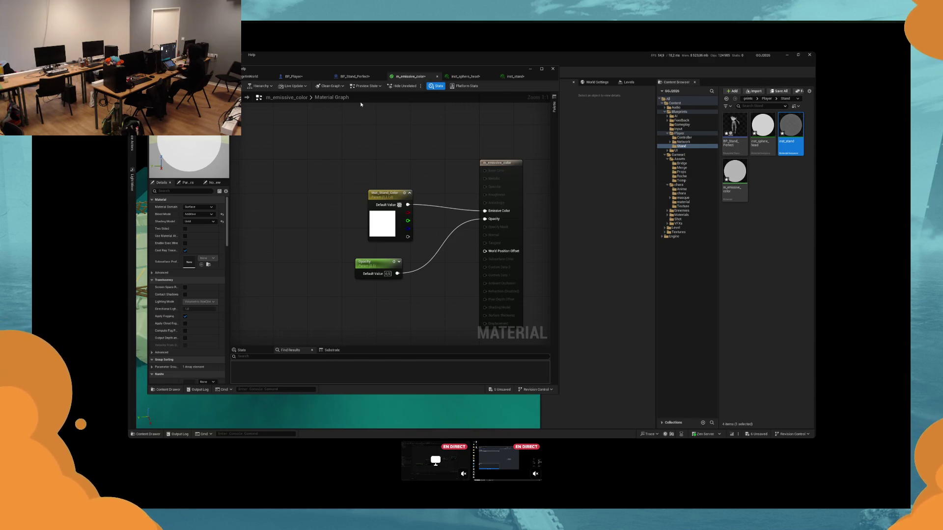
Step: Search the material properties and inspect the Mat_Stand_Color default colour without changing it
left_click(184, 191)
type("addi")
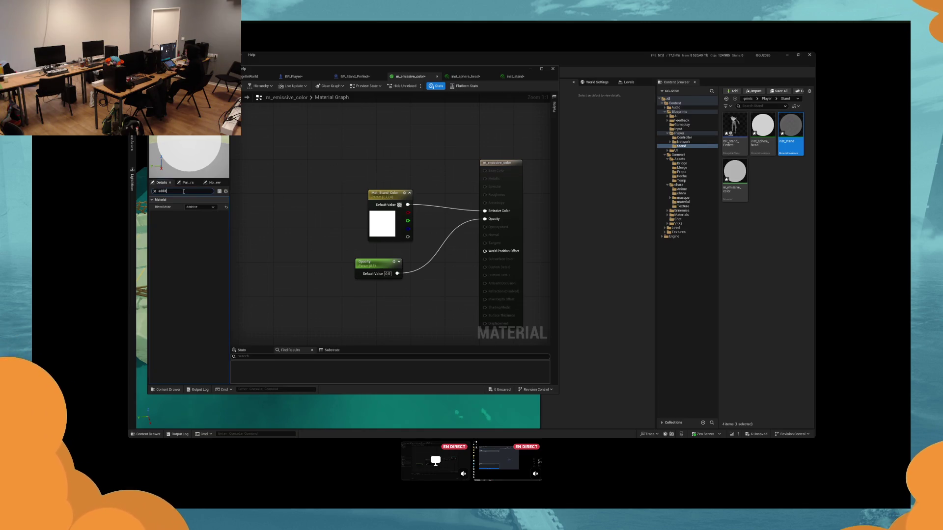
key("BackSpace")
key("BackSpace")
key("BackSpace")
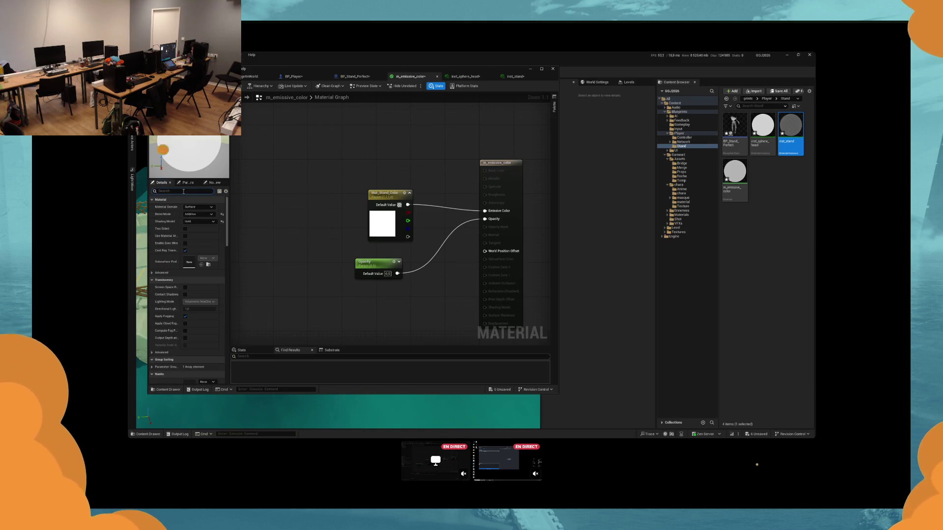
mouse_move(165, 141)
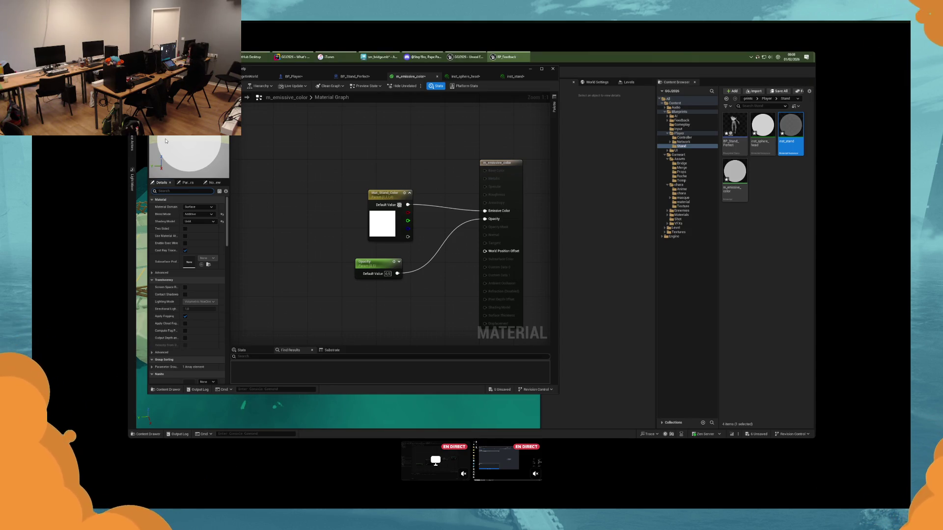
double_click(385, 229)
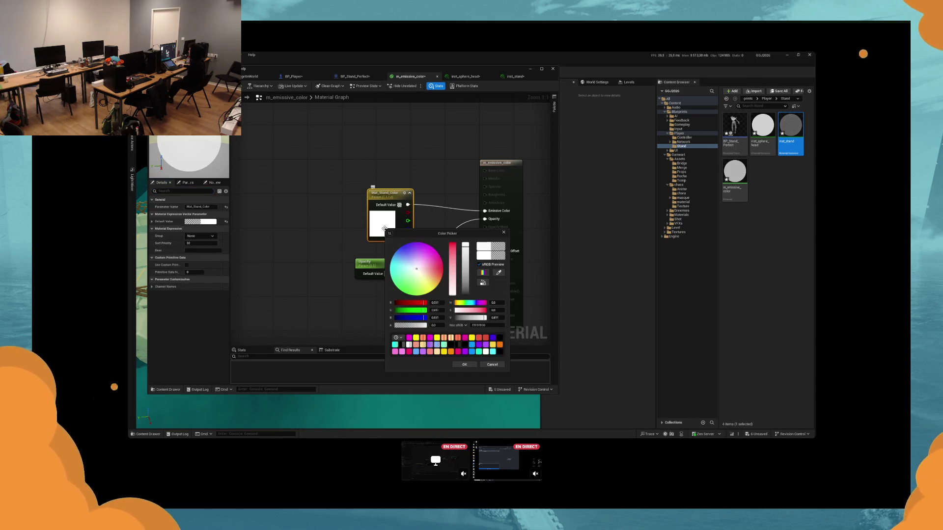
left_click(504, 234)
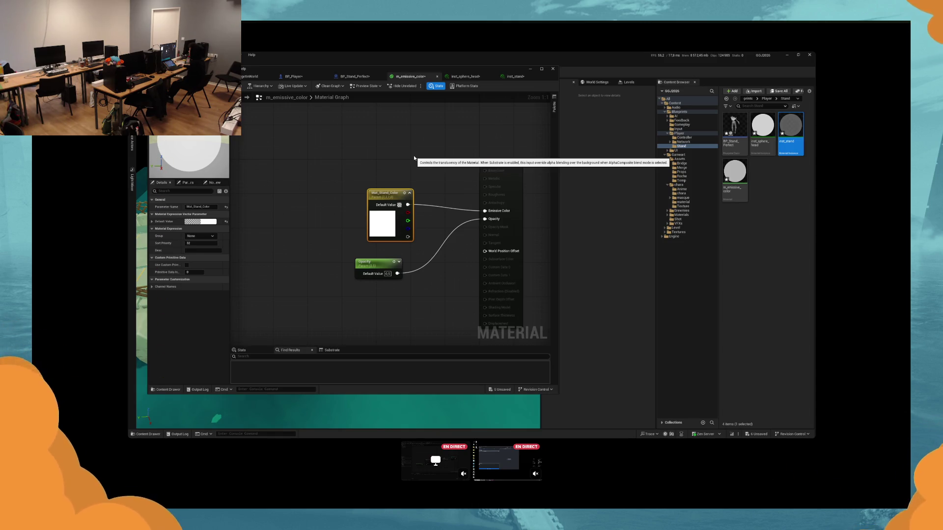
Step: Try Masked and Additive blend modes, settle on Translucent, save, and launch a standalone preview
left_click(246, 162)
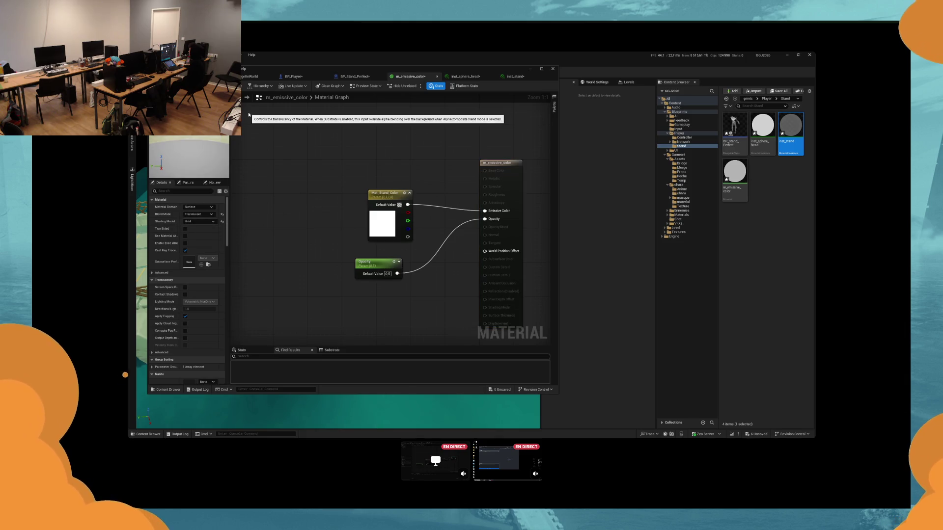
left_click(201, 215)
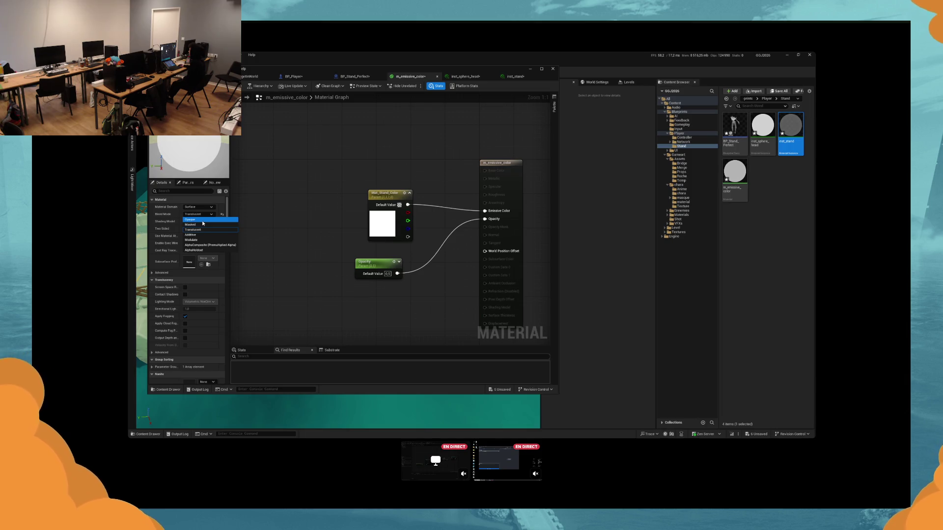
left_click(202, 225)
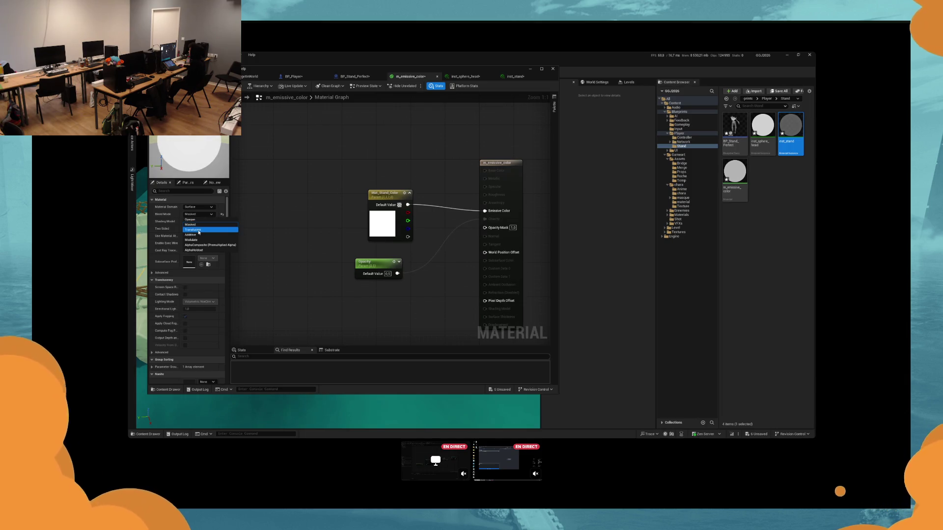
left_click(192, 235)
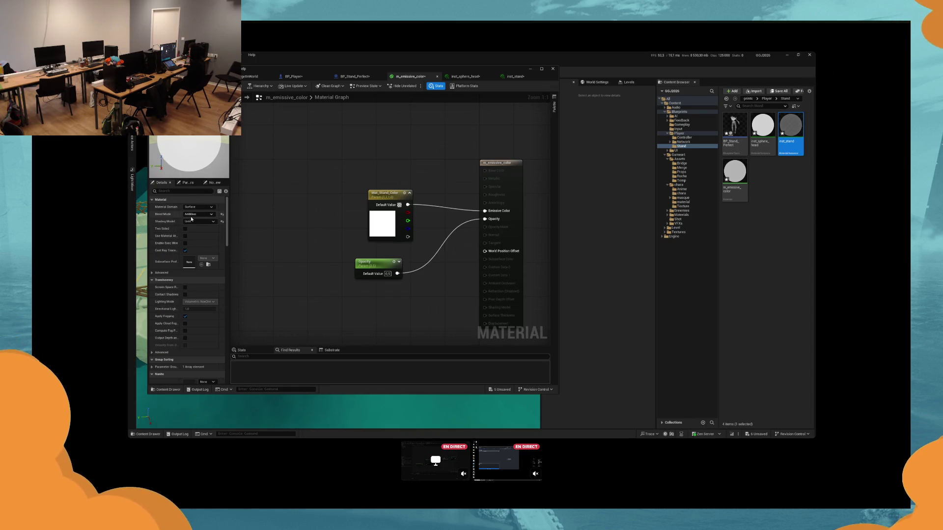
left_click(194, 214)
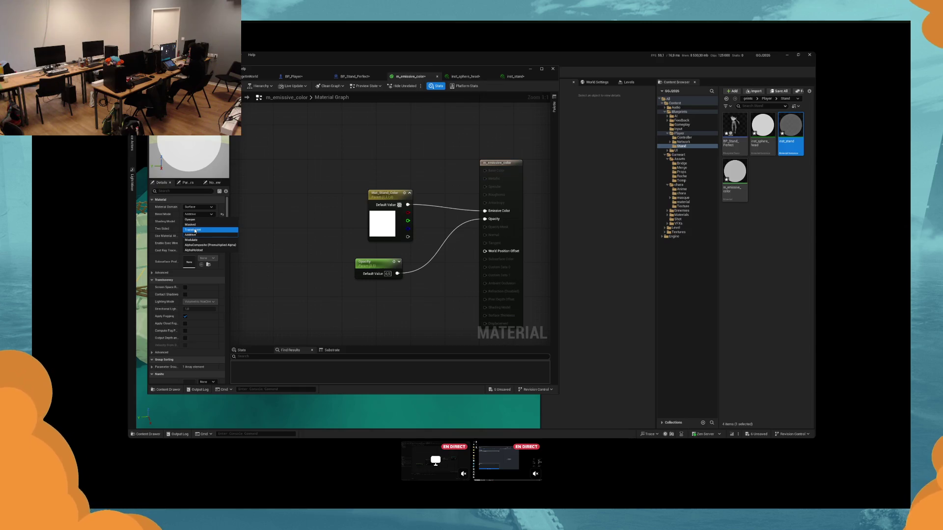
left_click(195, 230)
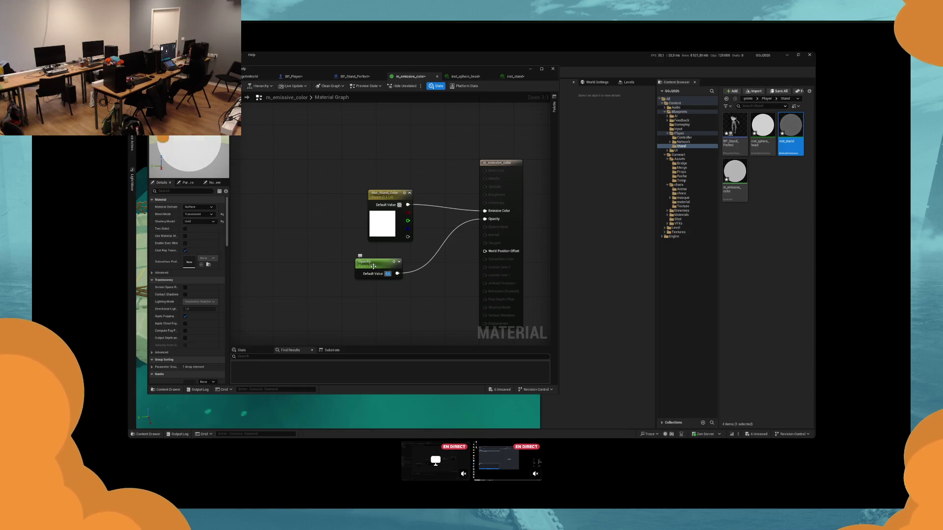
left_click(198, 215)
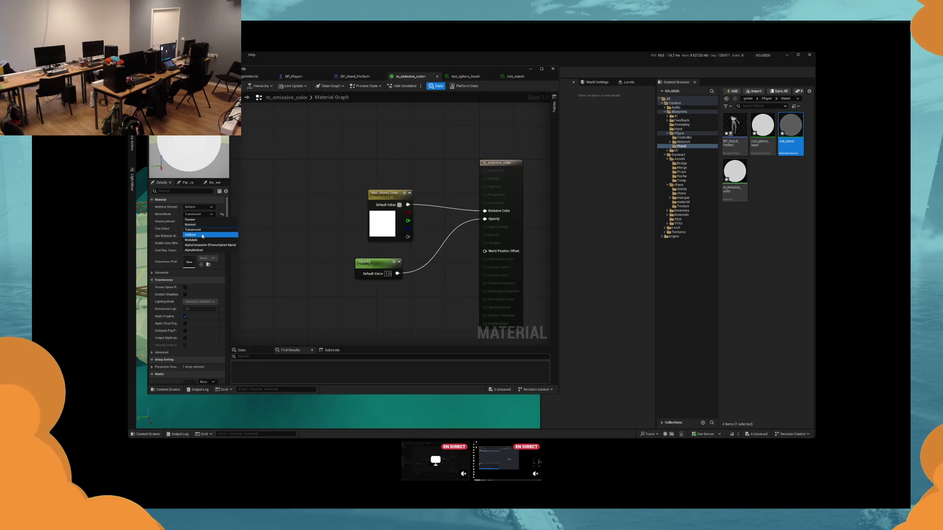
left_click(201, 235)
left_click(206, 214)
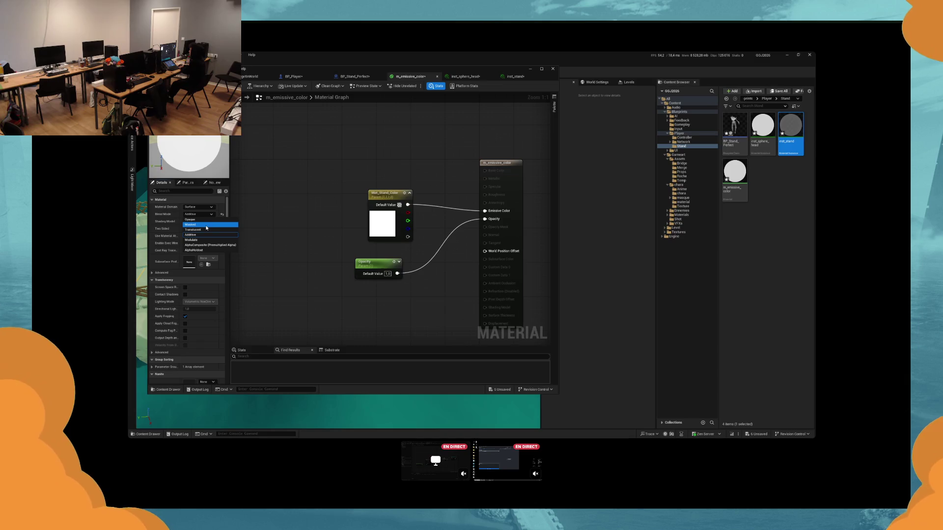
left_click(196, 229)
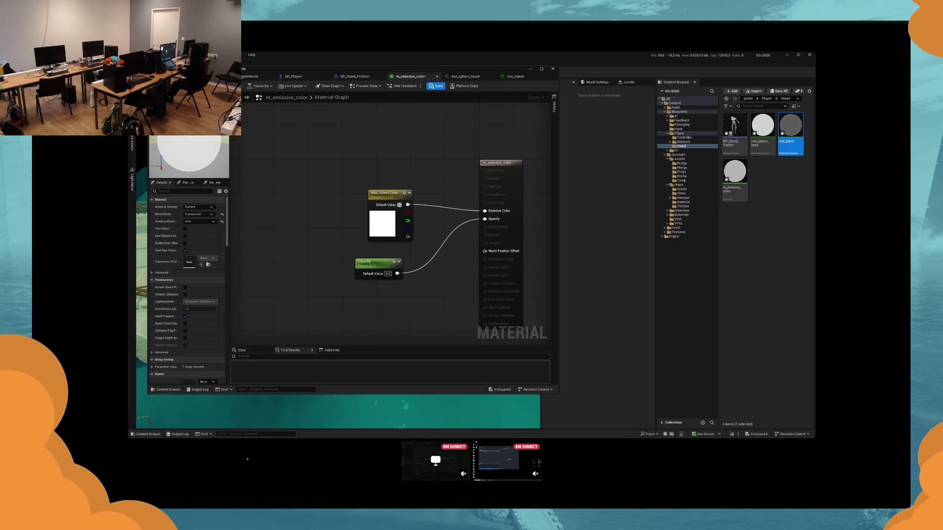
key("ctrl+s")
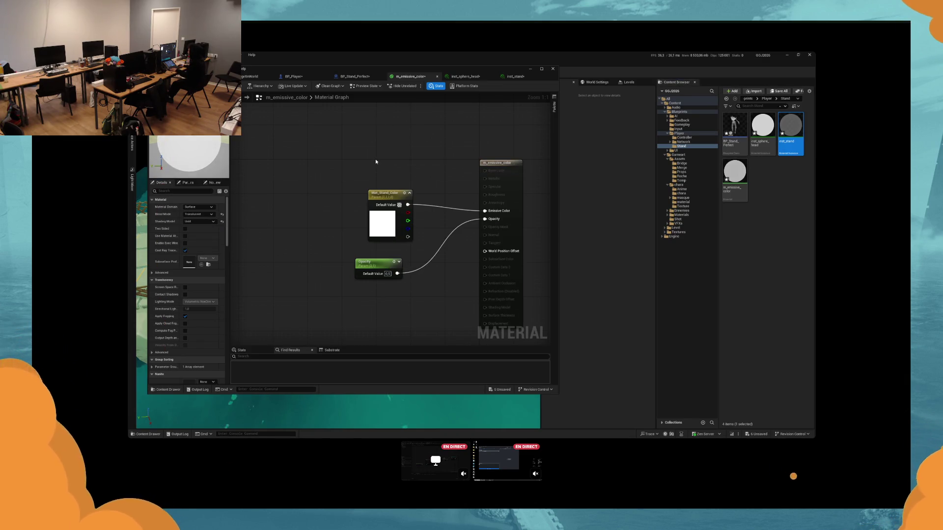
key("alt+p")
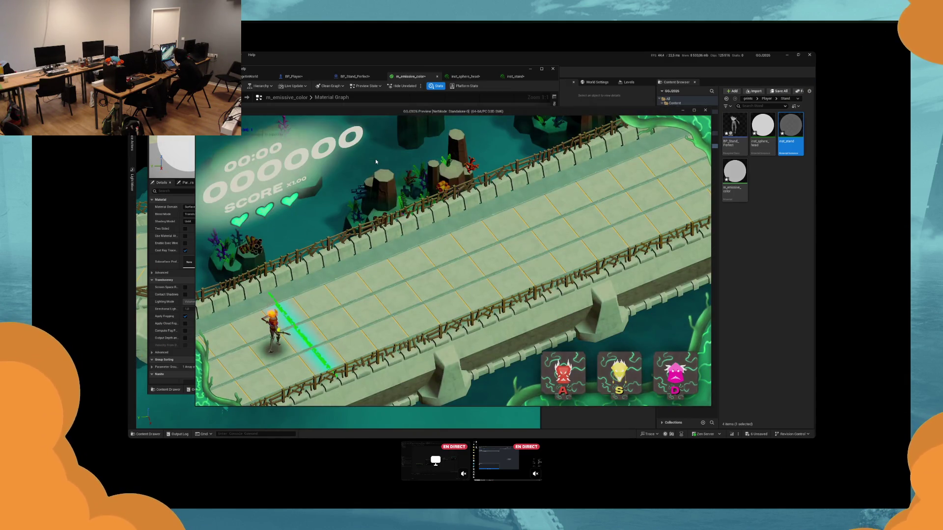
Step: Play-test the standalone game, then switch m_emissive_color's Blend Mode to Additive
left_click(375, 158)
key("s")
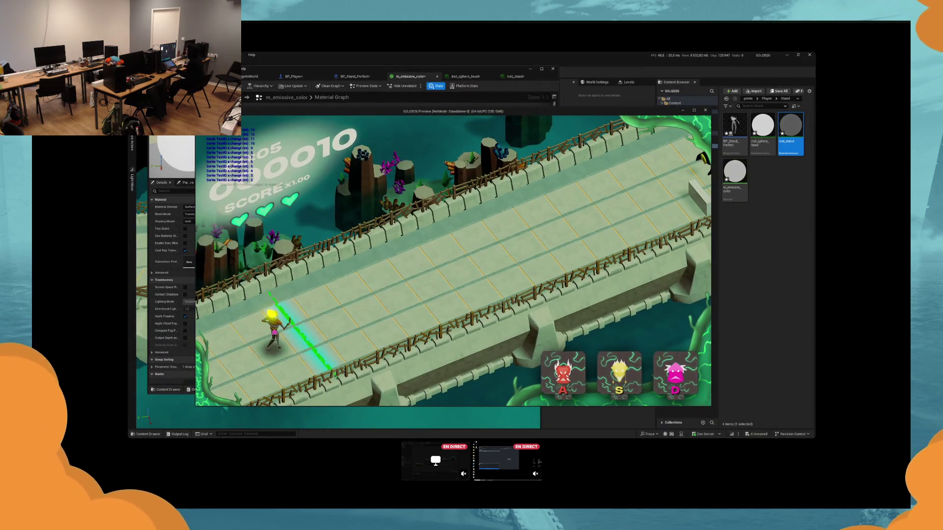
key("Escape")
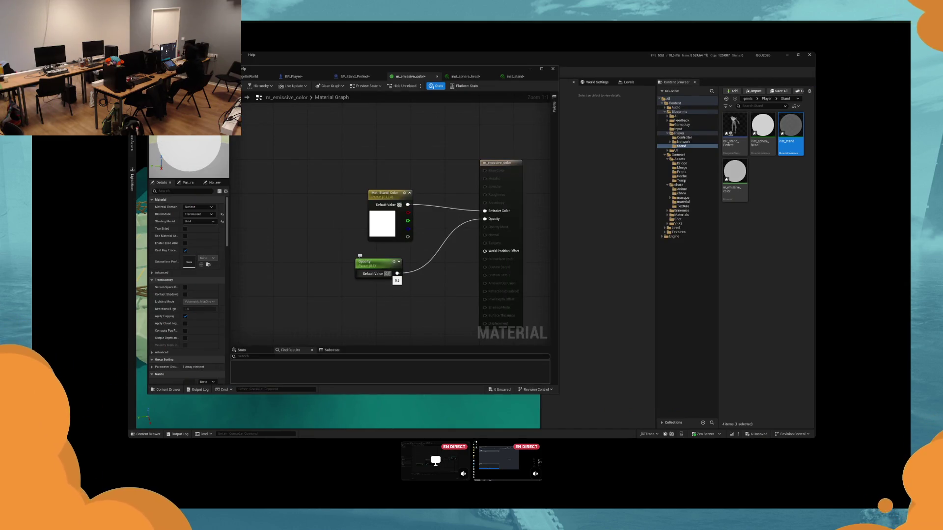
left_click(198, 215)
left_click(201, 233)
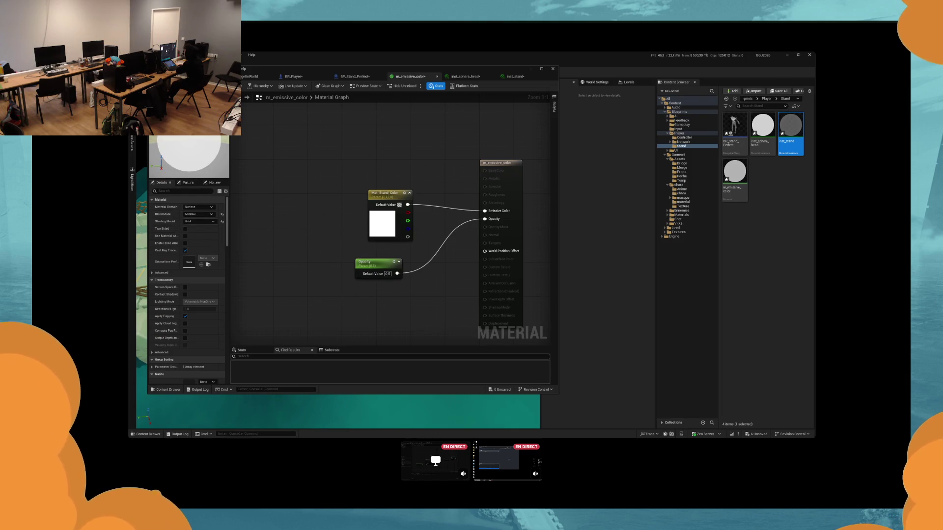
left_click(368, 77)
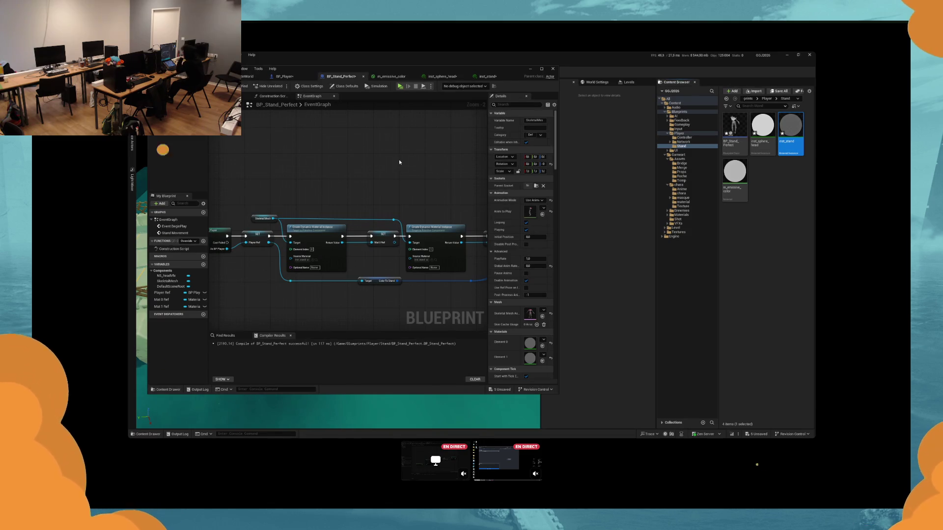
Step: Switch to BP_Player's graph and force-delete the inst_sphere_head material instance
left_click(304, 79)
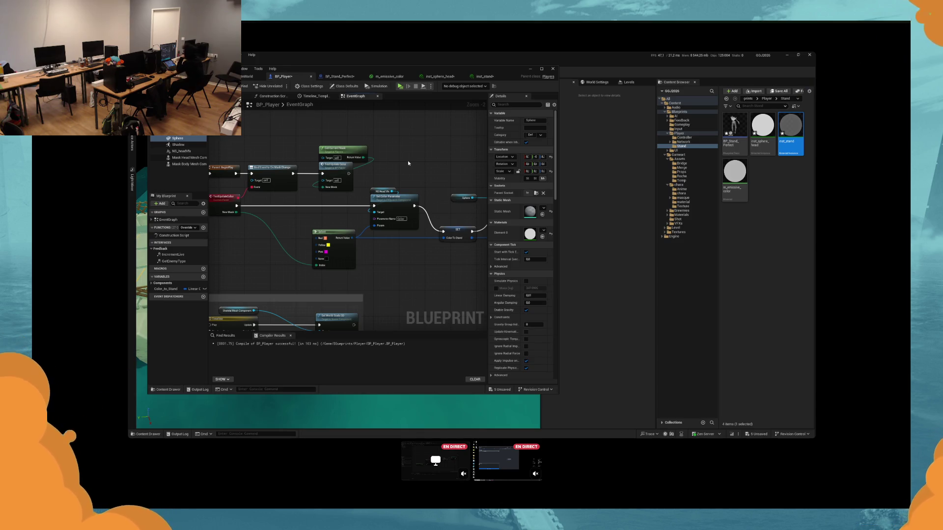
left_click_drag(408, 163, 321, 136)
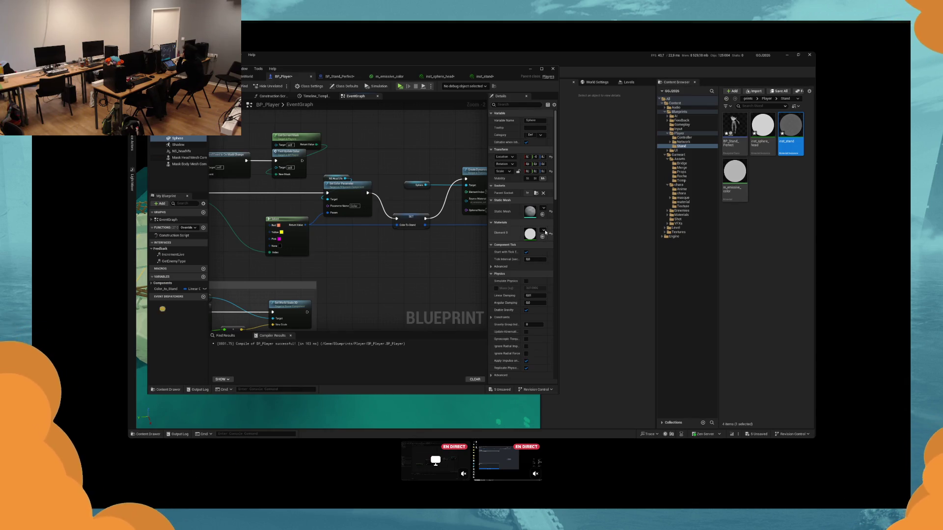
left_click(763, 129)
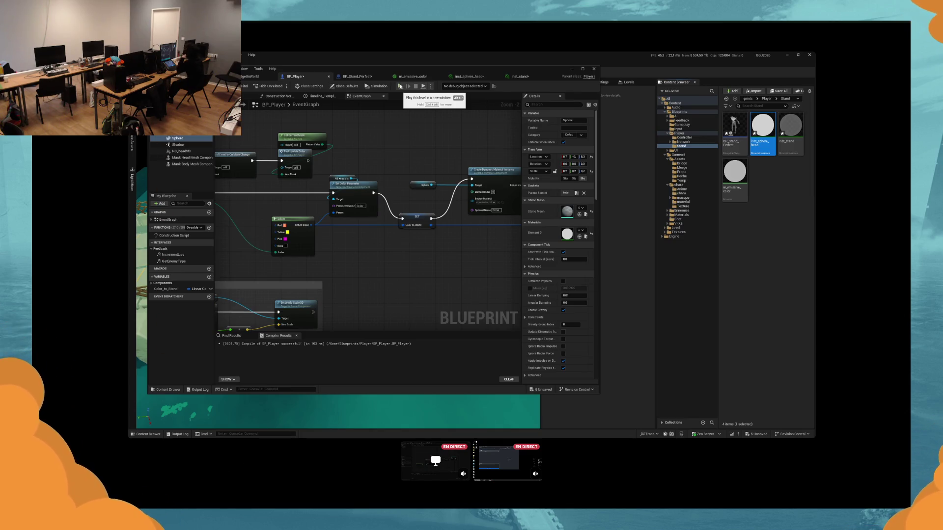
key("Delete")
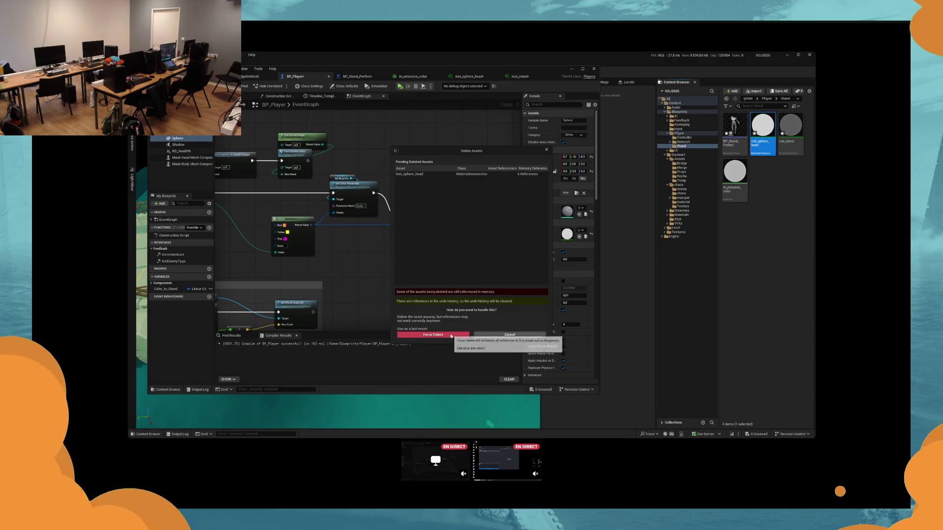
left_click(434, 335)
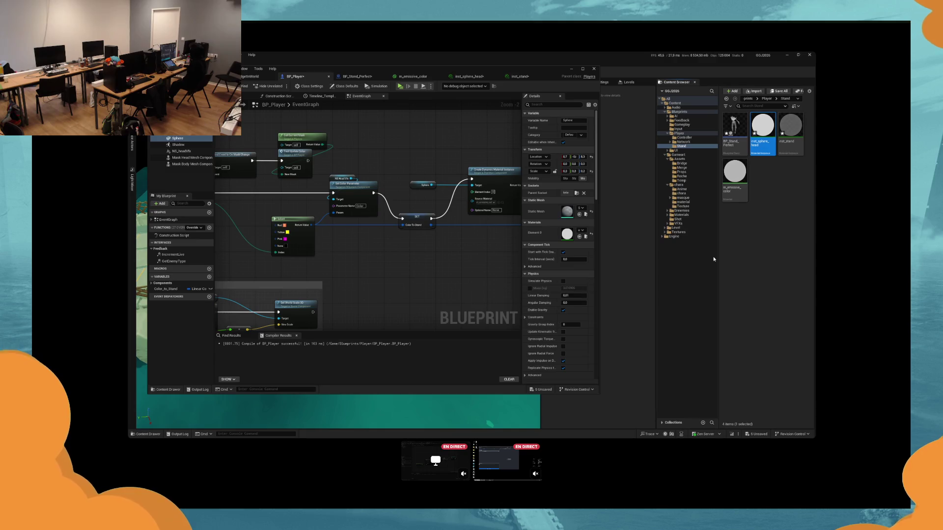
Step: Name the new material m_emissive_head, then open BP_Player to inspect its Shadow mesh component
type("m")
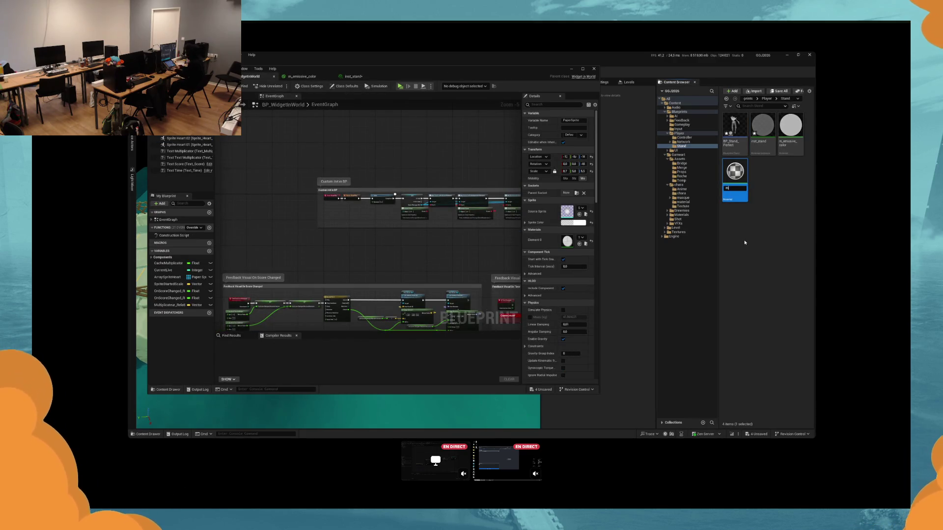
type("_emis")
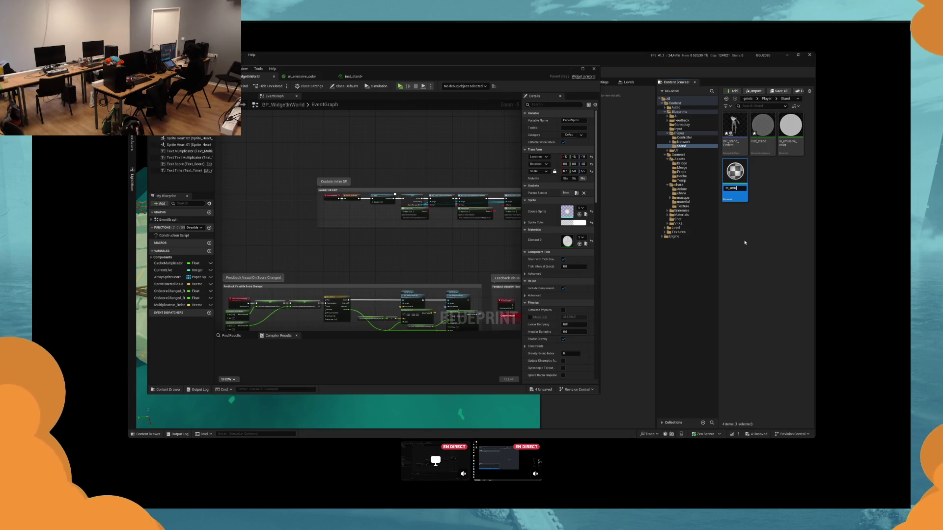
type("sive_head")
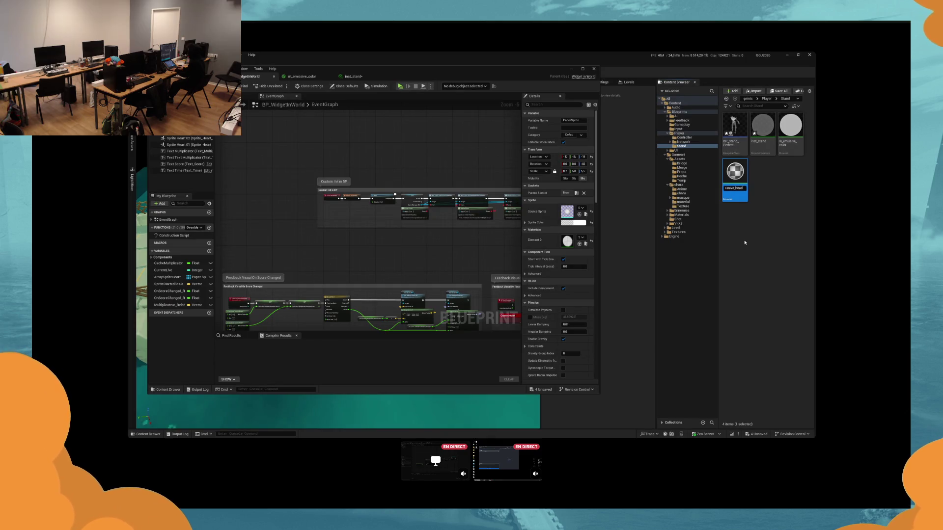
key("Return")
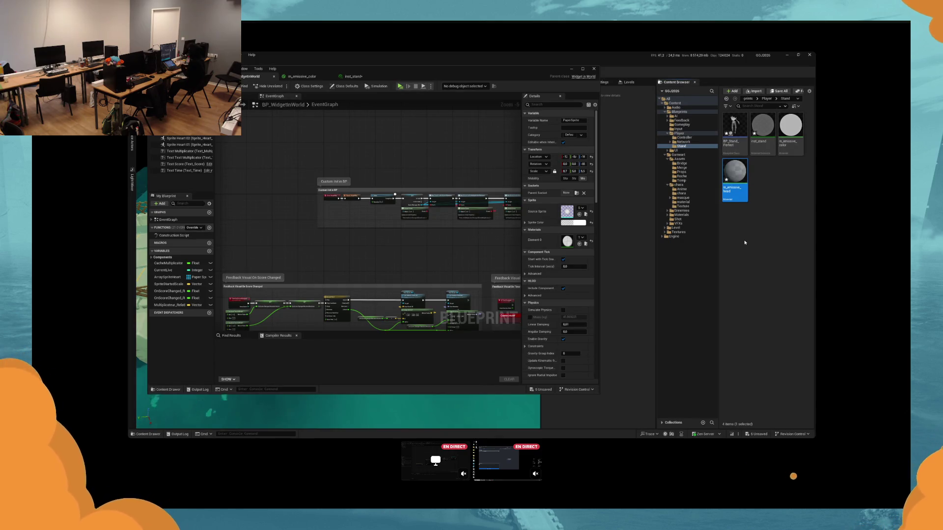
left_click(688, 138)
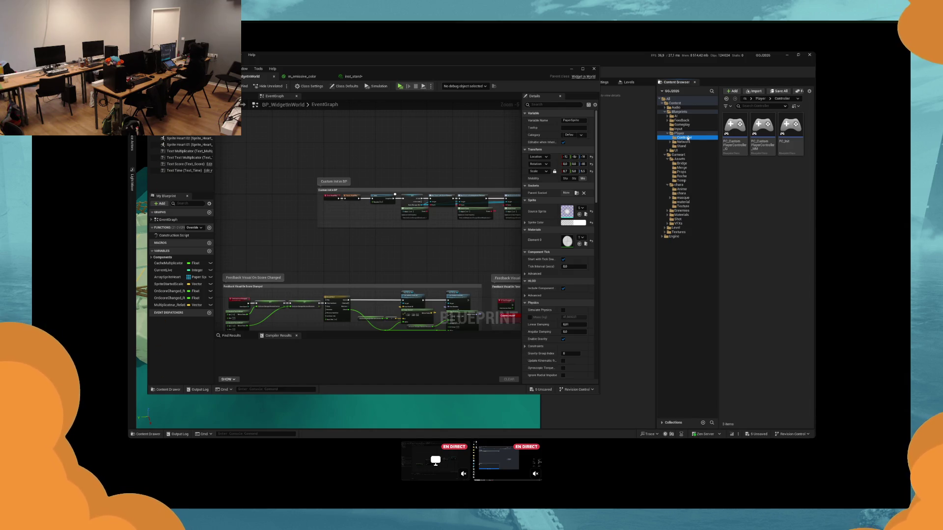
left_click(679, 133)
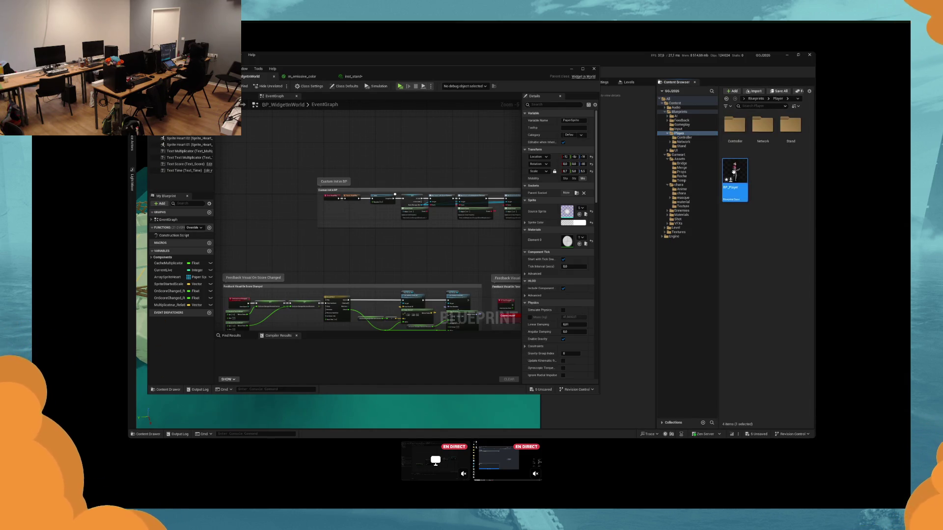
double_click(735, 179)
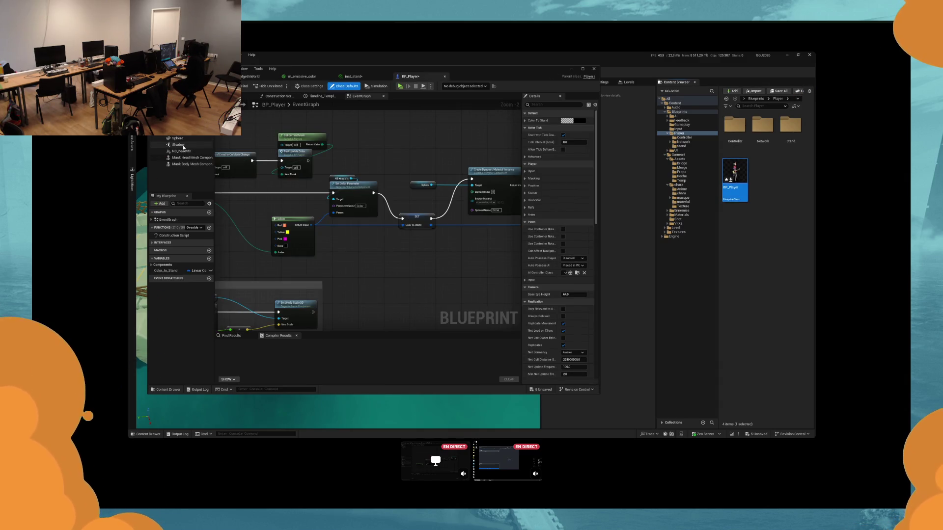
left_click(183, 145)
left_click(681, 193)
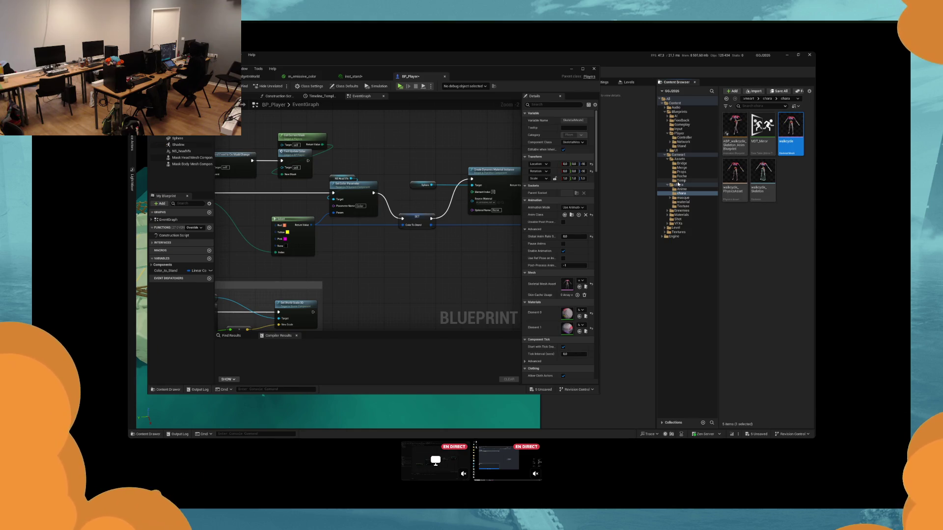
Step: Locate m_emissive_head in the Stand folder, confirm its name, and return to m_emissive_color's graph
left_click(683, 202)
left_click(681, 146)
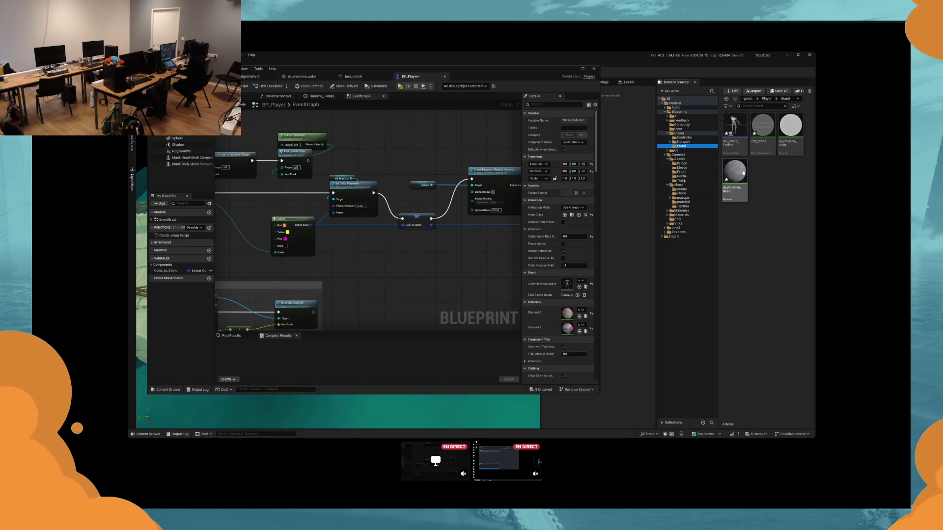
left_click(737, 169)
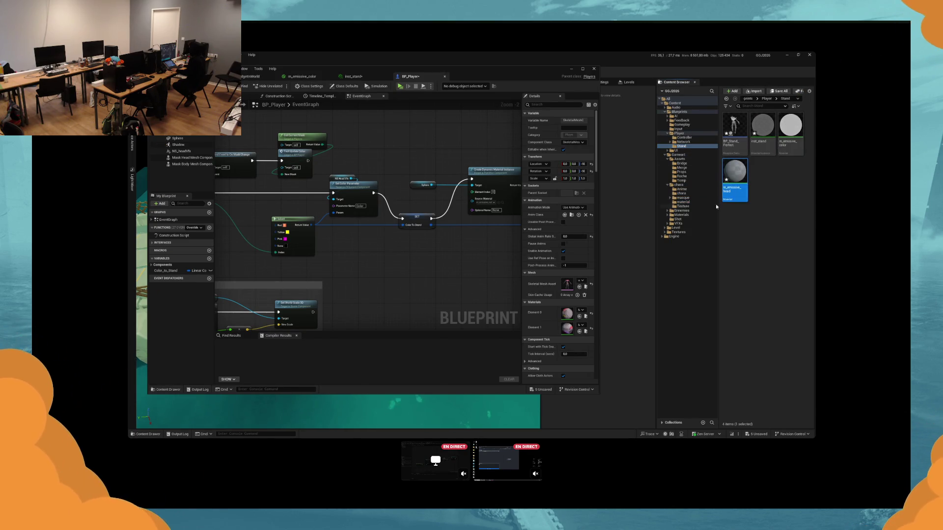
left_click(683, 202)
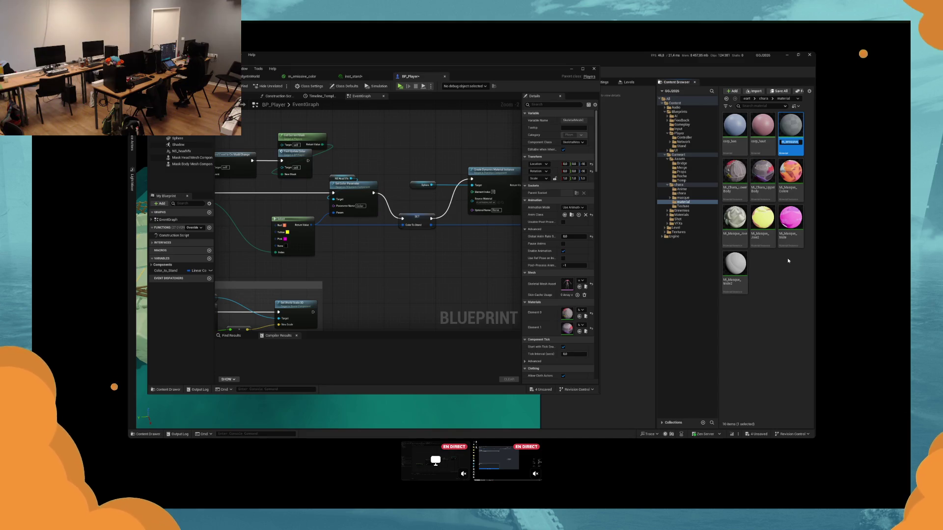
key("Return")
left_click(301, 76)
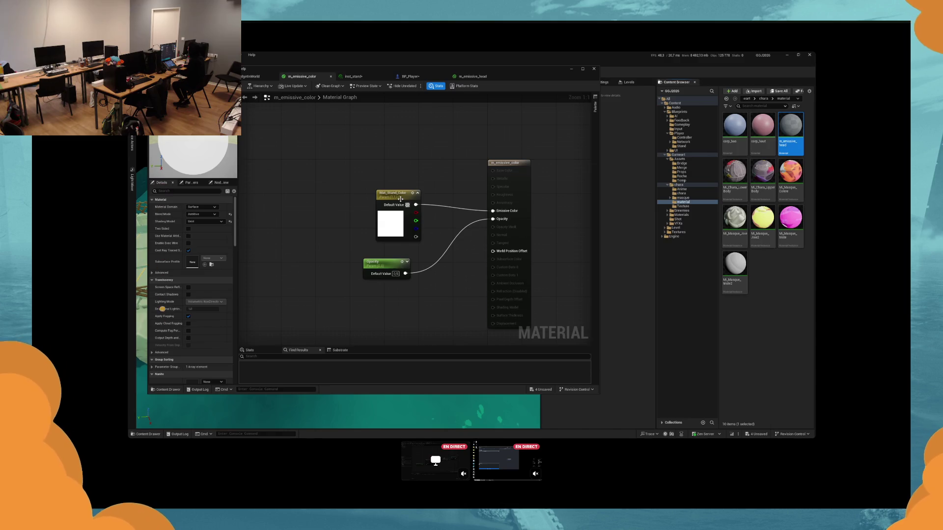
Step: Copy m_emissive_color's nodes into m_emissive_head, wire the colour to Base Color, and delete Opacity
key("ctrl+a")
key("ctrl+c")
left_click(473, 76)
key("ctrl+v")
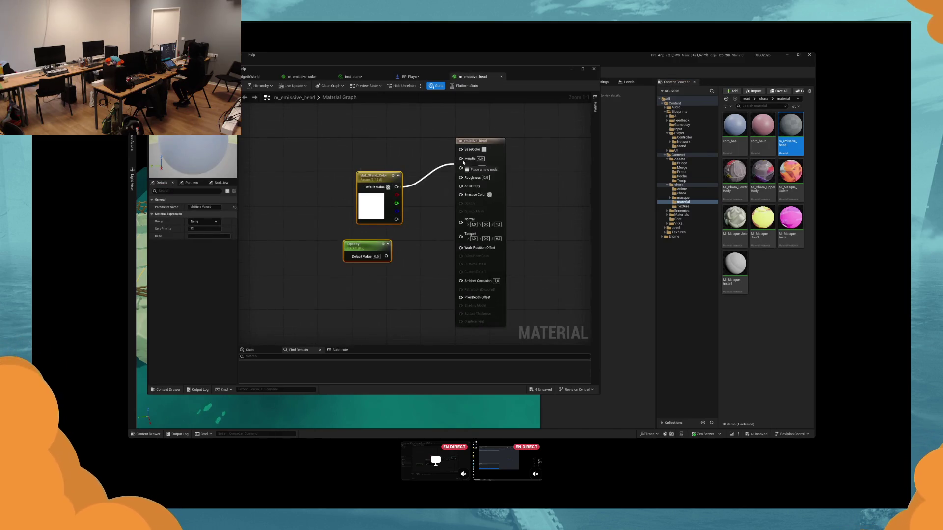
left_click_drag(396, 187, 461, 149)
left_click(369, 246)
key("Delete")
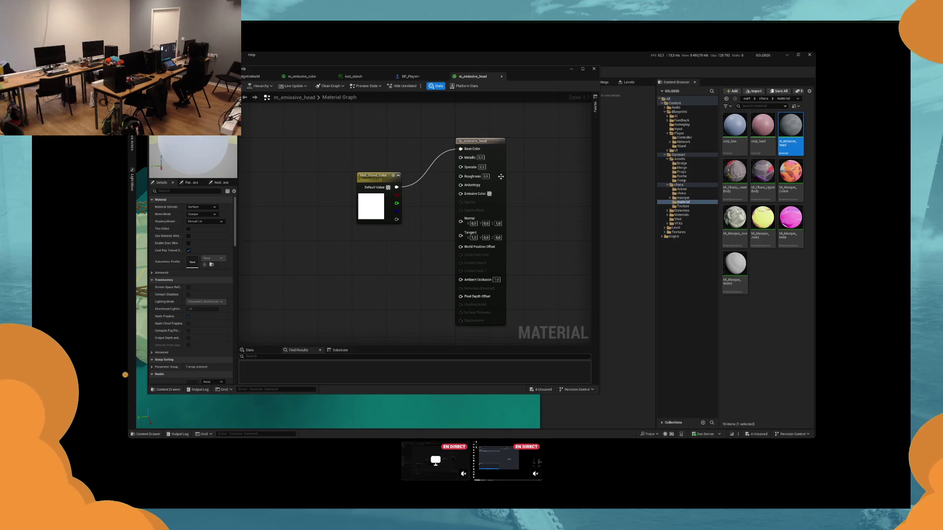
Step: Set m_emissive_head's Shading Model to Unlit and feed Mat_Stand_Color into Emissive Color
left_click(472, 209)
left_click(198, 215)
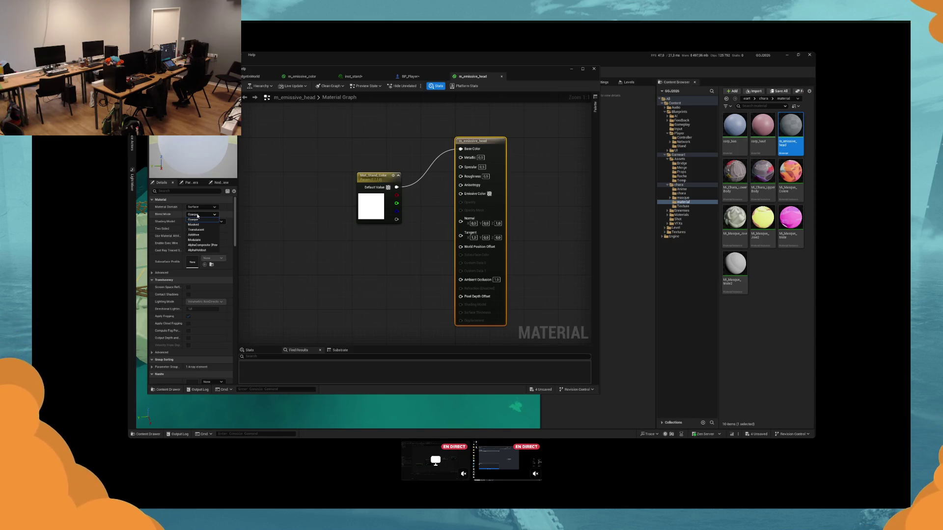
left_click(193, 220)
left_click_drag(396, 187, 461, 189)
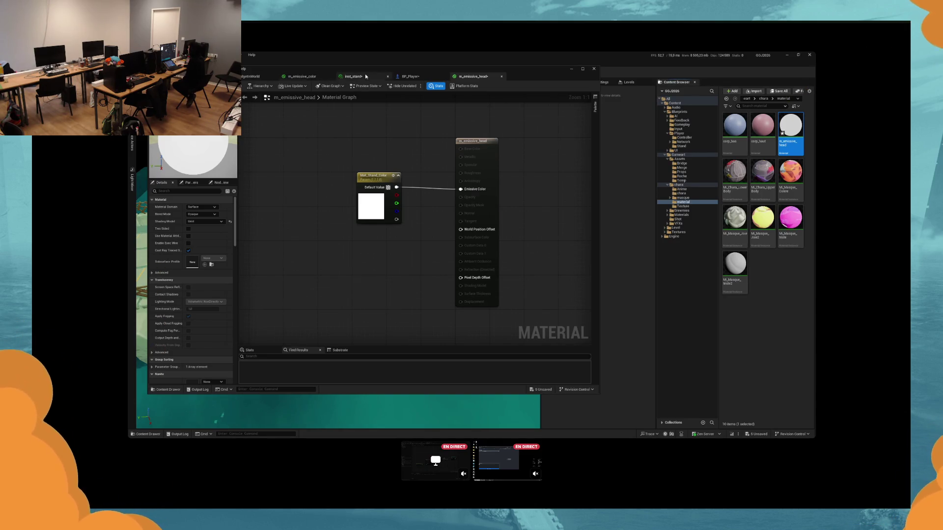
Step: Check the NS_headVfx and head Sphere components in BP_Player, then start a play test
left_click(422, 77)
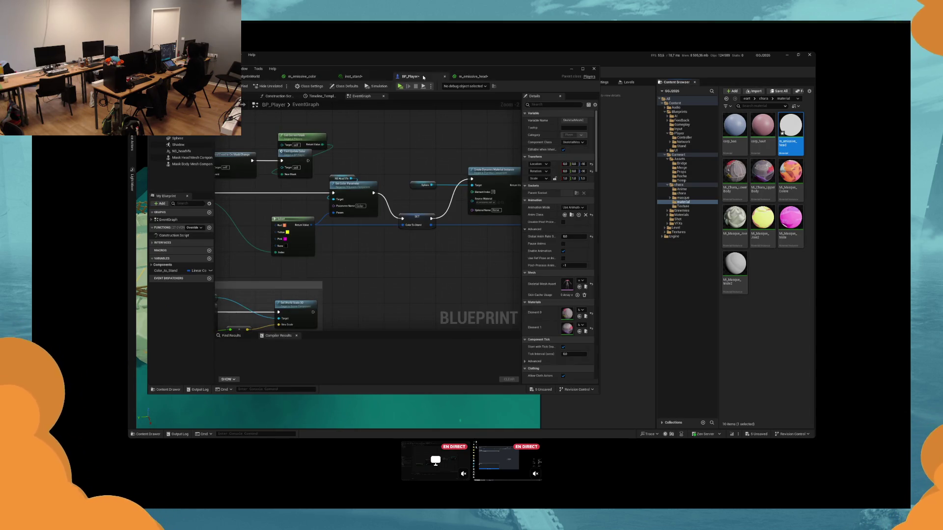
left_click(246, 96)
left_click(186, 150)
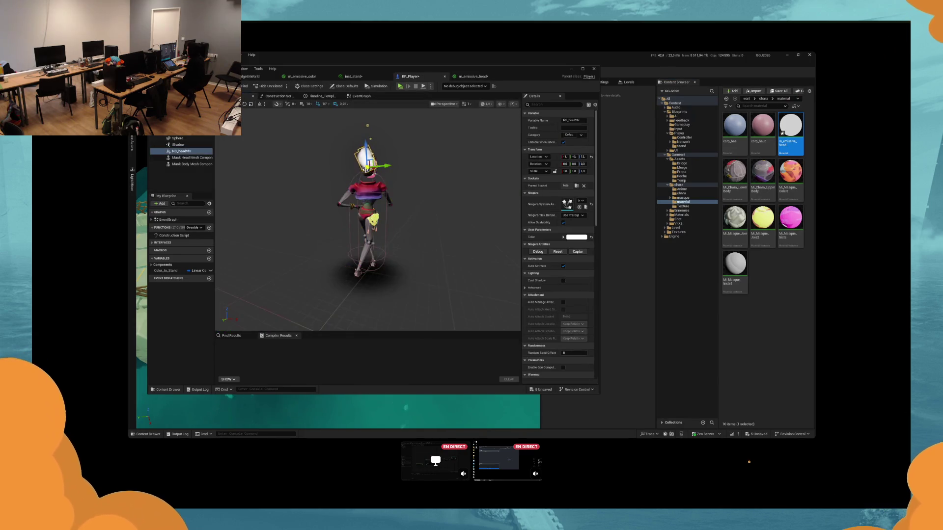
left_click(180, 138)
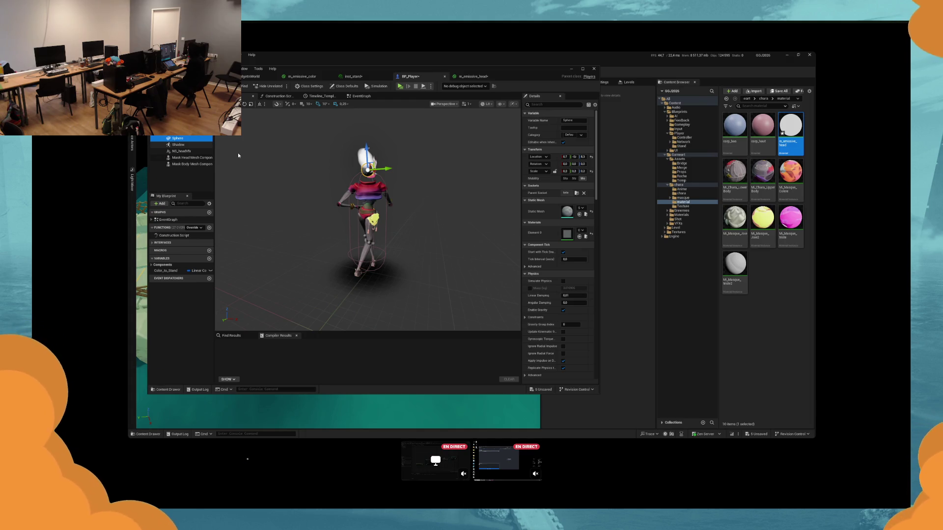
left_click(400, 86)
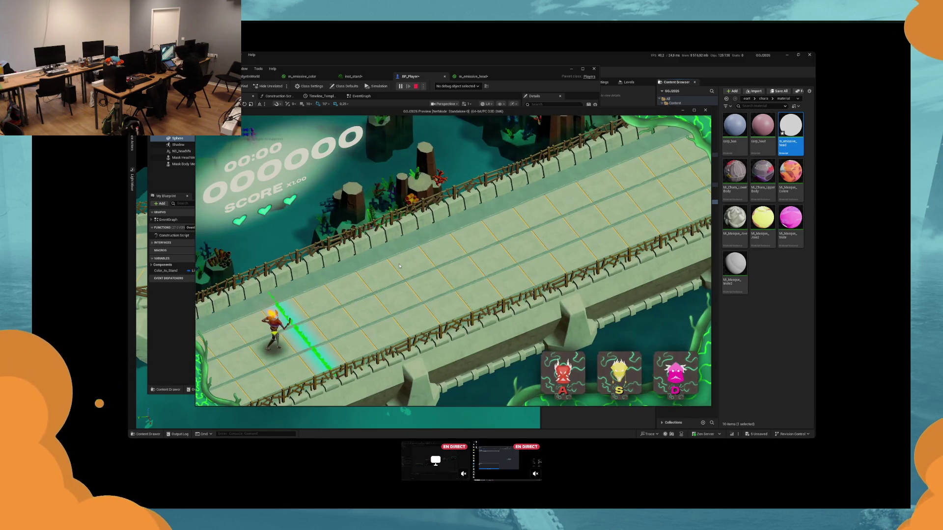
Step: Play-test the level, hitting the S, A, A, S and D lanes to check colour changes, then stop
key("s")
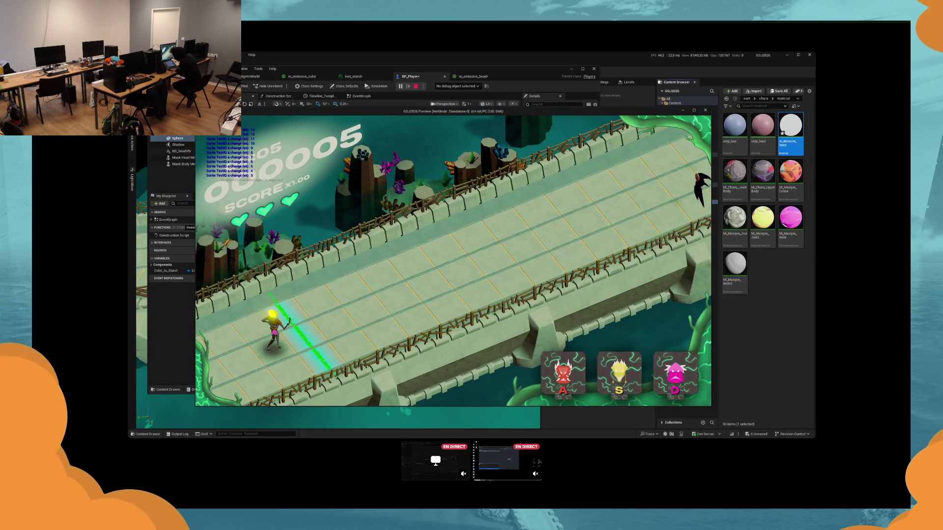
key("a")
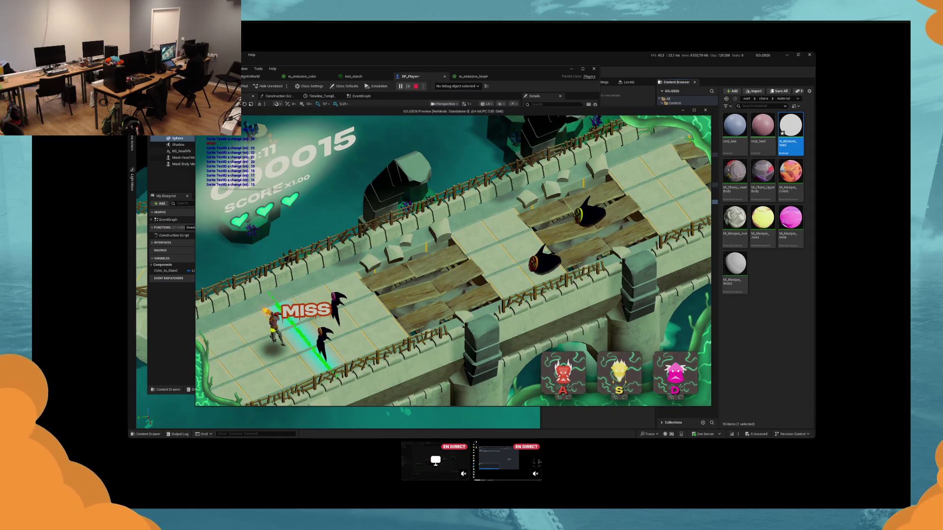
key("a")
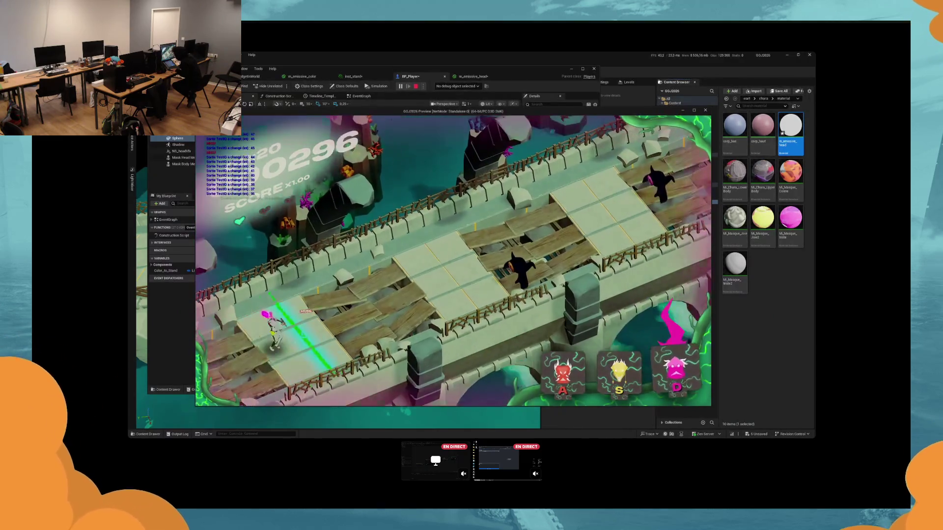
key("s")
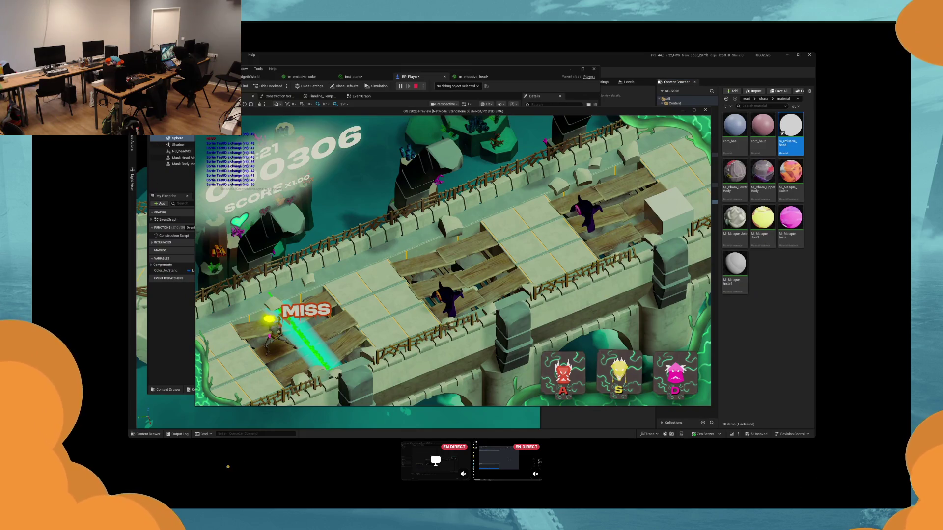
key("d")
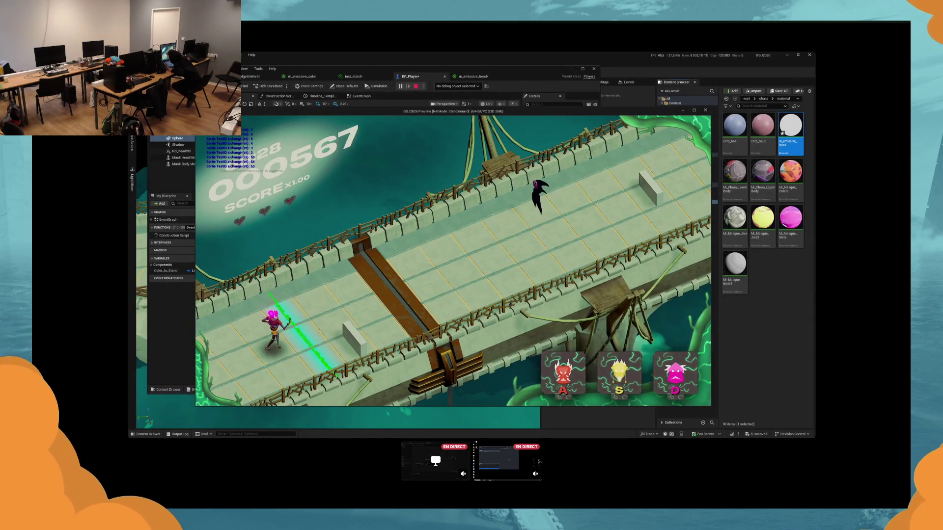
key("Escape")
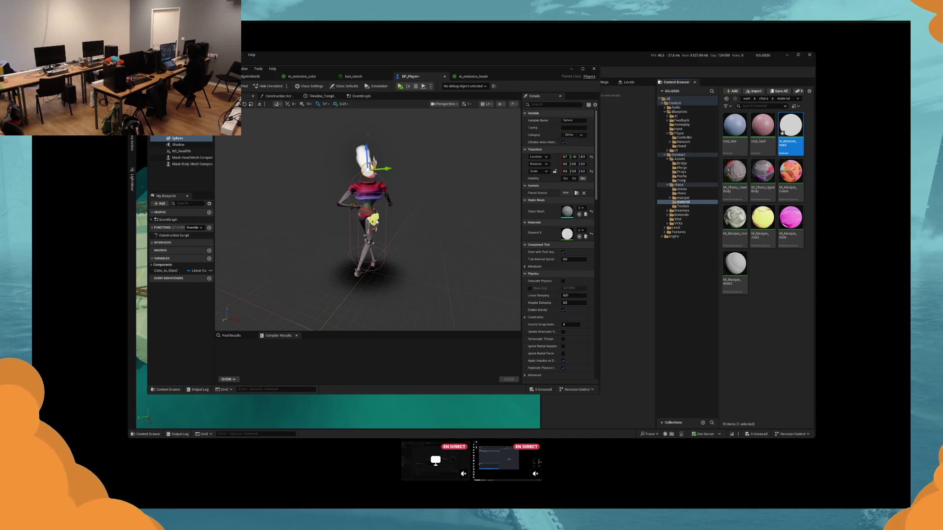
Step: Return to the Event Graph, run a second play-test hitting the D lane, then stop it
left_click(362, 96)
left_click(401, 87)
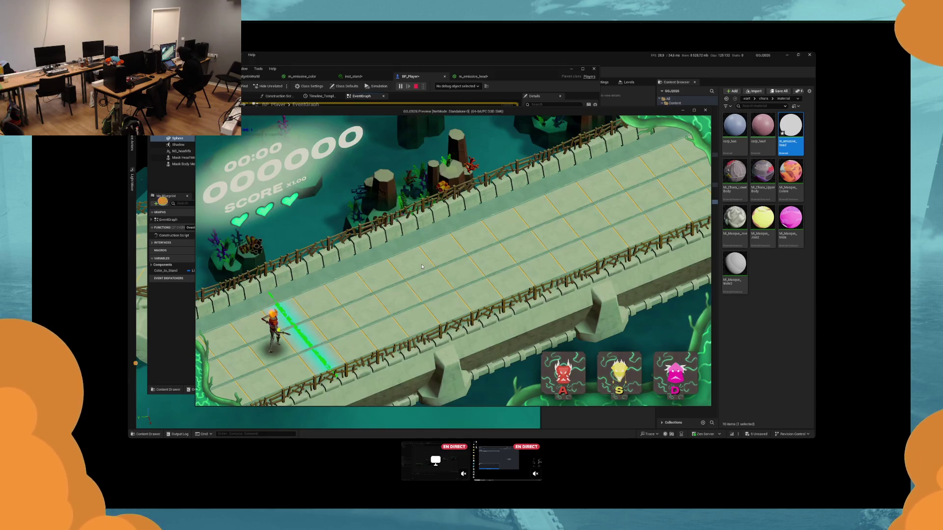
key("d")
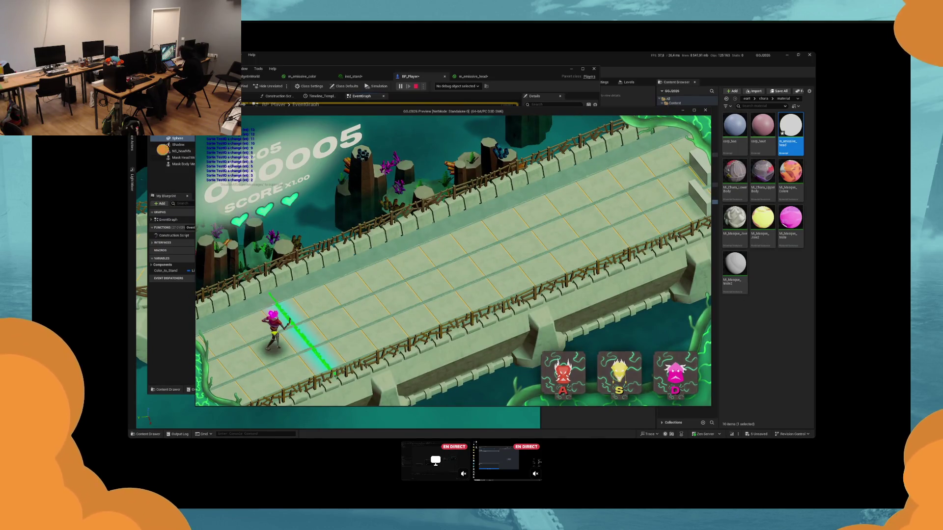
key("Escape")
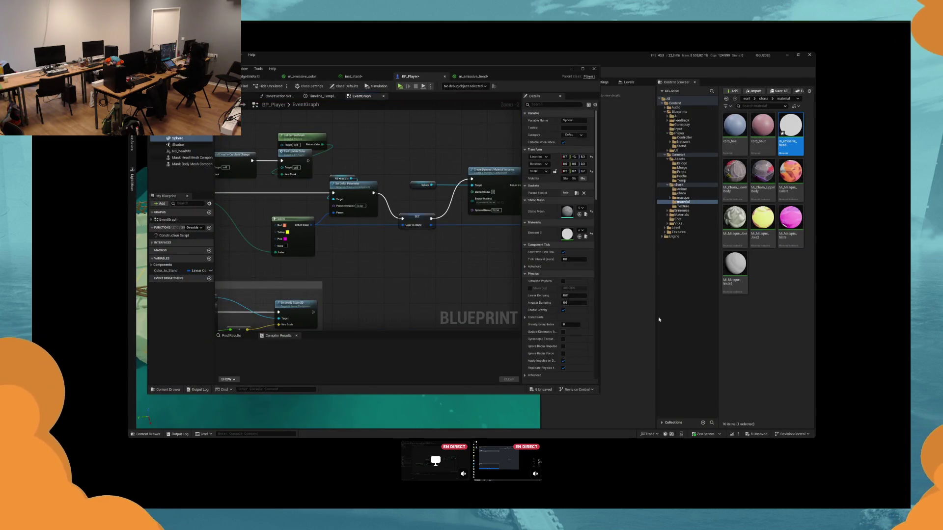
Step: Undo the component's head material replacement
left_click(799, 329)
key("ctrl+z")
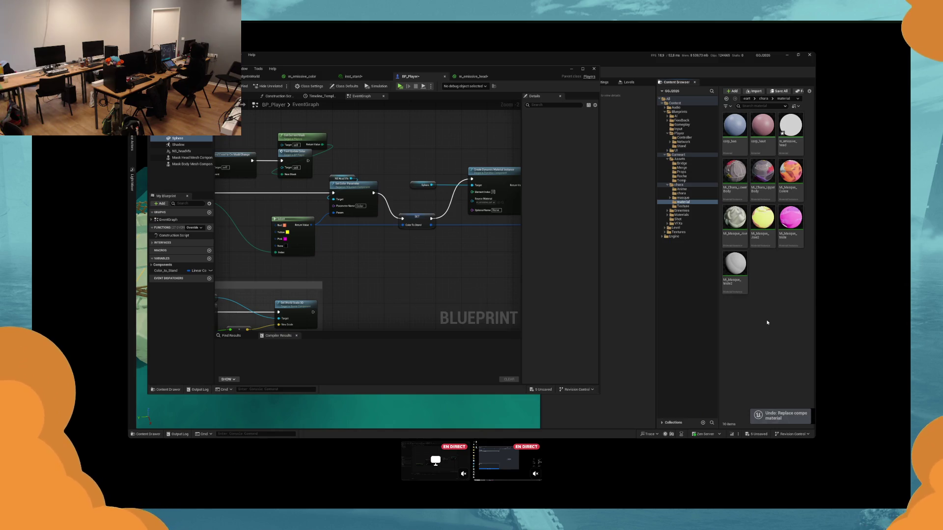
left_click(682, 146)
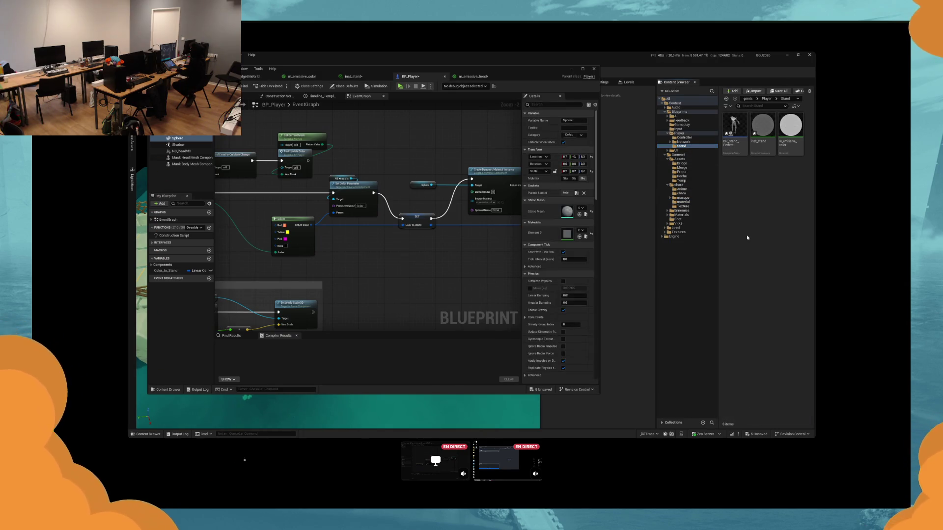
key("ctrl+z")
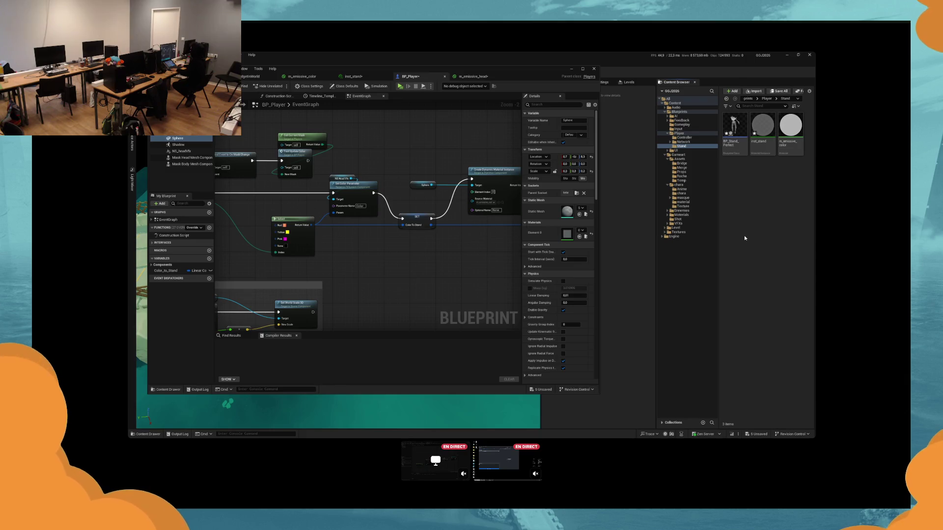
Step: Force-delete the m_emissive_head material, then open inst_stand from the Stand folder
left_click(683, 201)
left_click(791, 125)
key("Delete")
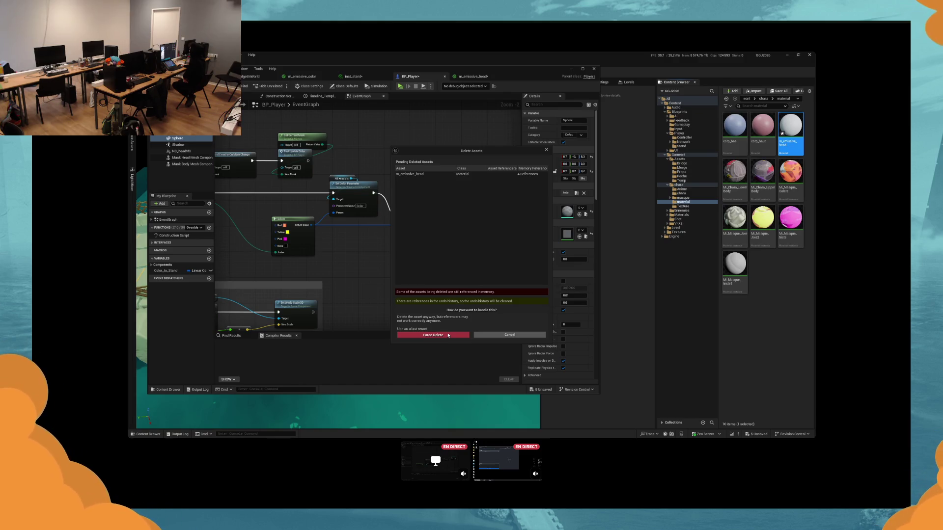
left_click(448, 335)
left_click(682, 146)
left_click(765, 131)
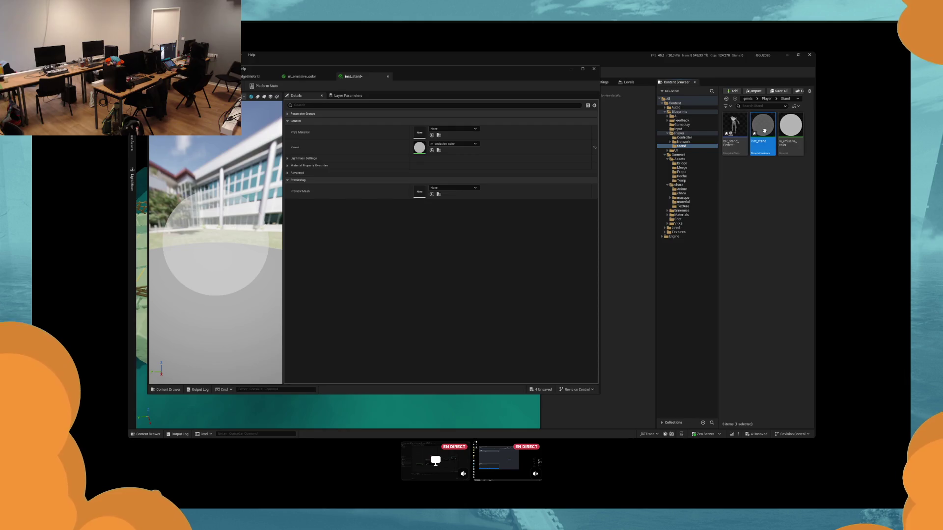
Step: Duplicate inst_stand as inst_head and override its Global Scalar Opacity to 1.0
key("ctrl+d")
type("inst_")
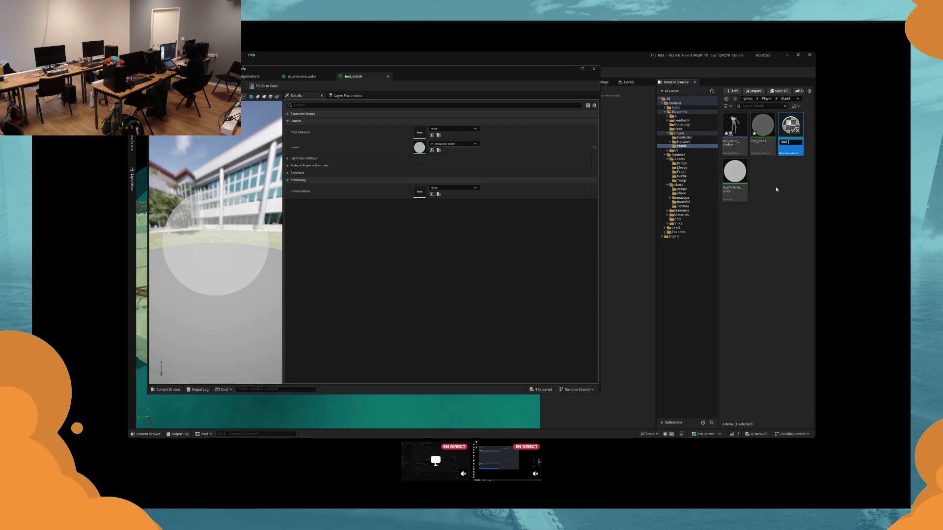
type("head")
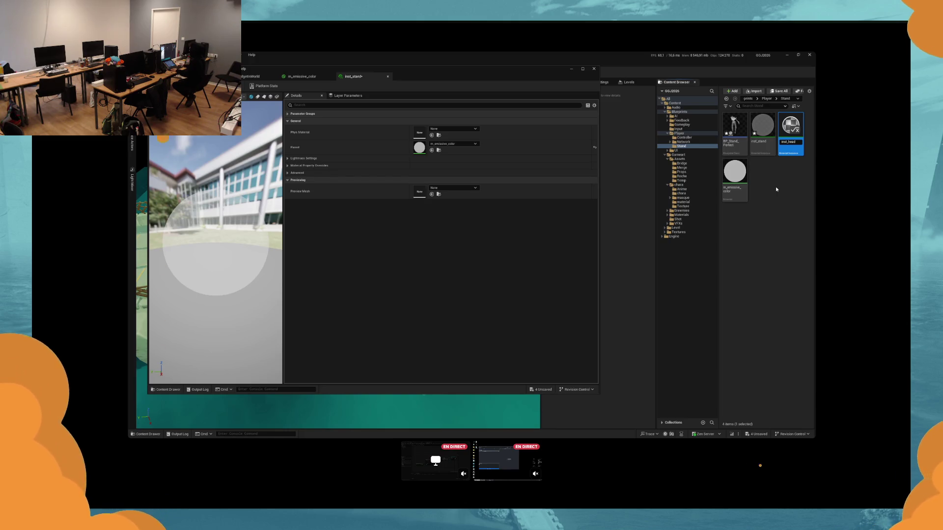
key("Return")
left_click(299, 115)
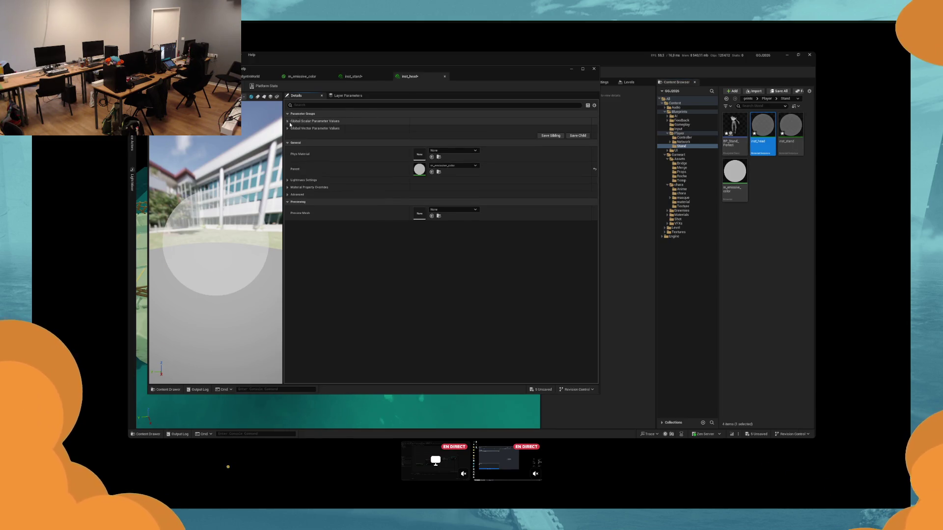
left_click(288, 136)
left_click(428, 127)
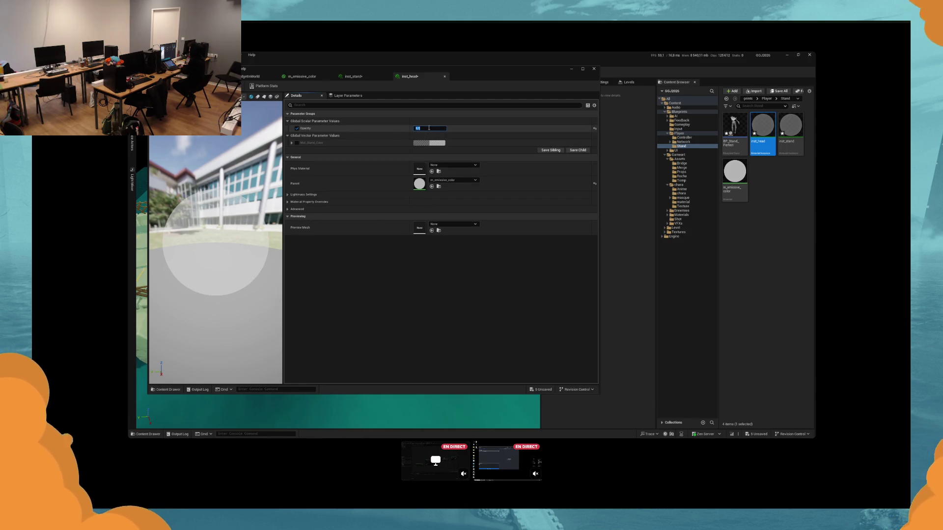
key("Return")
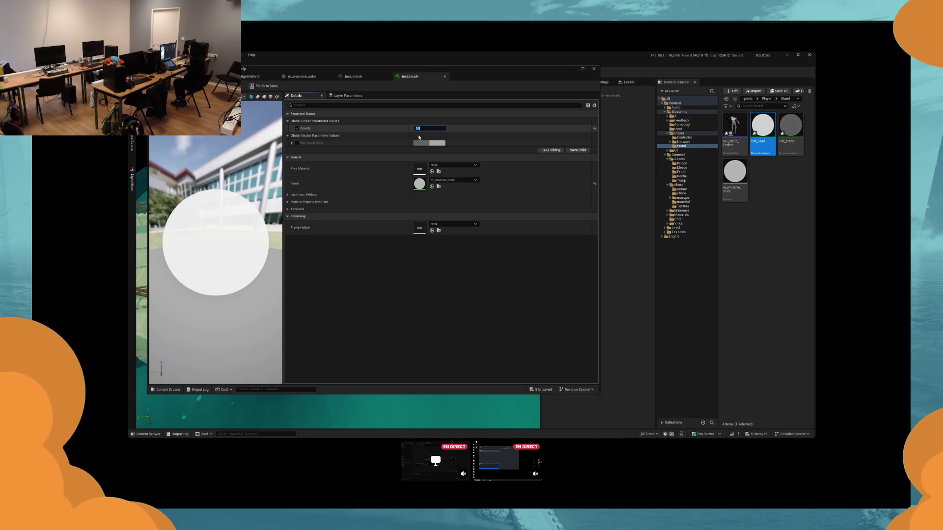
left_click(253, 76)
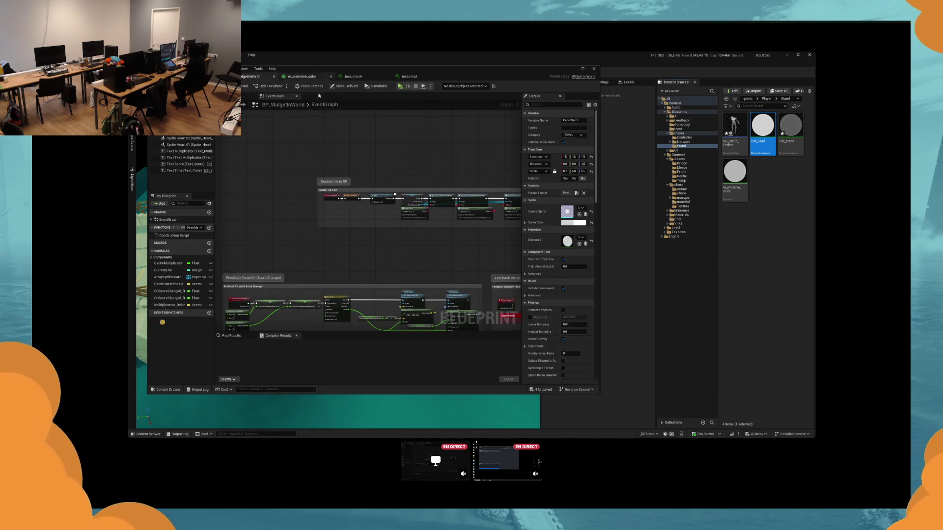
Step: In BP_Player, bring the Set Vector Parameter Value node into view and select inst_head in Stand
left_click(211, 76)
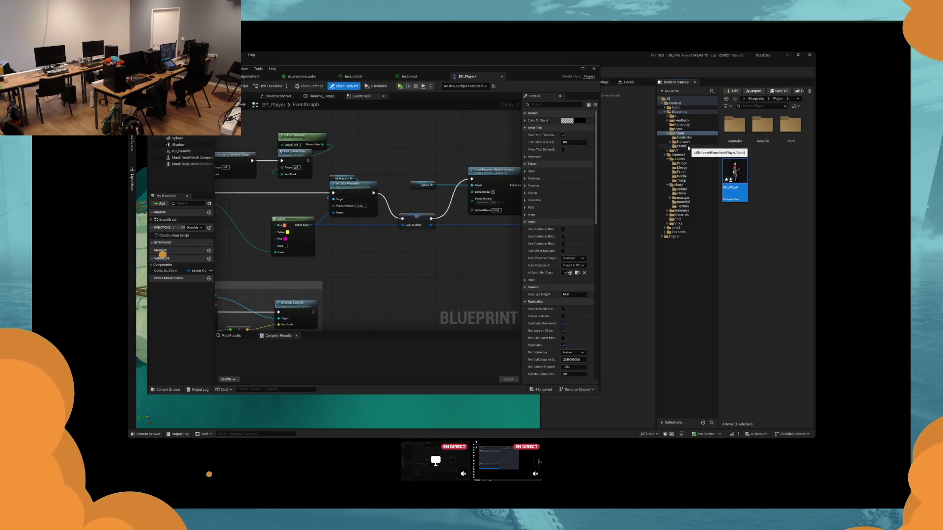
left_click_drag(406, 168, 368, 168)
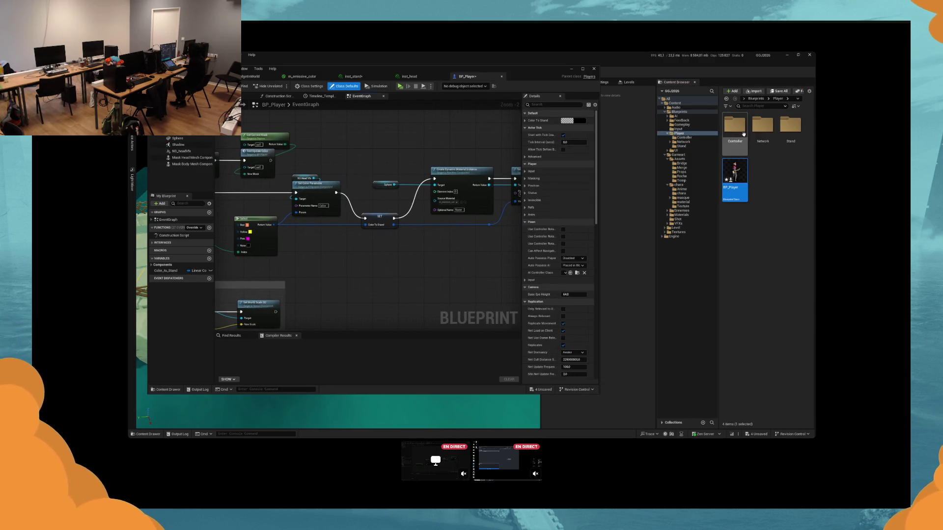
double_click(790, 125)
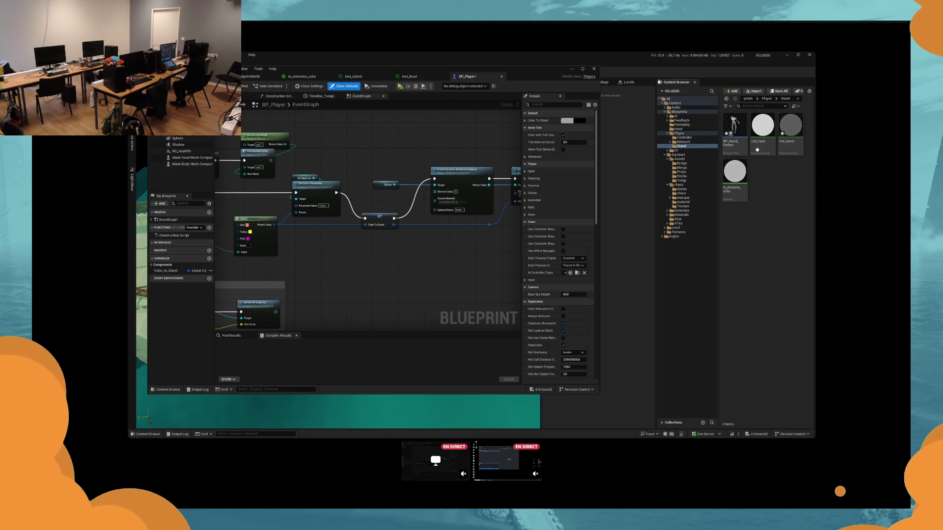
left_click(757, 150)
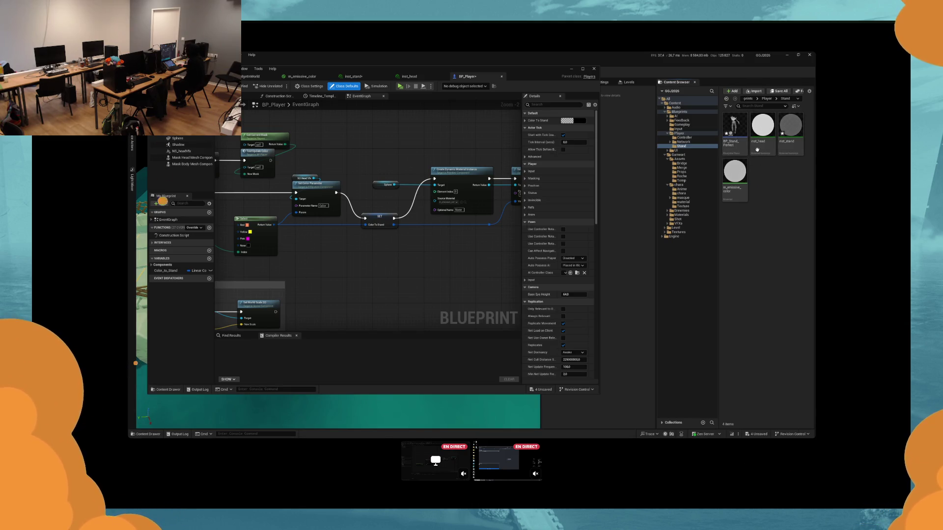
scroll(463, 203, "up", 2)
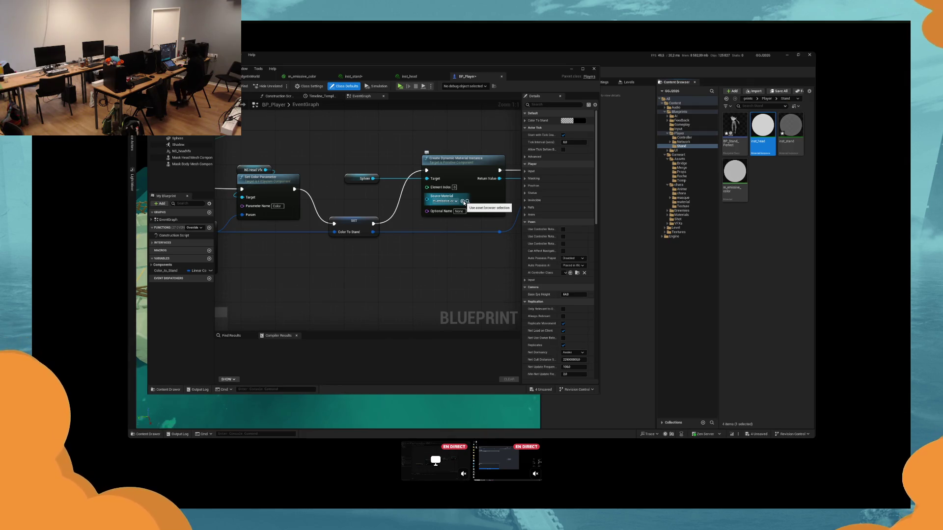
left_click_drag(487, 249, 418, 265)
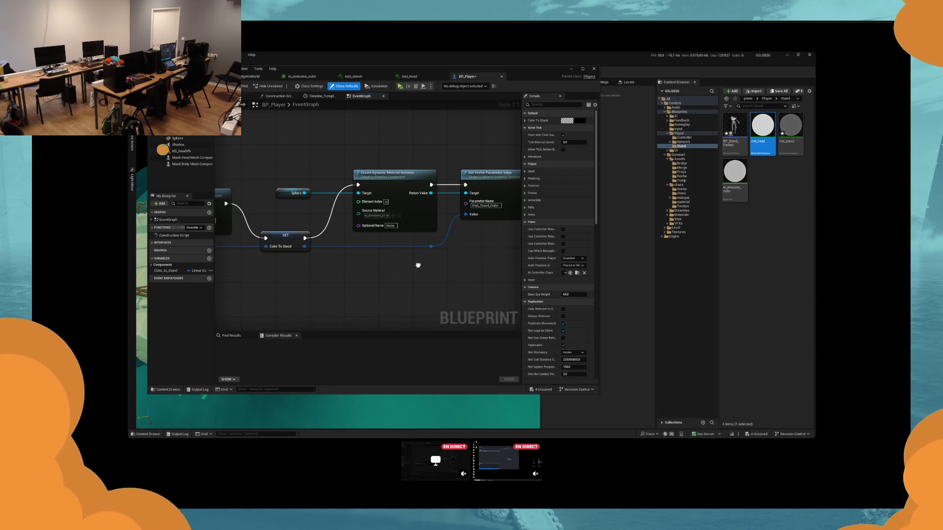
scroll(435, 263, "down", 2)
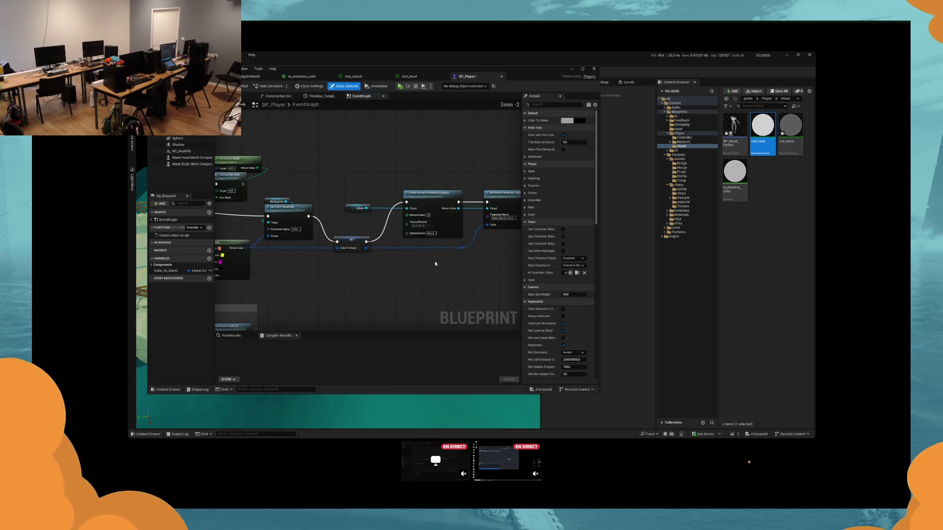
Step: Compile BP_Player, move inst_head into the material folder, and start a play-test
key("F7")
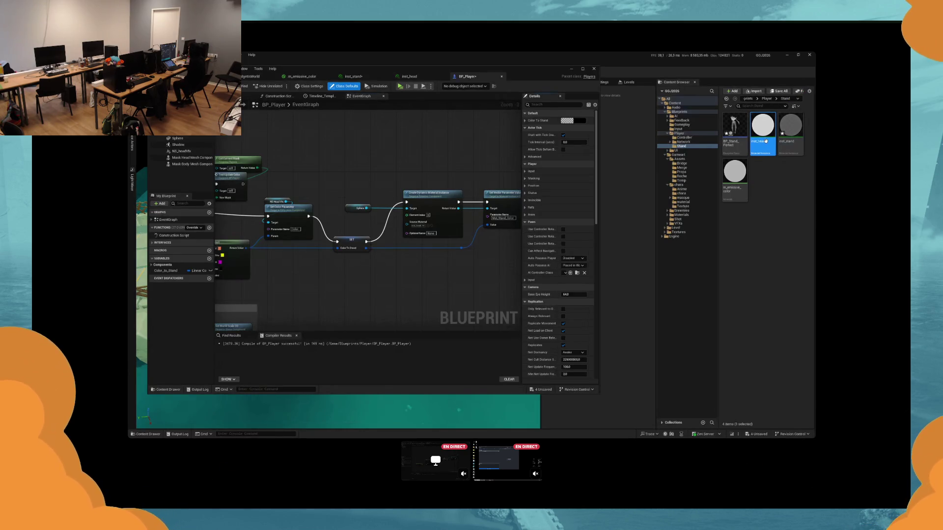
left_click_drag(765, 141, 683, 202)
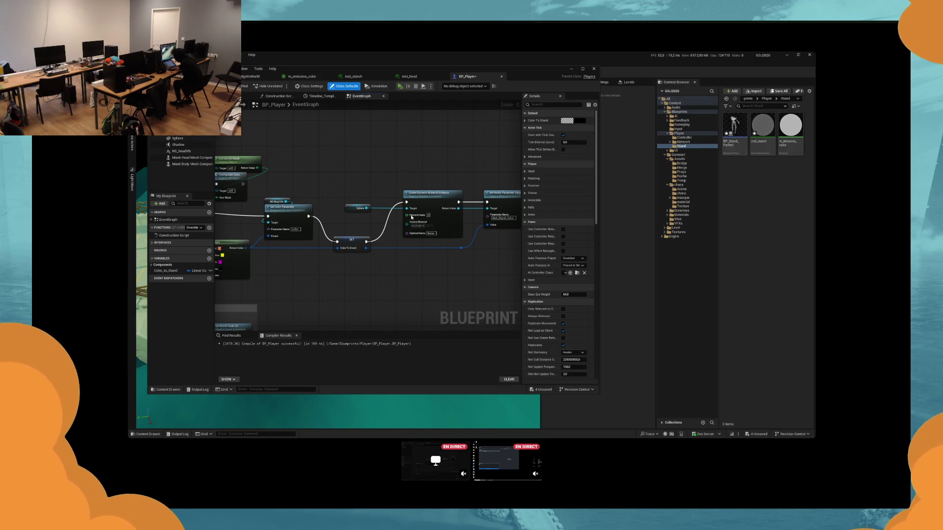
key("alt+p")
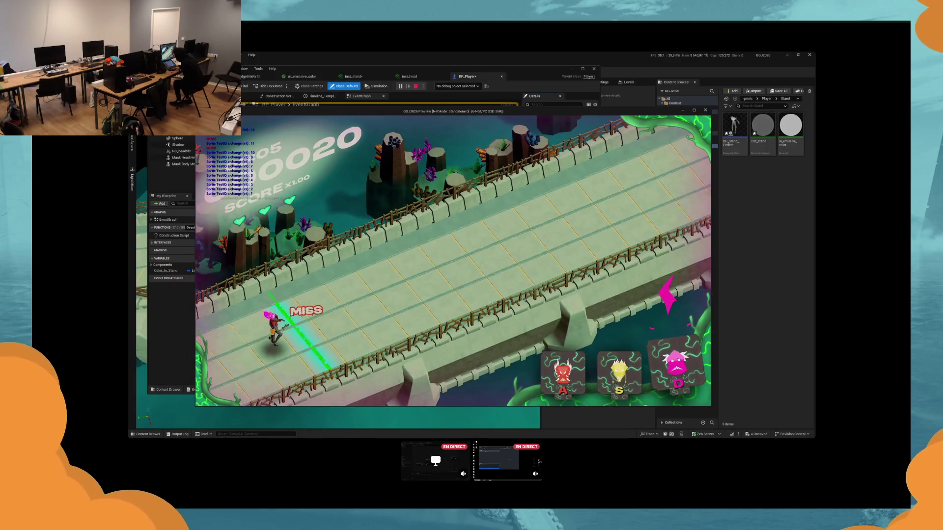
Step: After one S lane hit, stop the play-test and jump to the SpawnActor BP Stand Perfect section
key("s")
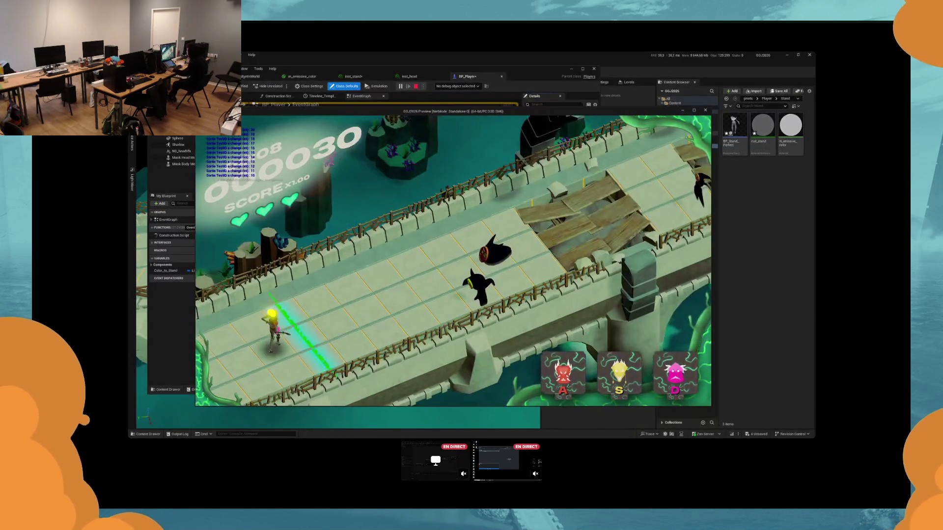
key("Escape")
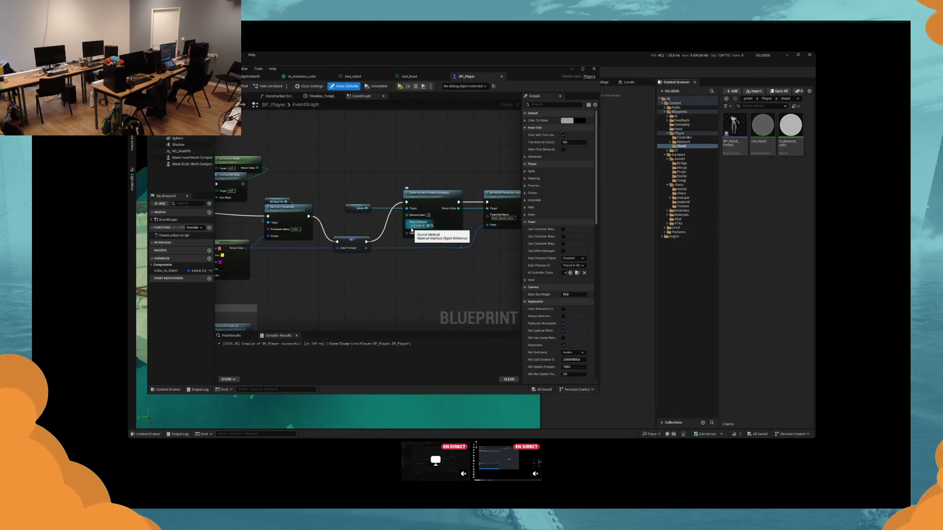
key("Home")
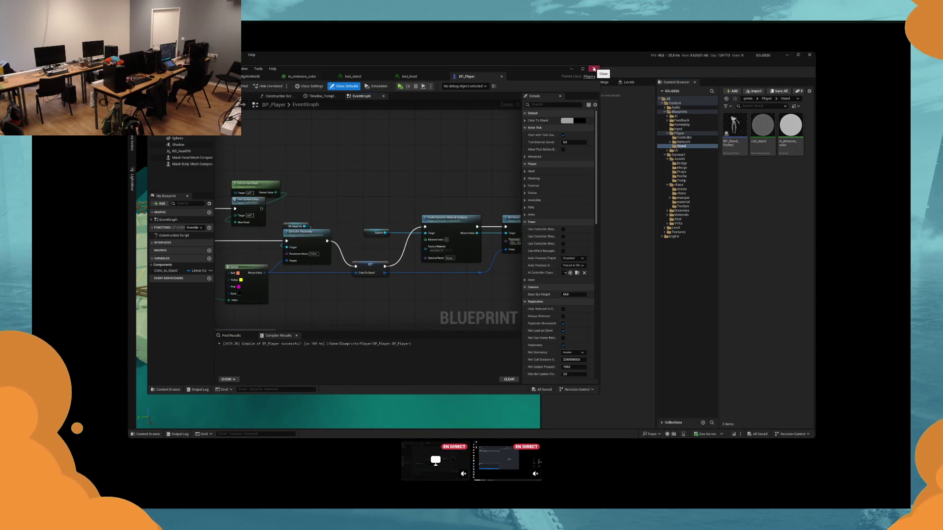
left_click_drag(293, 191, 352, 169)
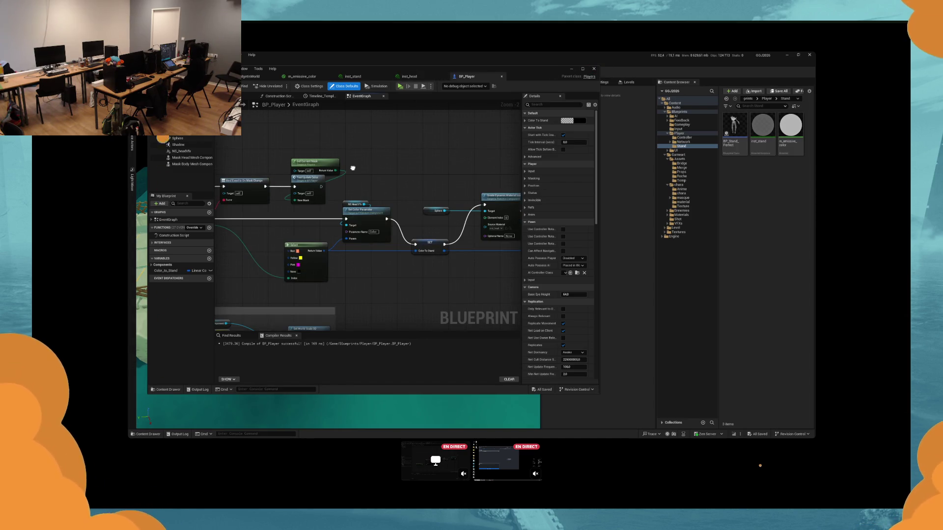
key("1")
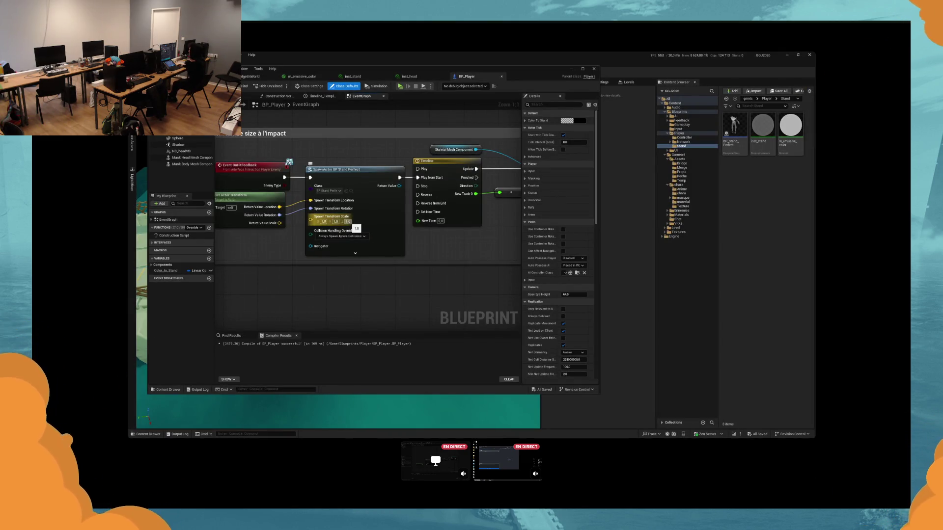
Step: Set the SpawnActor BP Stand Perfect scale to 0.75 on X, Y and Z, save all, and play-test
type("0.75")
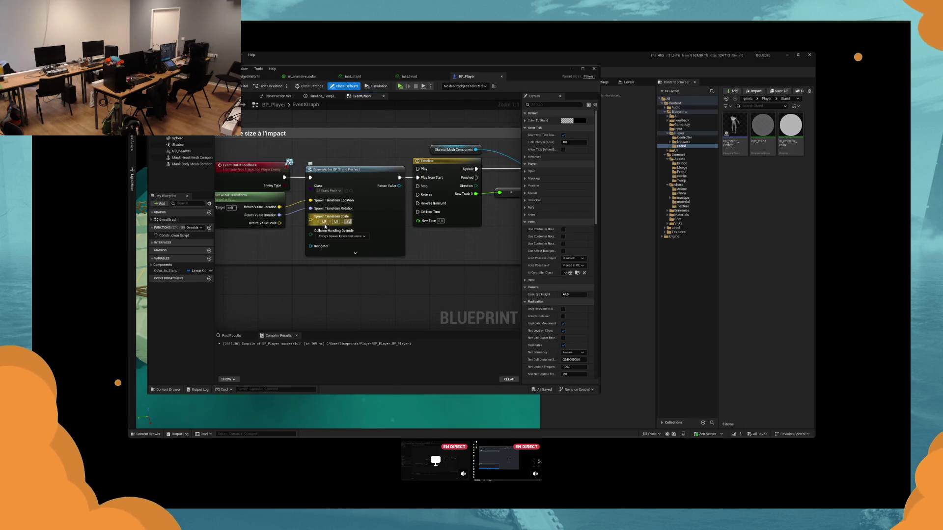
key("shift+Tab")
type("0.75")
key("shift+Tab")
type("0.75")
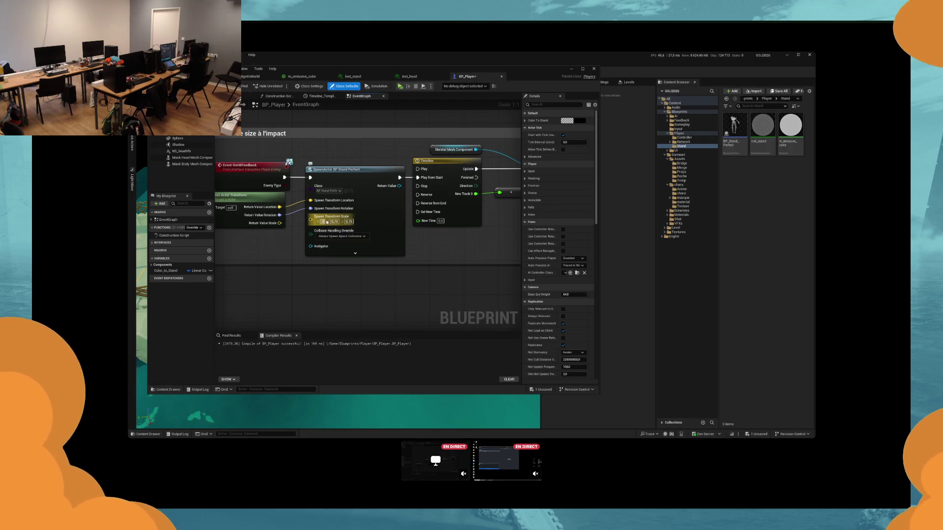
left_click(366, 136)
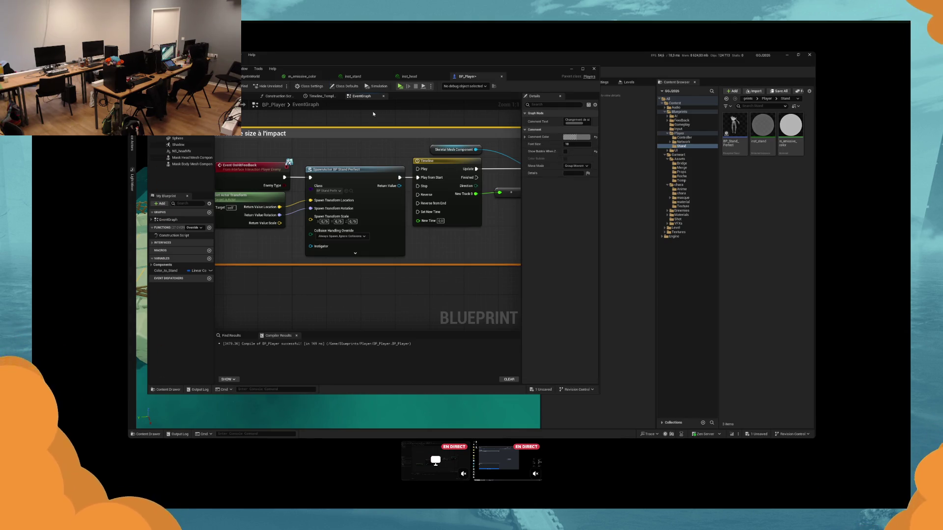
key("ctrl+s")
key("alt+p")
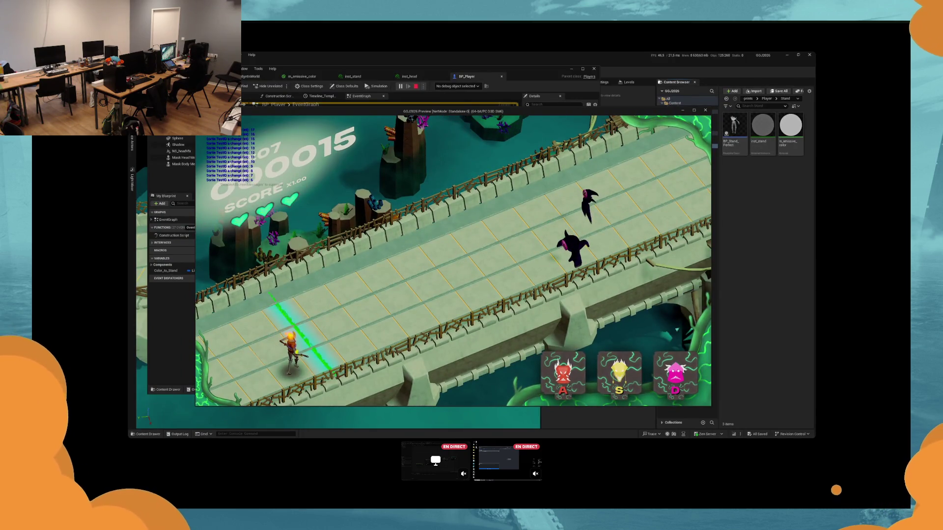
Step: Try the pink D and red A attacks in play, then stop the play-test
key("d")
key("d")
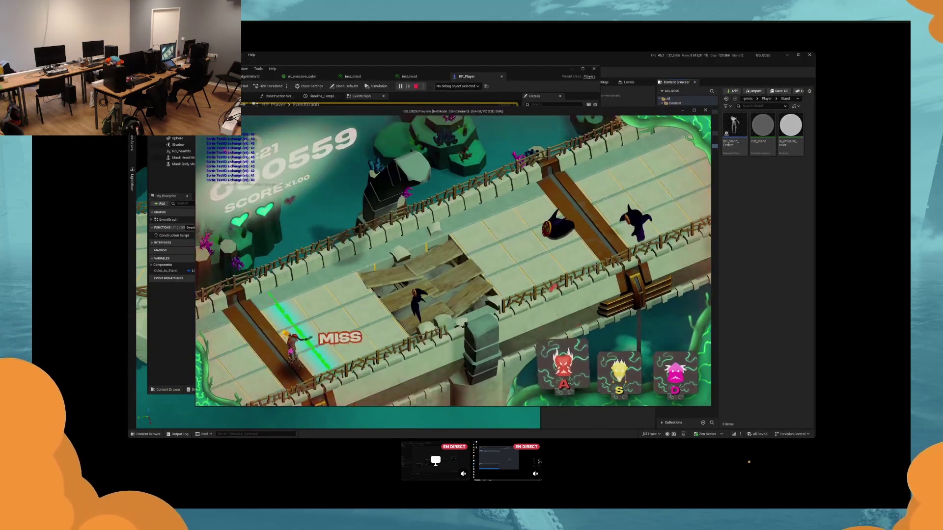
key("a")
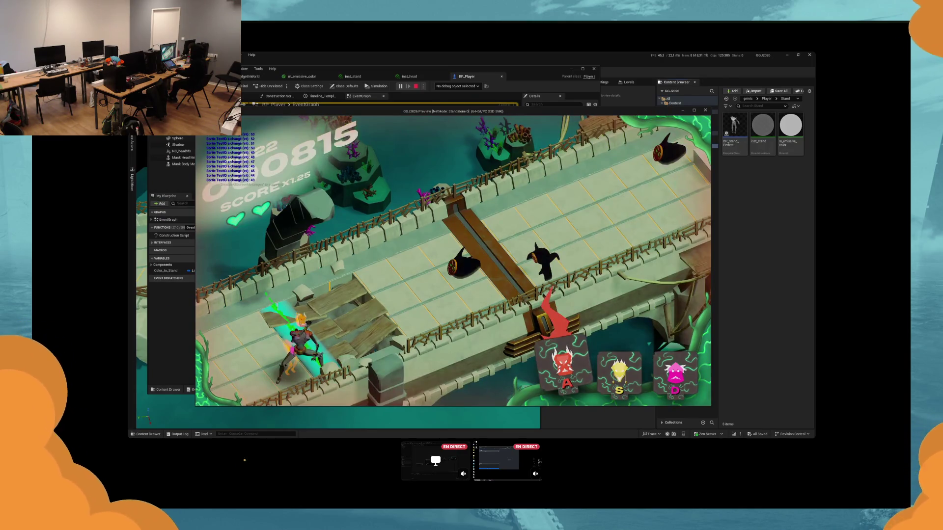
key("Escape")
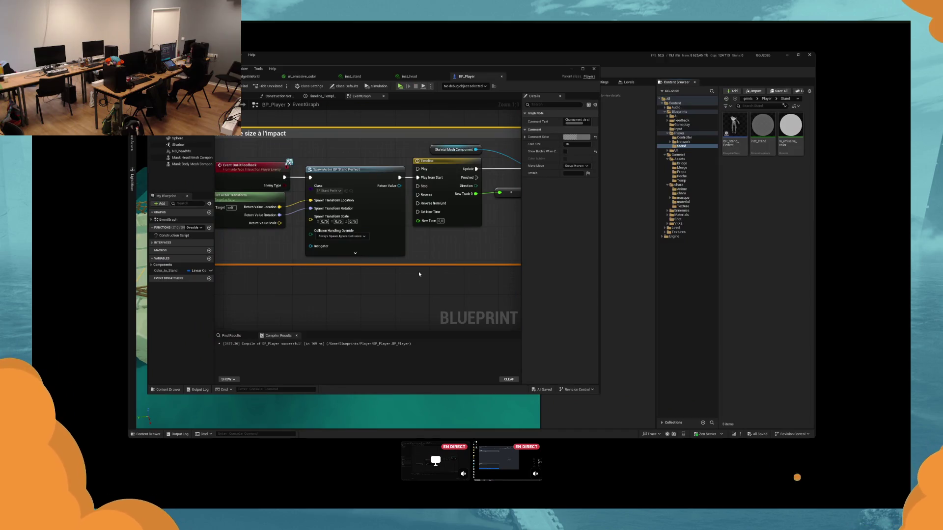
Step: Close the BP_Player editor window and answer the prompt about the modified material
left_click(419, 274)
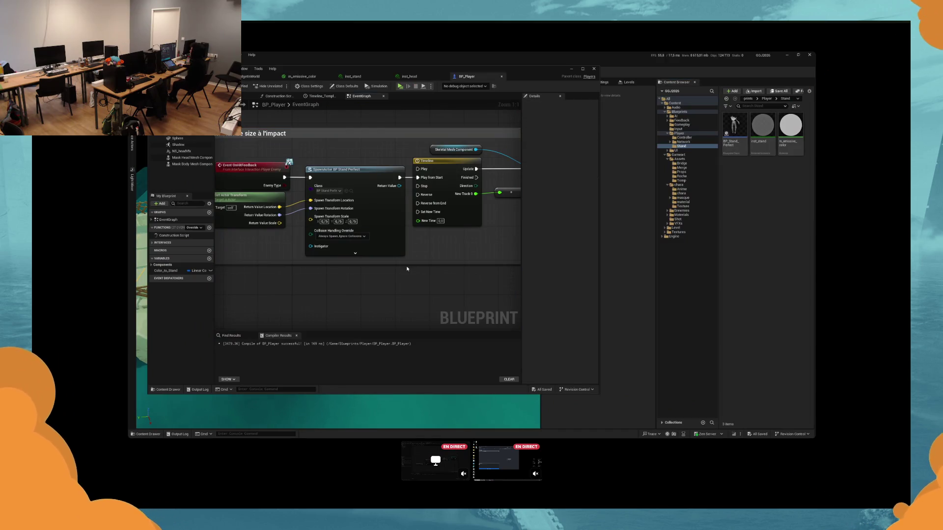
left_click(593, 69)
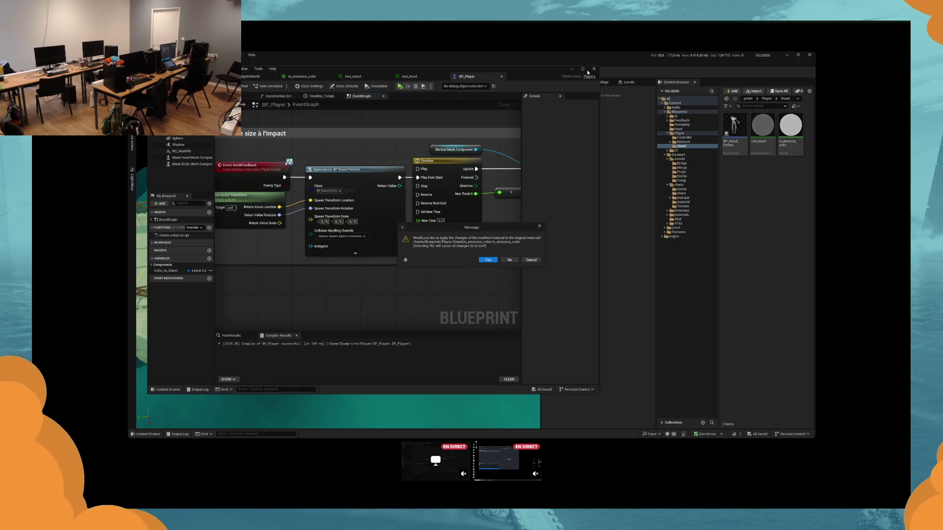
left_click(488, 259)
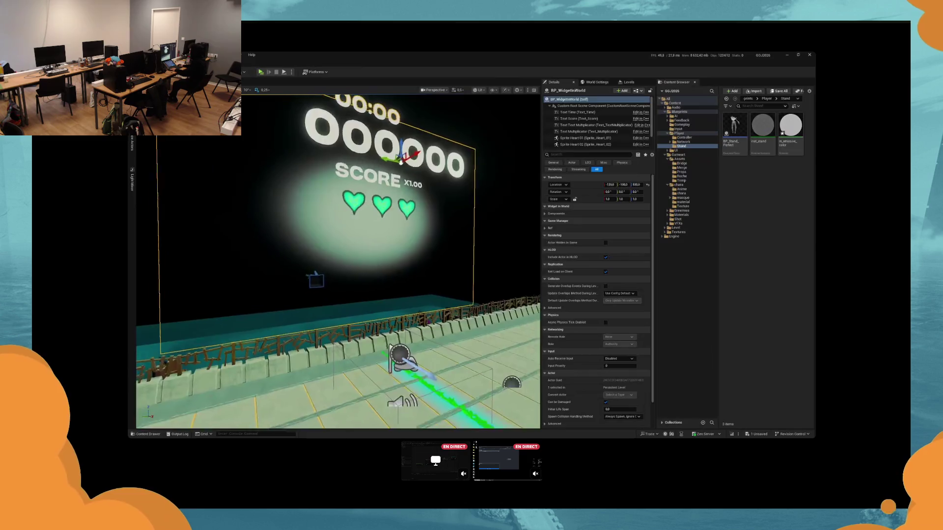
Step: Focus the score widget, run a brief play-test, then frame the BP_FlameReact green flame actor
key("f")
key("Escape")
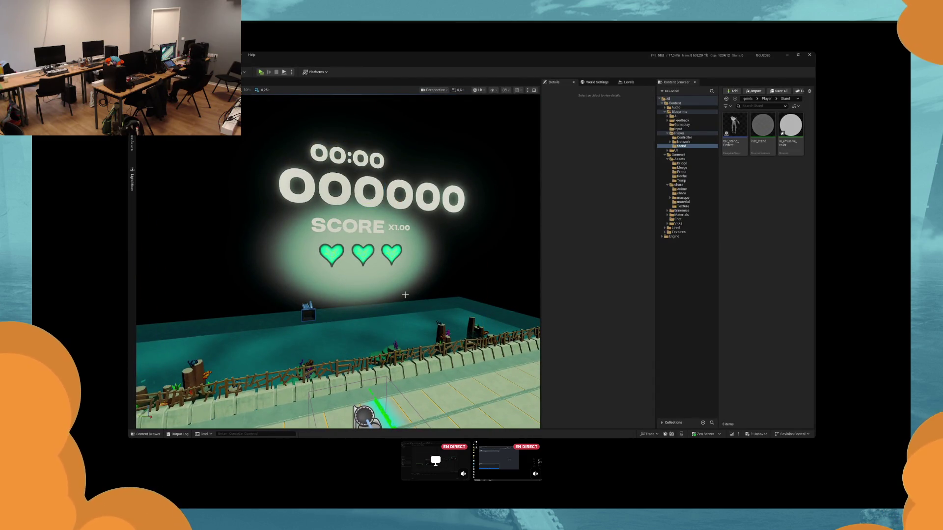
key("alt+p")
key("Escape")
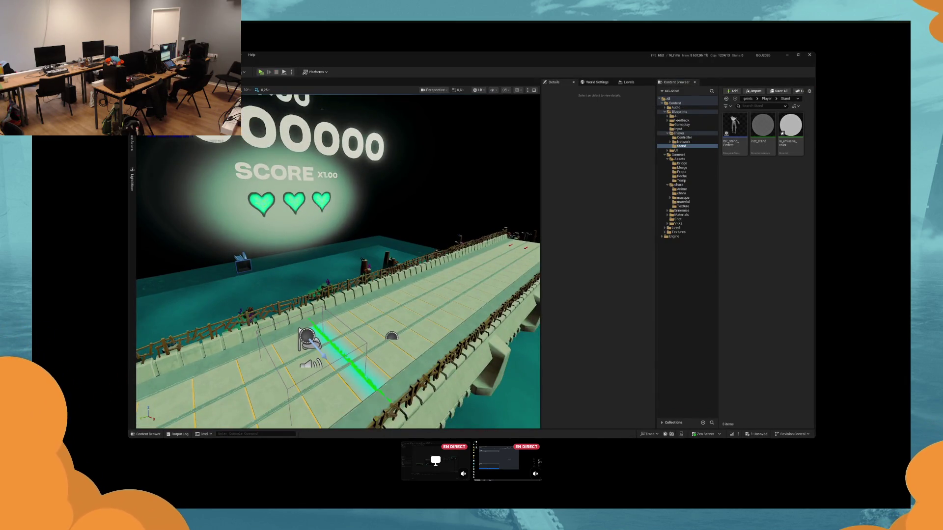
left_click(350, 366)
key("f")
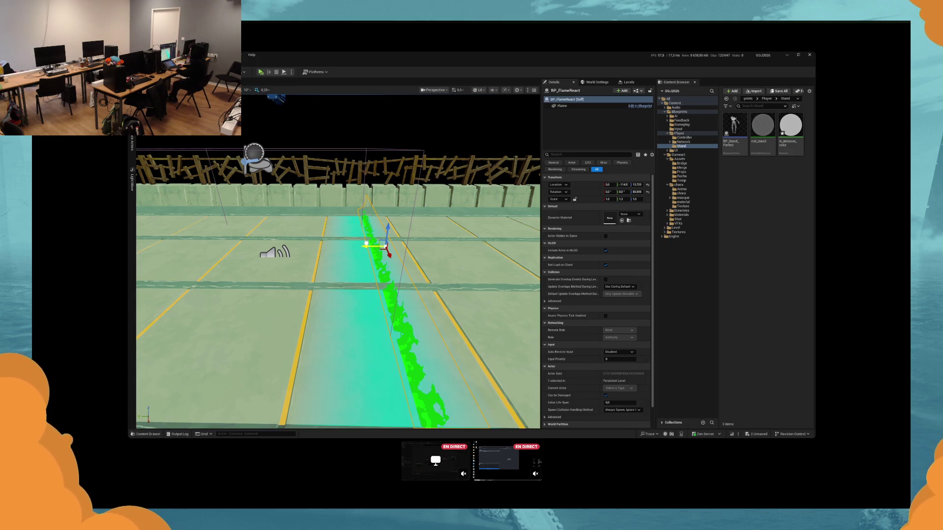
Step: Undo the flame actor's last move and switch to GitHub Desktop to check for changes
key("ctrl+z")
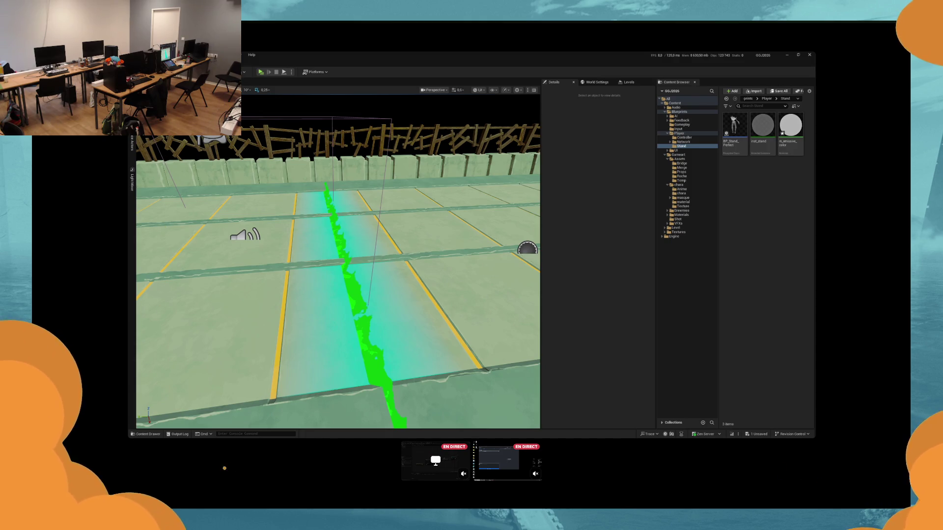
key("alt+Tab")
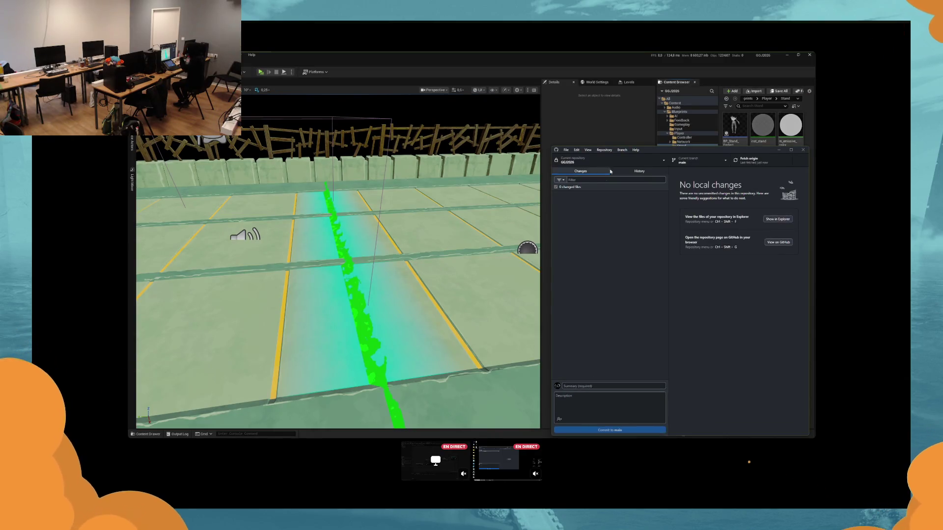
left_click(610, 131)
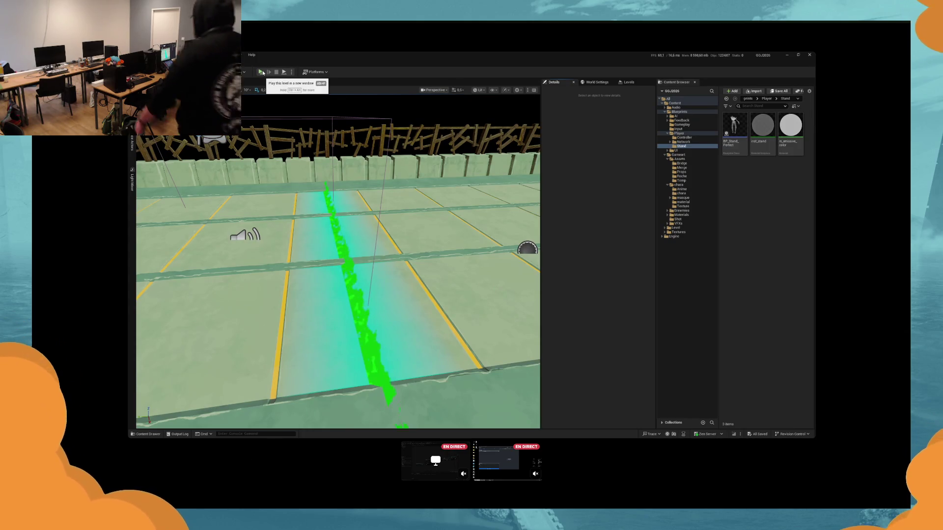
Step: Launch the bridge level as a standalone game and hit the first incoming enemies with S and D
left_click(261, 72)
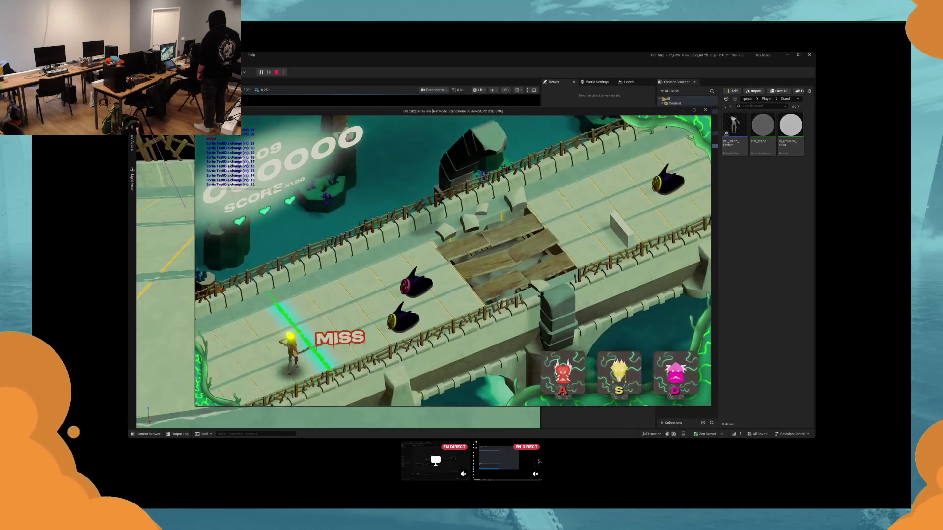
key("s")
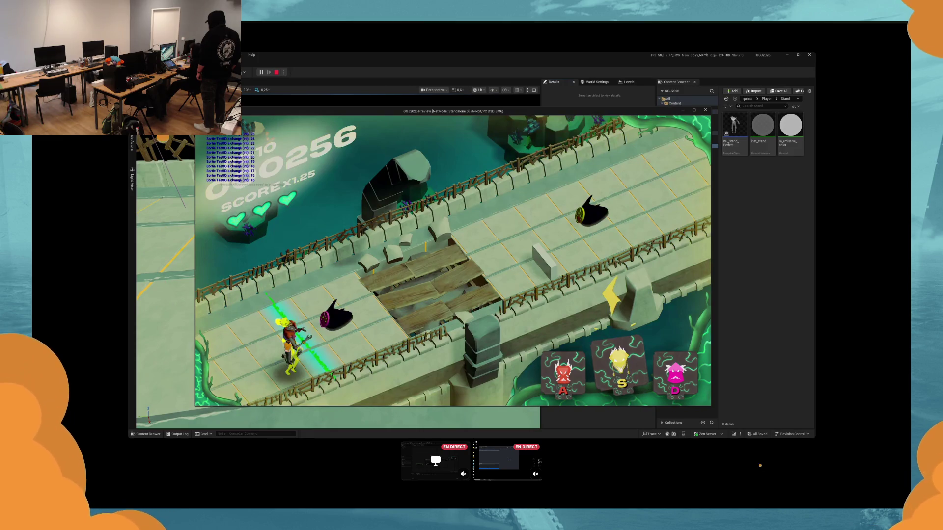
key("d")
key("s")
key("d")
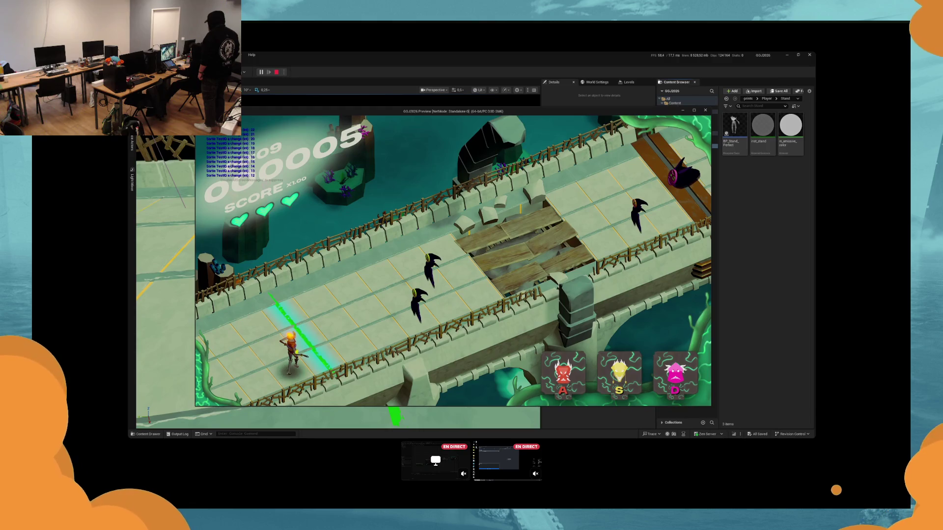
Step: Hit each enemy at the green line with A, S and D to build the multiplier toward x3.00
key("s")
key("a")
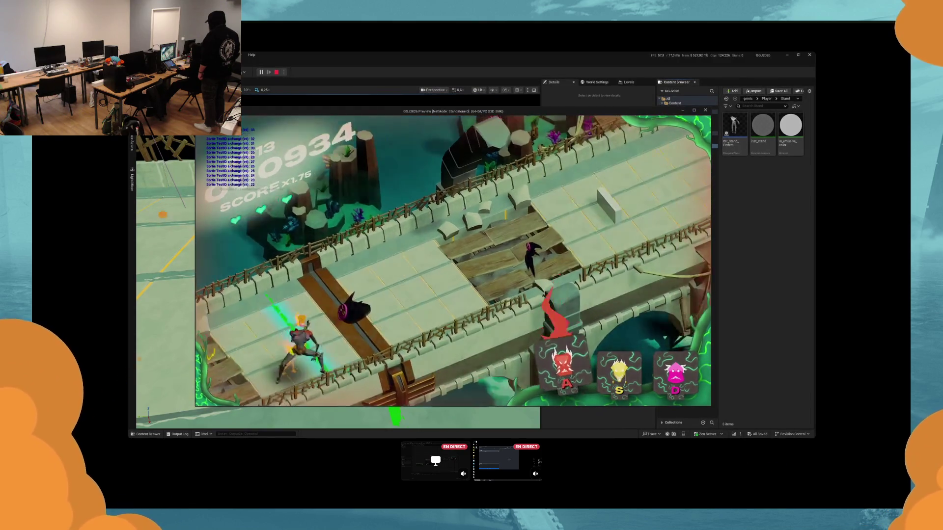
key("d")
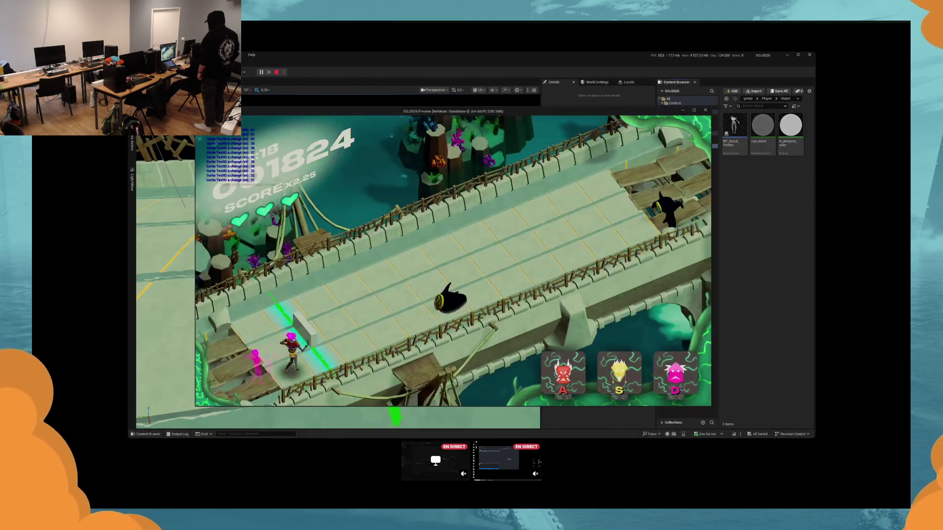
key("s")
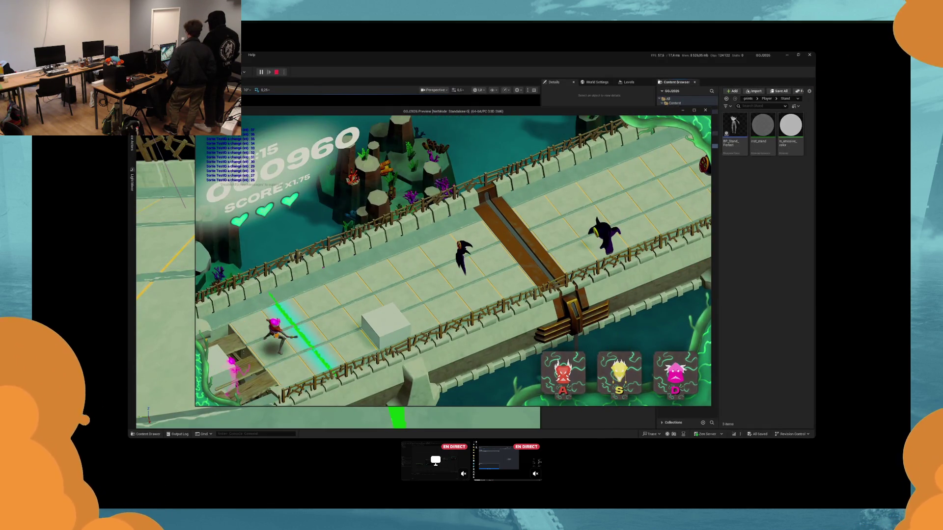
key("s")
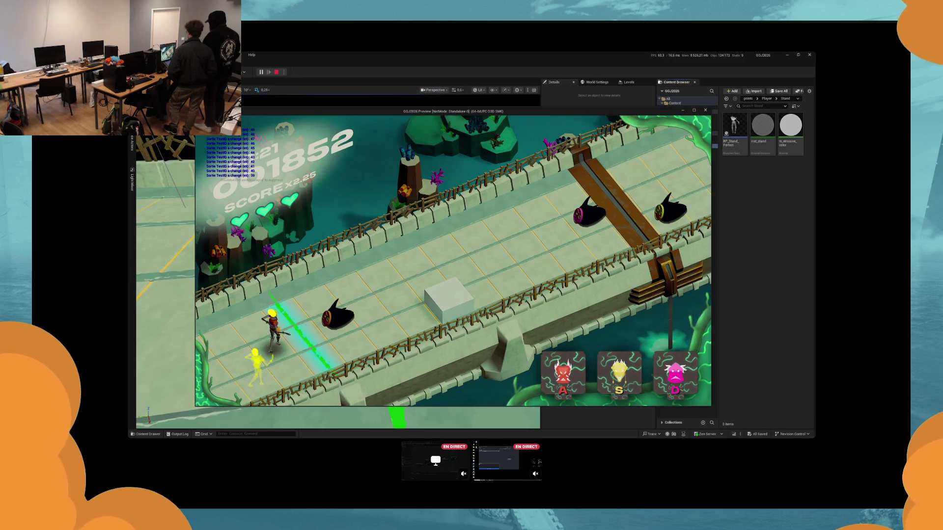
key("d")
key("d")
key("s")
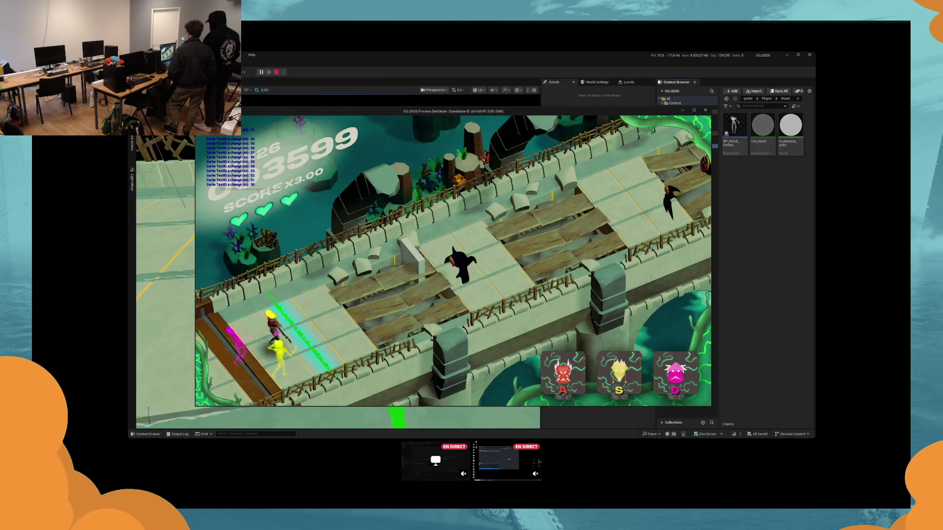
key("a")
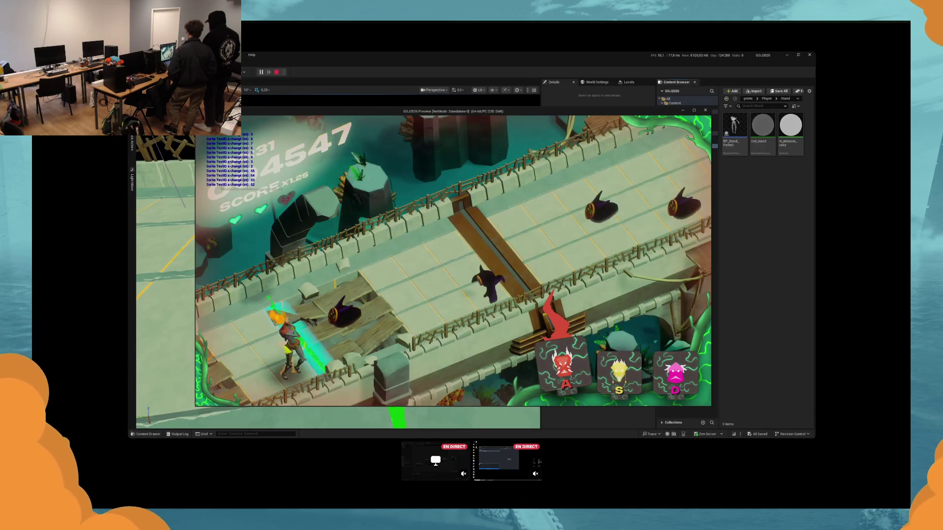
key("a")
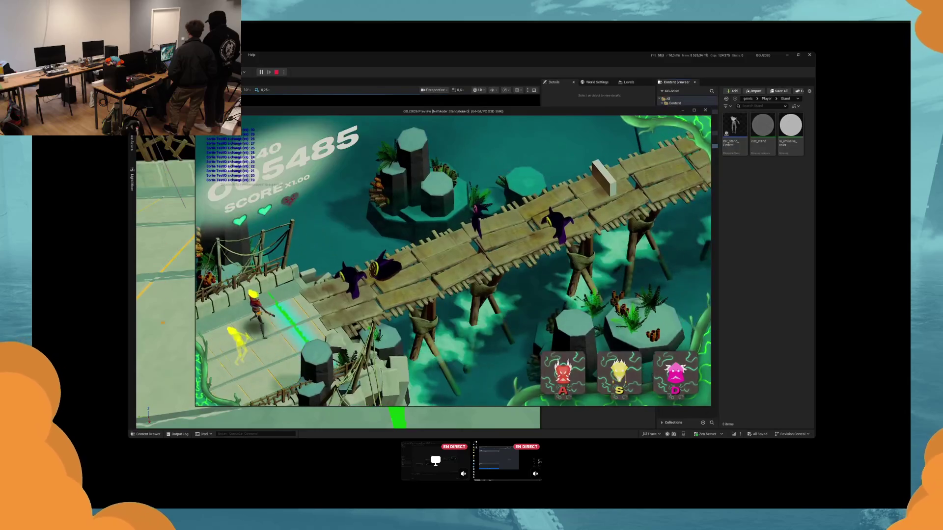
key("s")
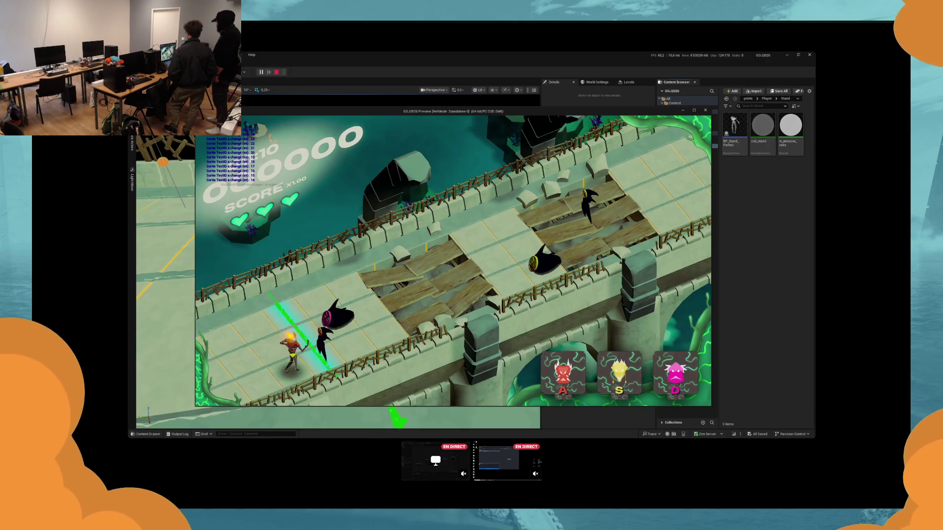
key("s")
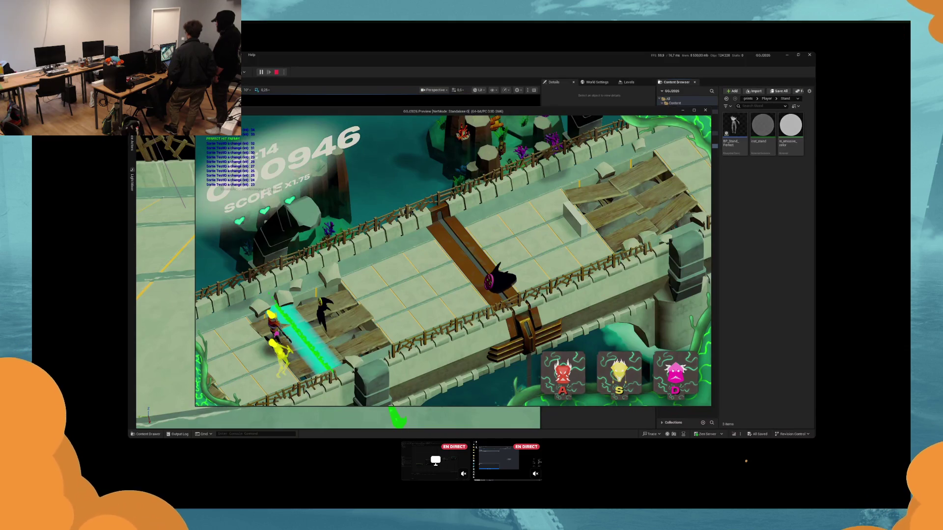
Step: Hit five more enemies to push the multiplier to x4.00, then stop the session with Esc
key("d")
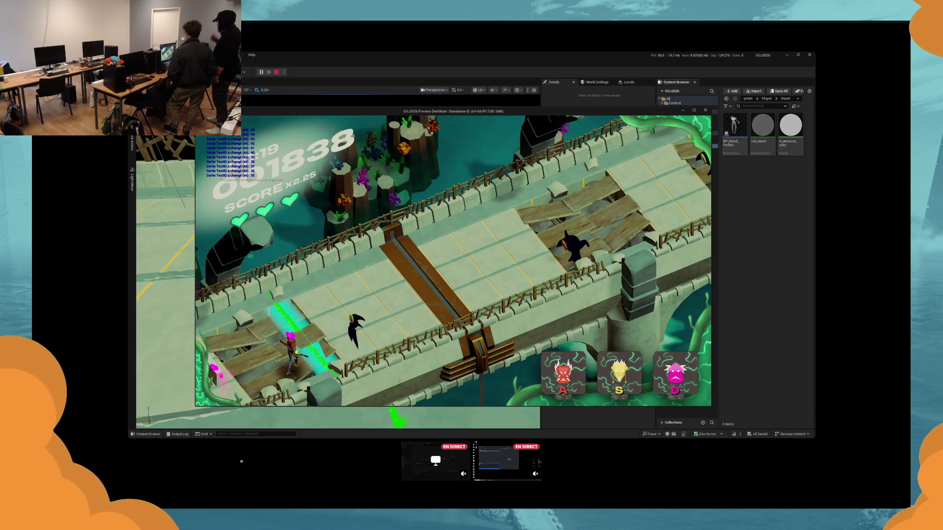
key("s")
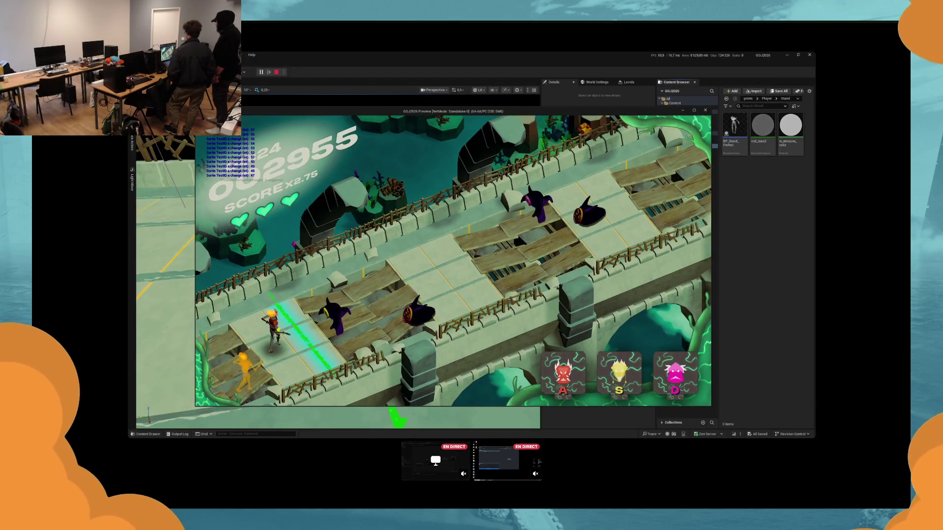
key("s")
key("d")
key("d")
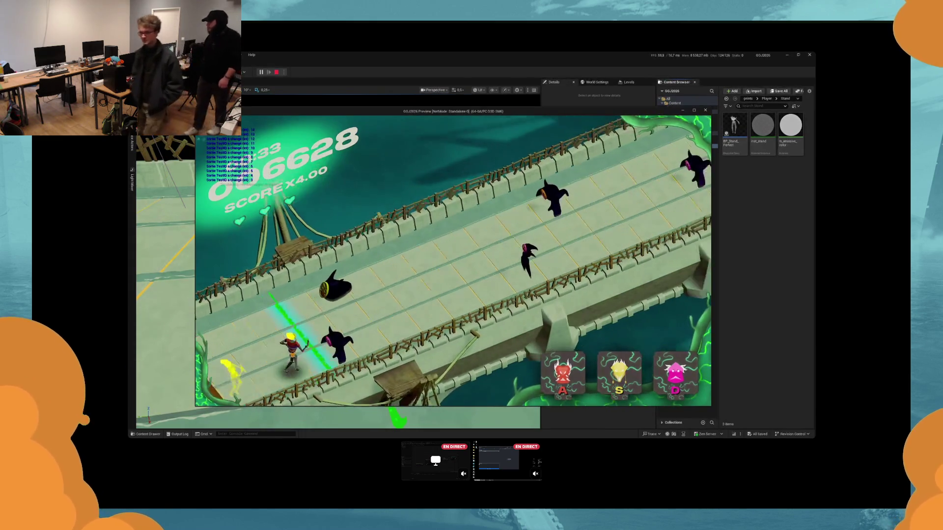
key("s")
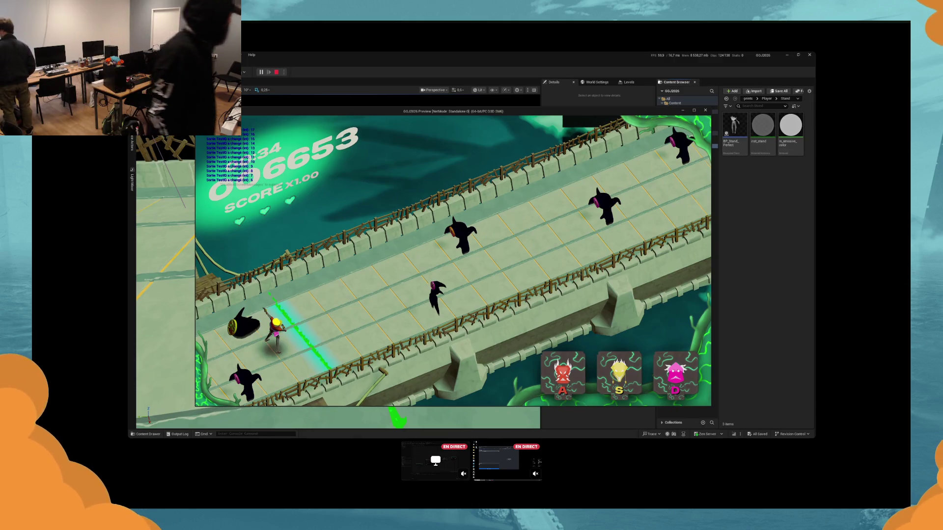
key("Escape")
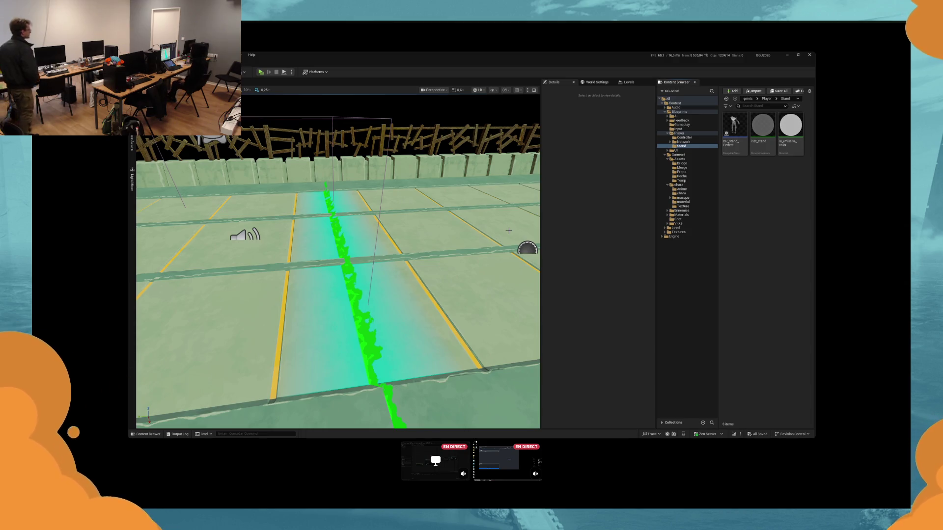
Step: Frame the bridge via Plane2, select the sm_test_bridge mesh, and open its MI_BridgeMain material instance
mouse_move(509, 230)
left_mouse_down()
mouse_move(509, 255)
mouse_move(462, 317)
left_mouse_up()
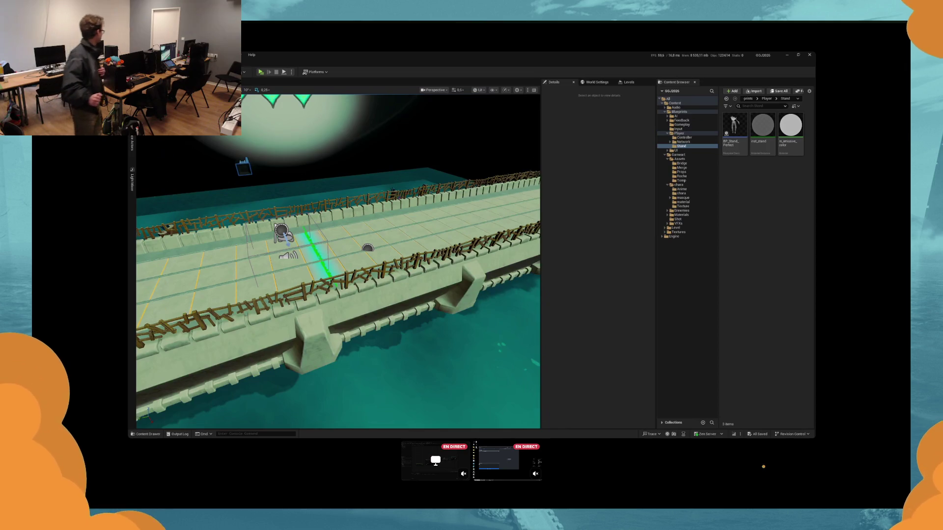
key("f")
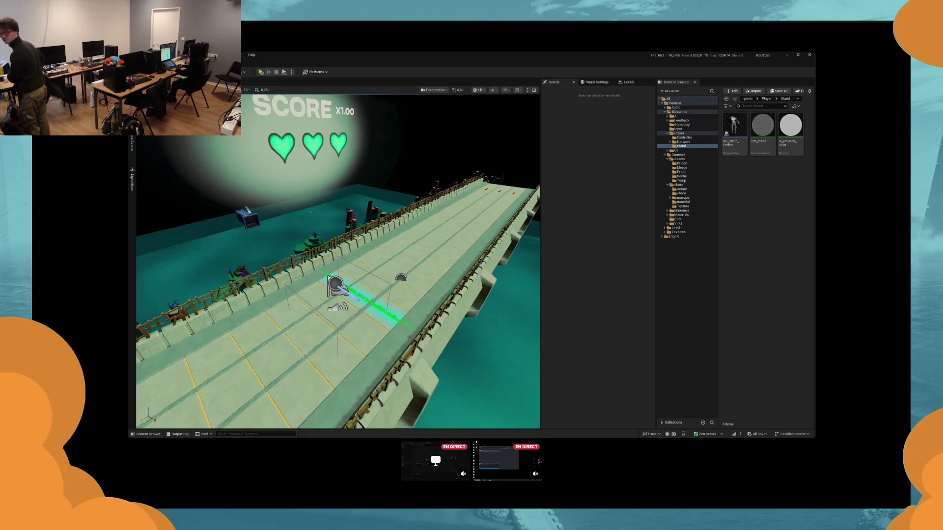
left_click(366, 298)
key("f")
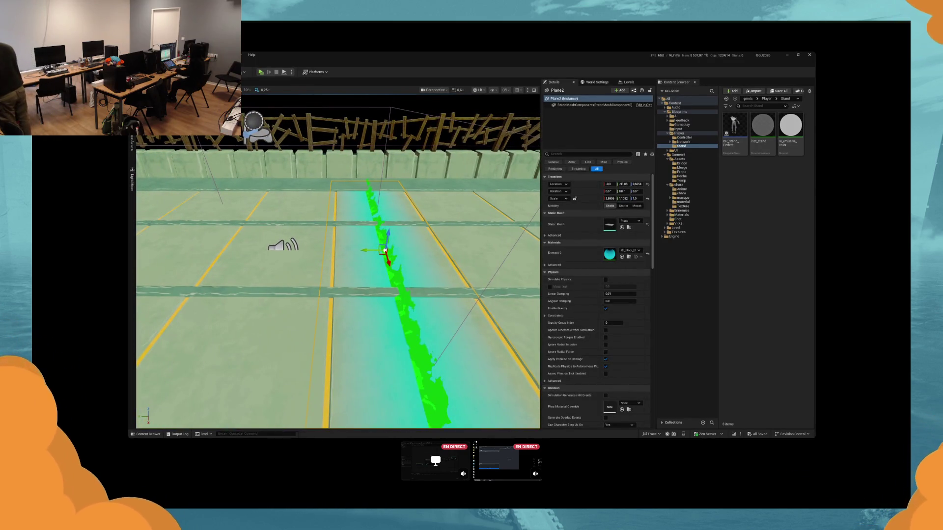
left_click_drag(385, 250, 411, 248)
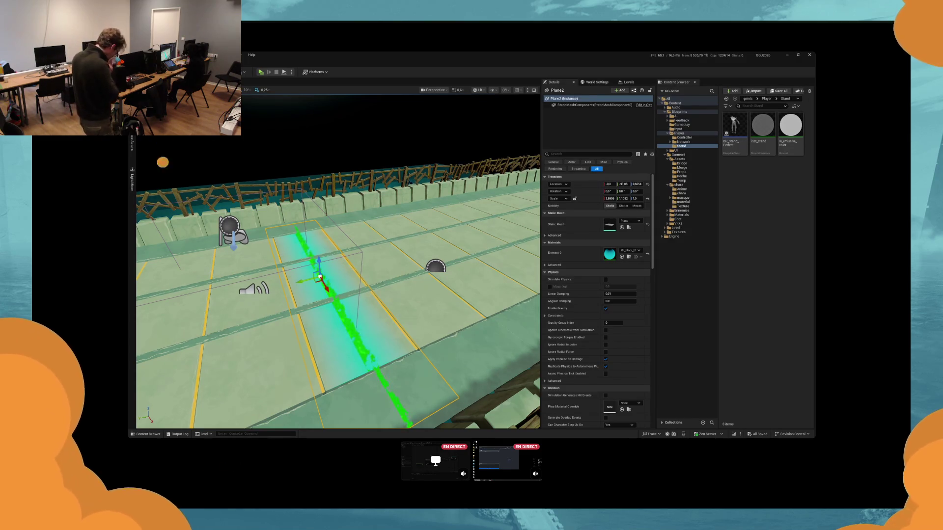
left_click(452, 290)
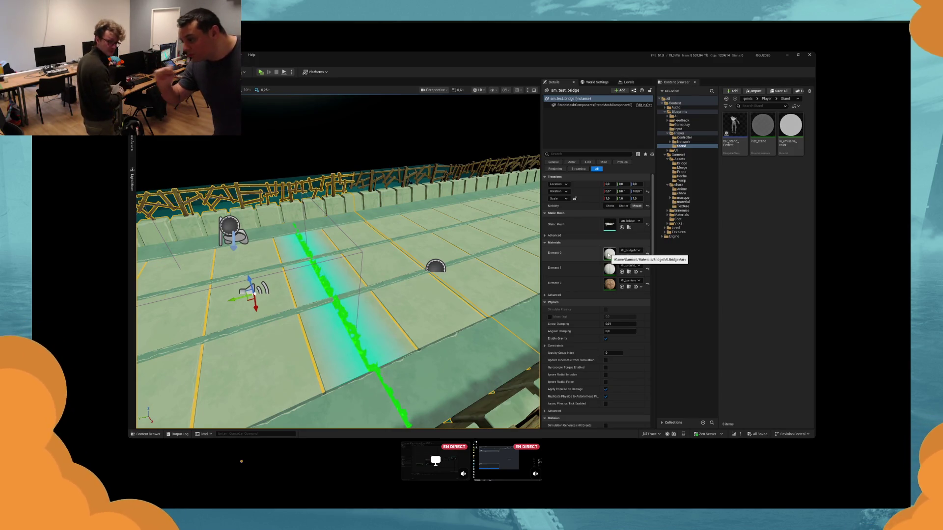
double_click(609, 254)
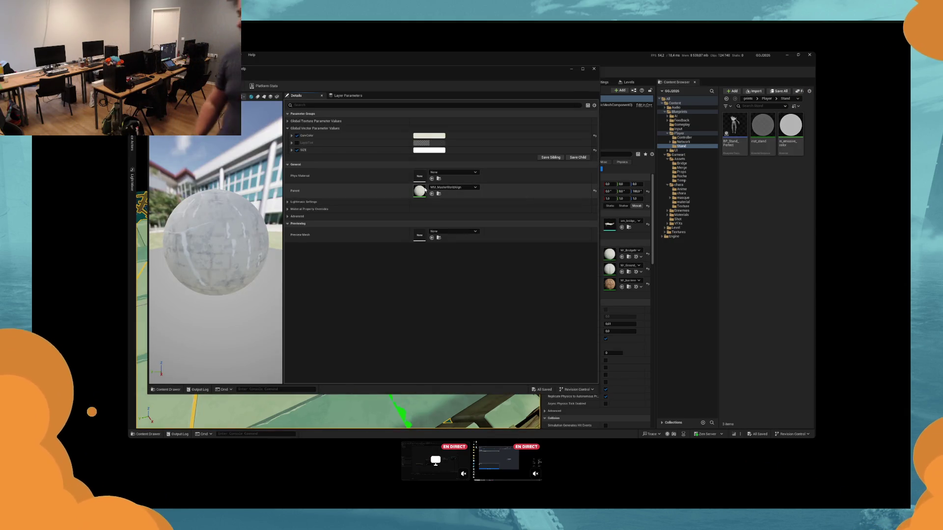
Step: Open parent material MM_MasterWorldAlign, feed a Multiply into Emissive Color, and add a Collection Parameter node
double_click(422, 191)
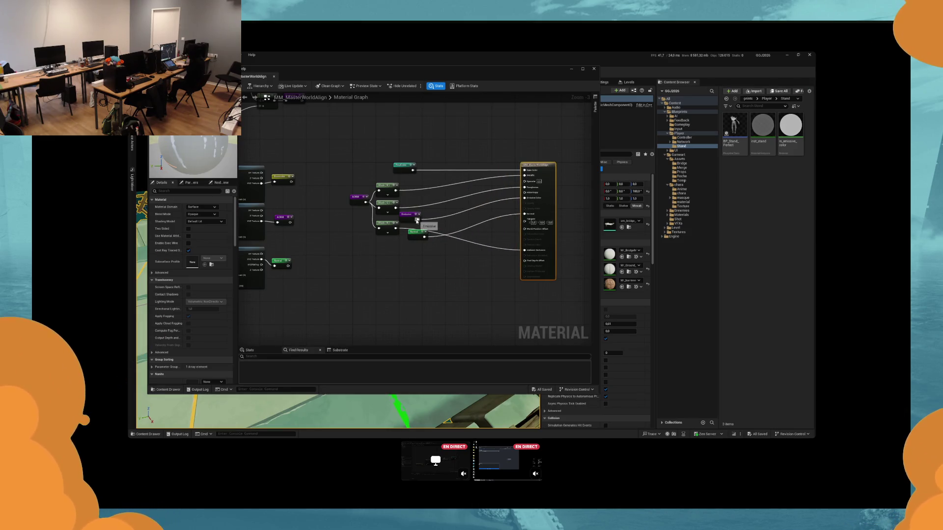
left_click_drag(417, 221, 462, 280)
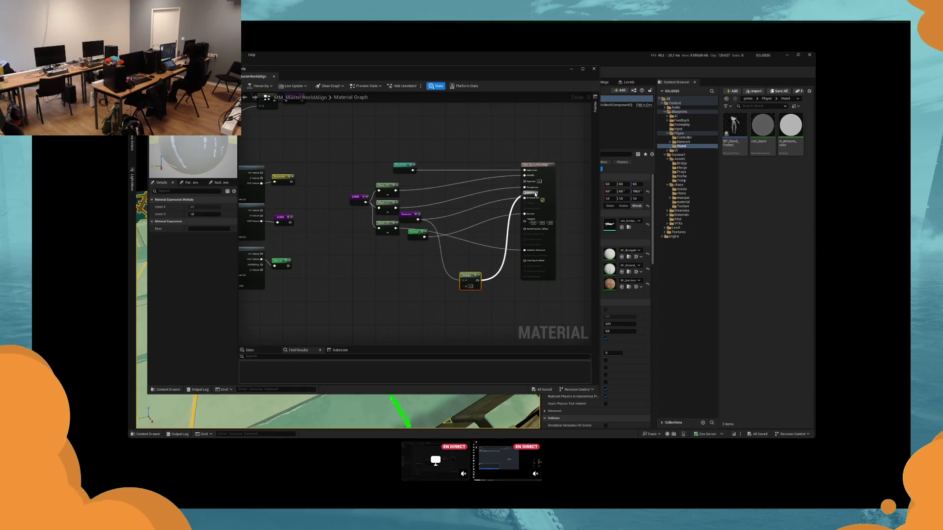
right_click(423, 295)
type("co")
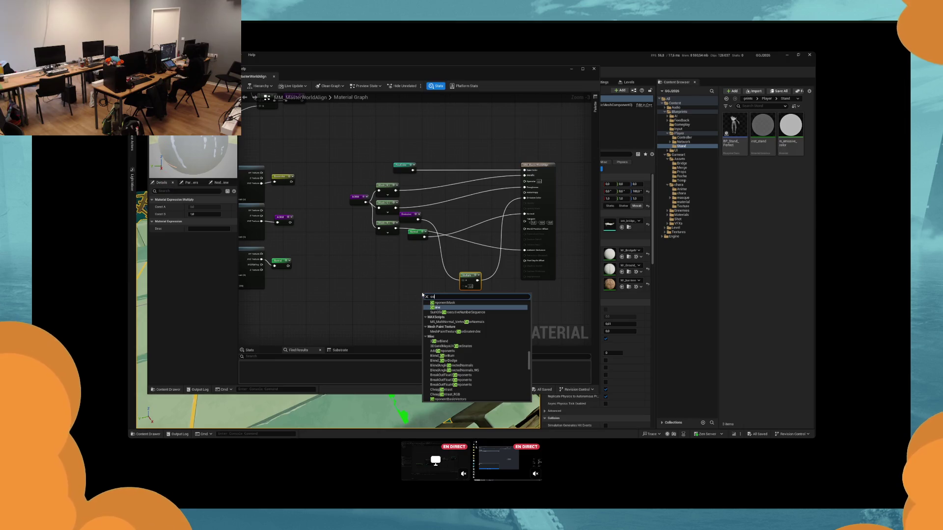
key("Return")
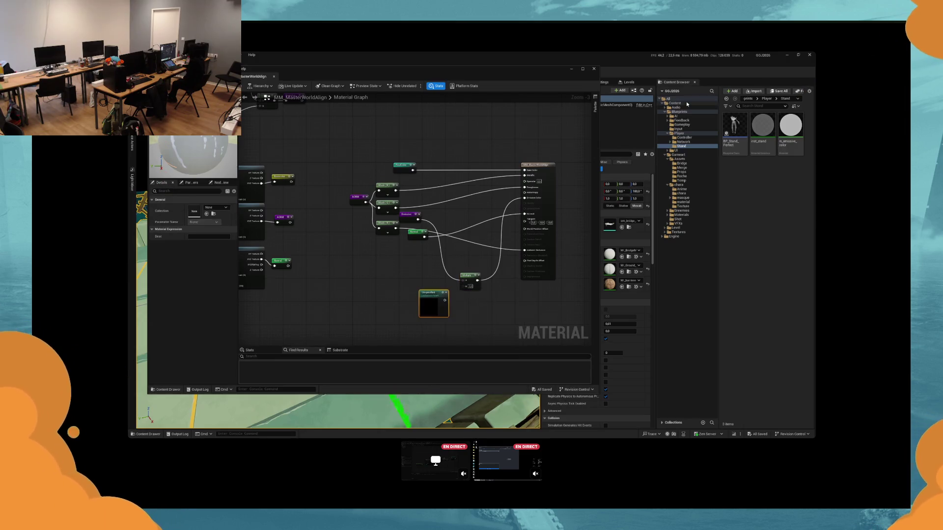
left_click(746, 112)
type("mpc")
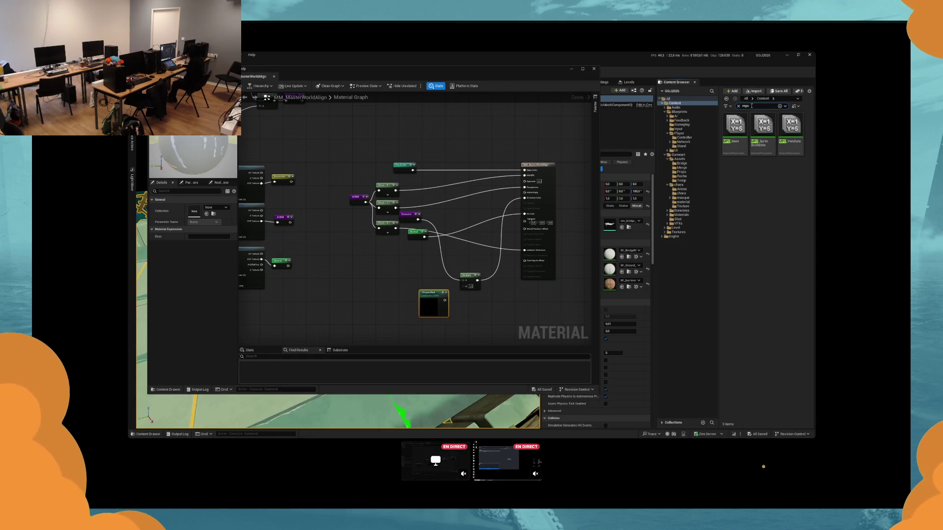
Step: Open MPC_Main and expand its PlayerPos and PlayerMaskColor vector parameters for inspection
double_click(735, 127)
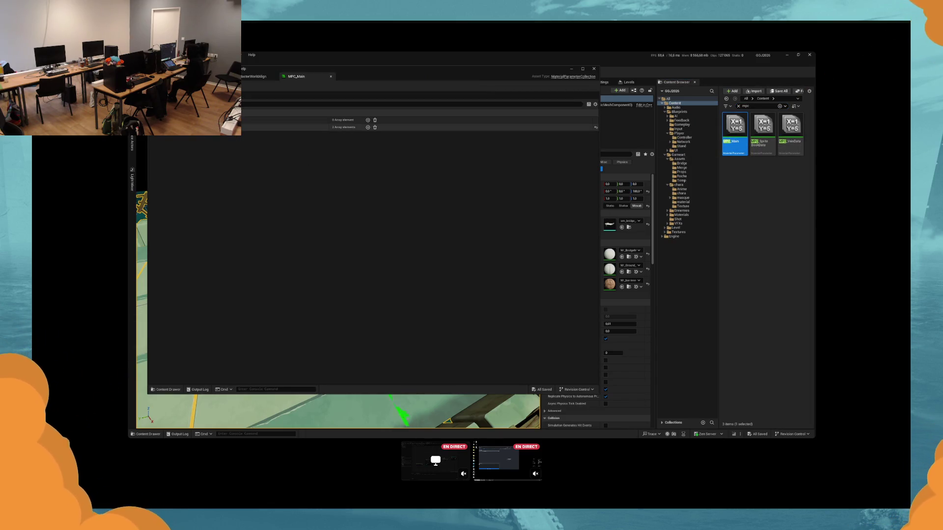
left_click(150, 128)
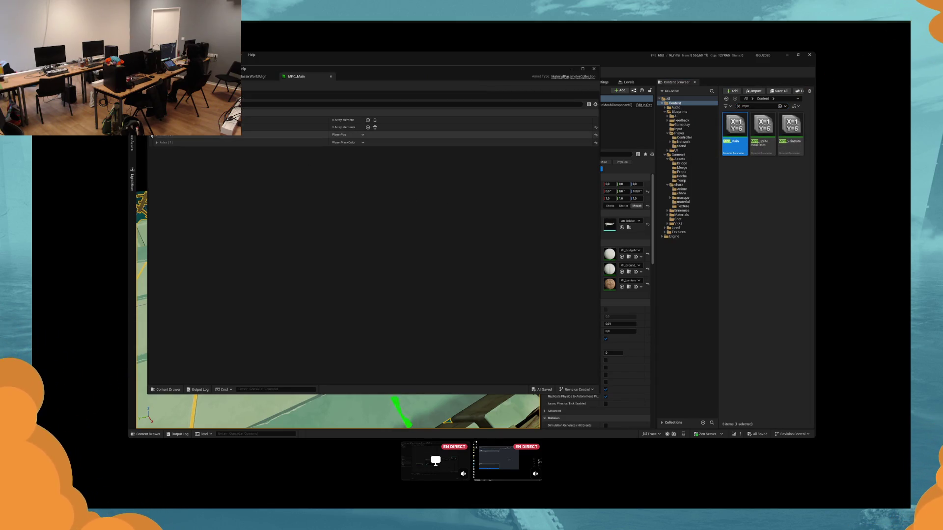
left_click(150, 128, "shift")
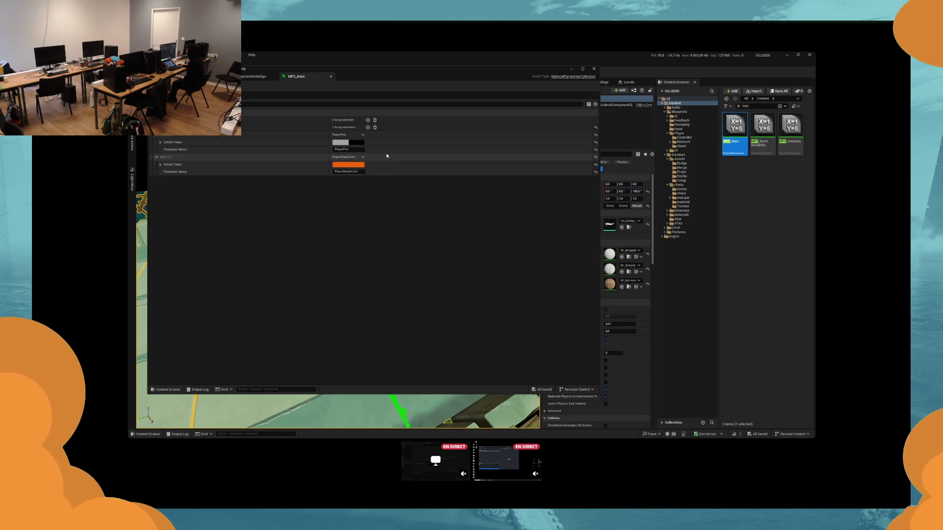
left_click_drag(384, 74, 516, 94)
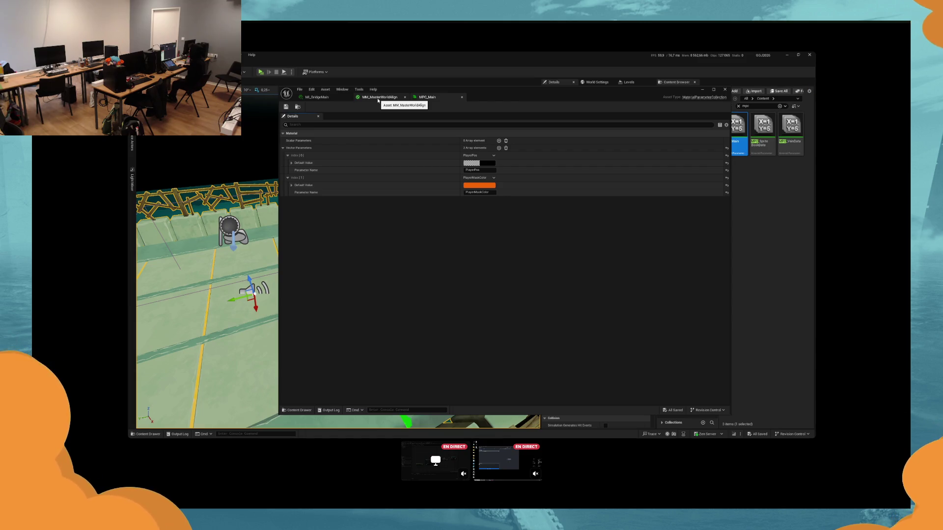
left_click(378, 97)
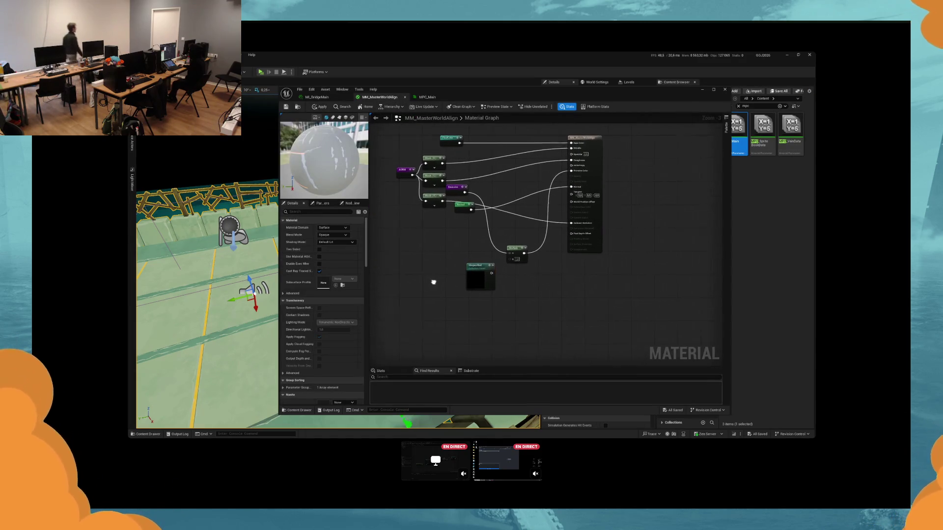
Step: Locate MPC_Main in the Materials folder with Show in Folder View and reopen it
scroll(471, 280, "up", 3)
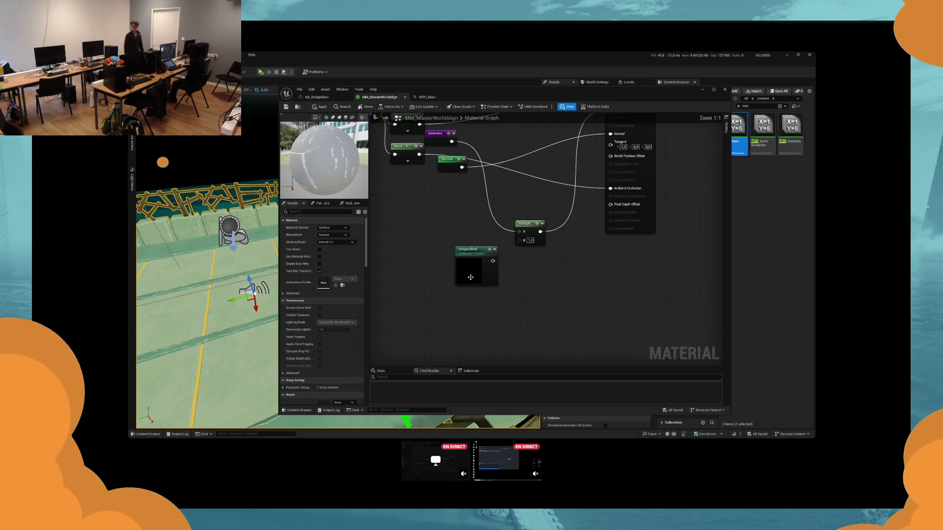
right_click(738, 140)
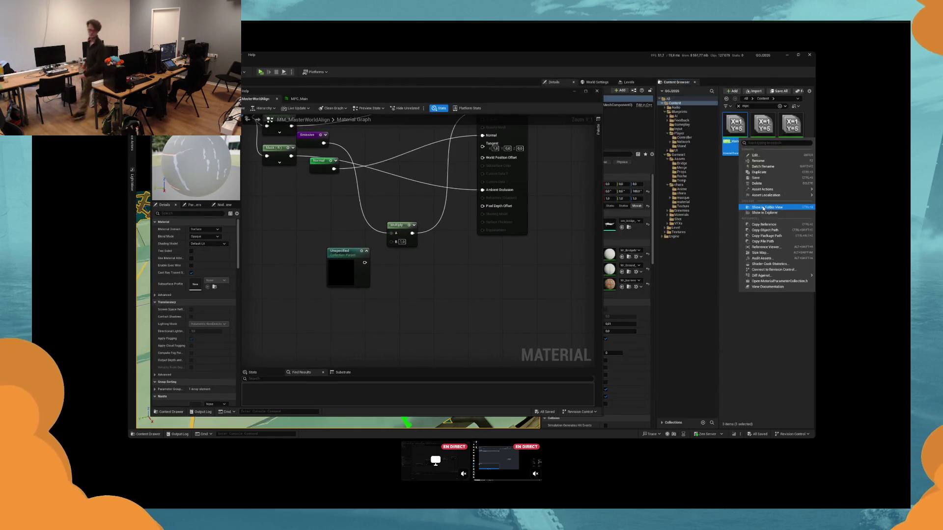
left_click(763, 208)
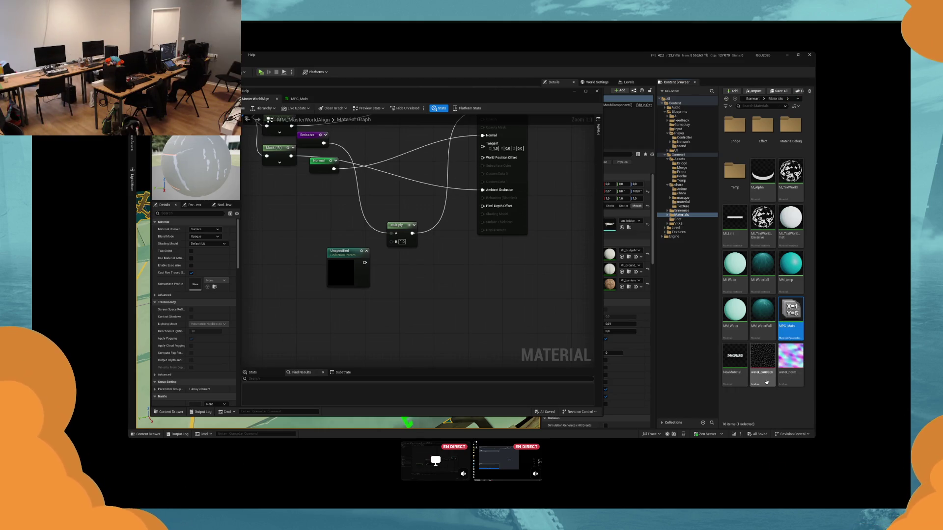
right_click(752, 393)
mouse_move(764, 297)
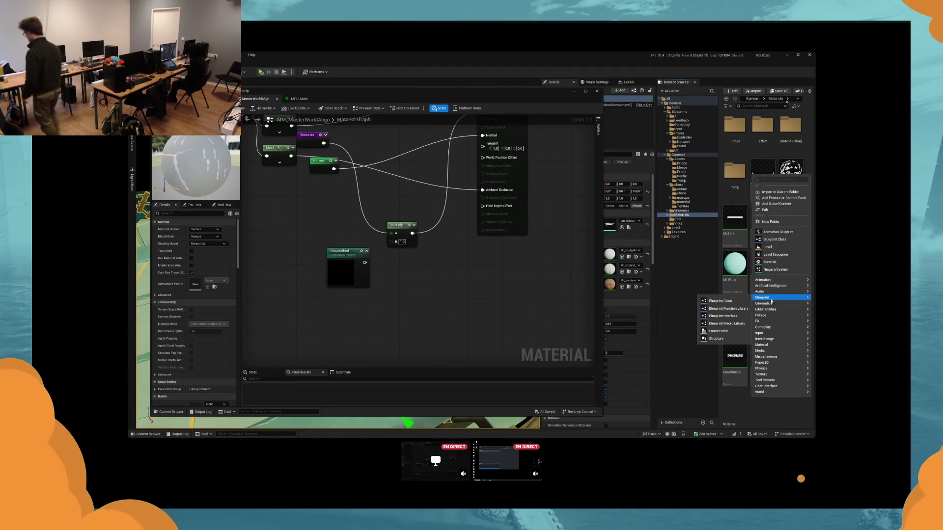
left_click(700, 376)
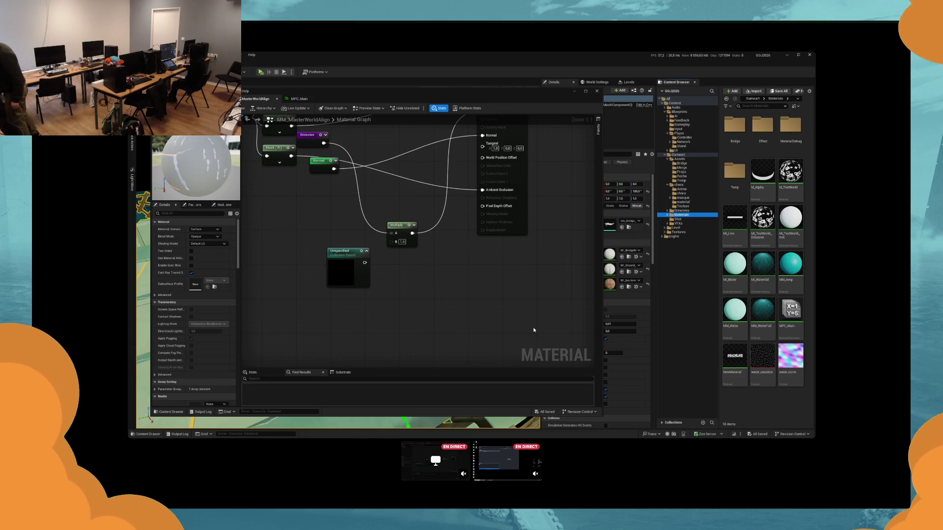
double_click(348, 265)
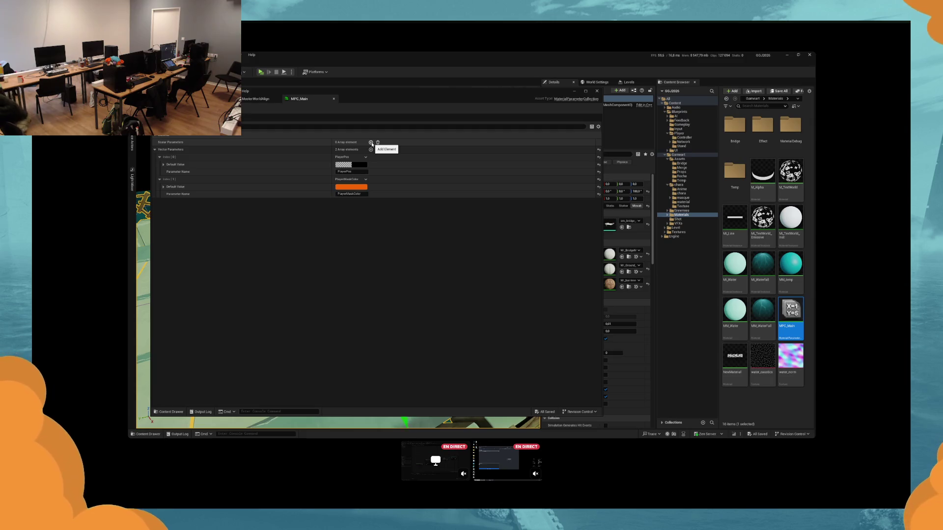
Step: Add a scalar parameter named HeartBeat with default 0.0 to MPC_Main and save the collection
left_click(371, 143)
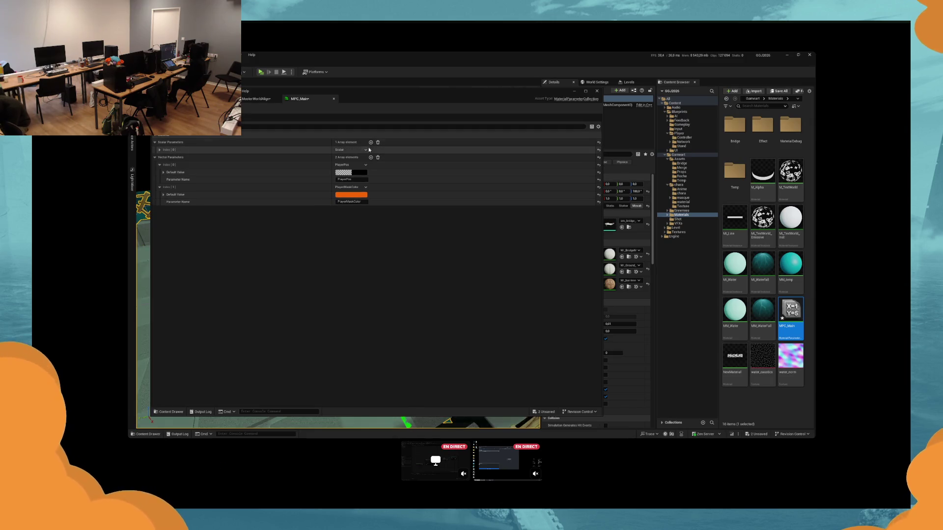
left_click(159, 149)
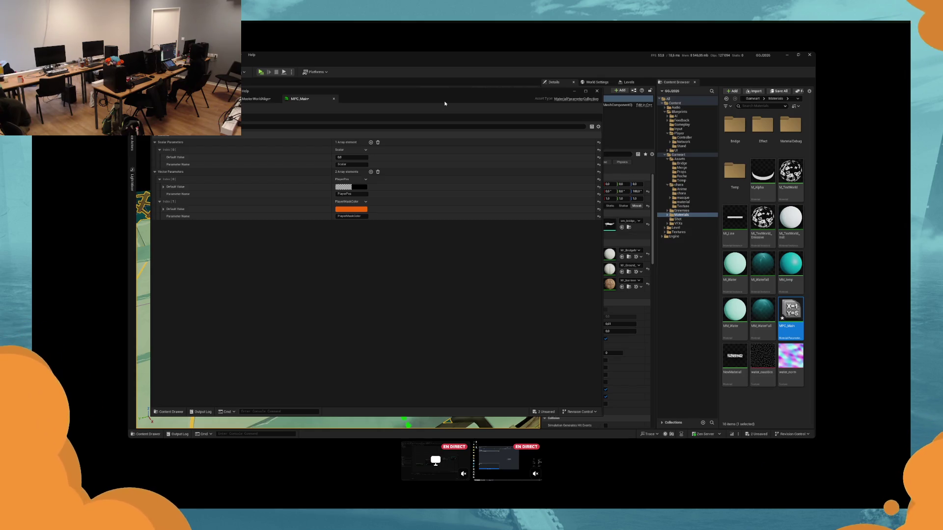
left_click_drag(445, 104, 533, 101)
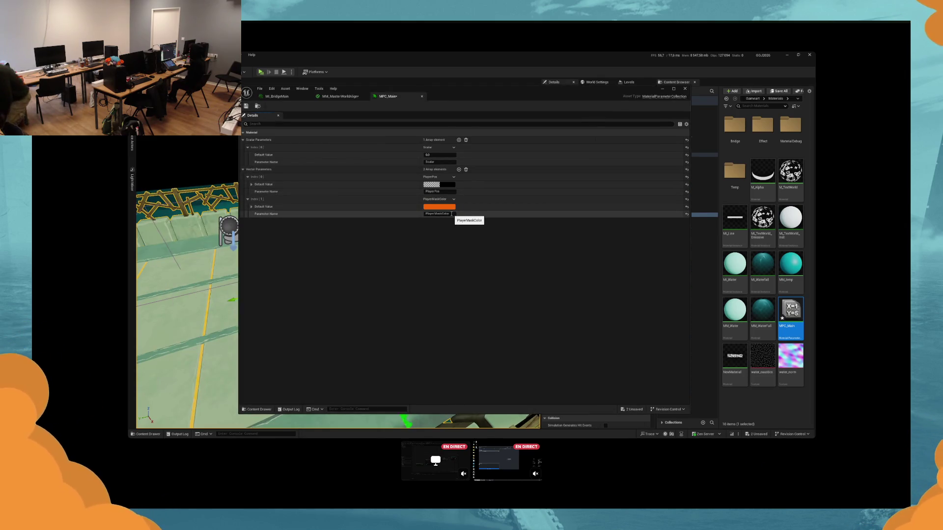
left_click(437, 161)
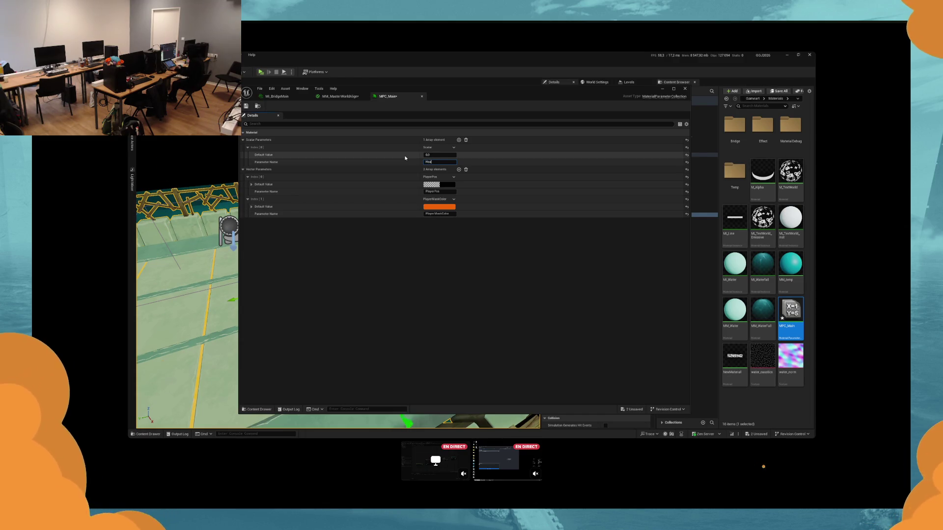
type("rtBea")
key("Return")
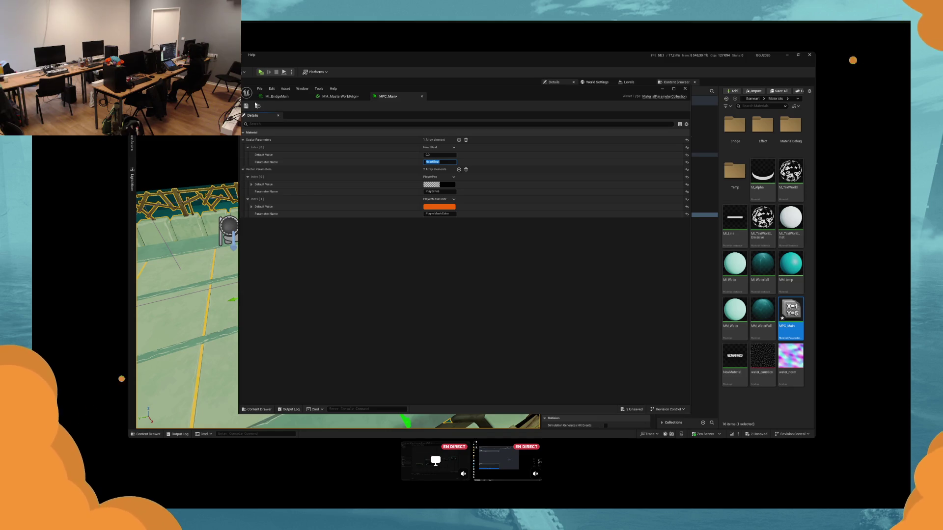
key("ctrl+s")
left_click(341, 96)
left_click(302, 227)
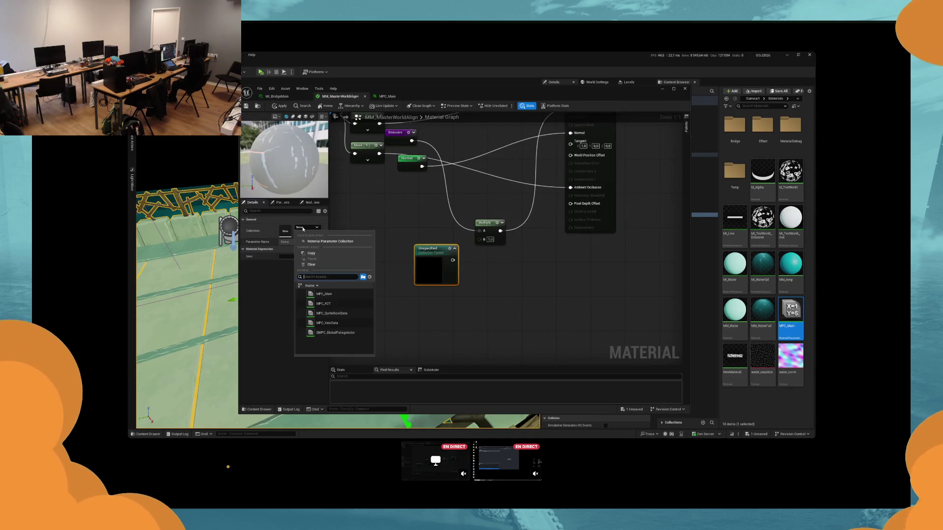
Step: Set the Collection Parameter node to MPC_Main's HeartBeat, wire it into Multiply B, and apply
left_click(334, 302)
left_click_drag(459, 270, 416, 271)
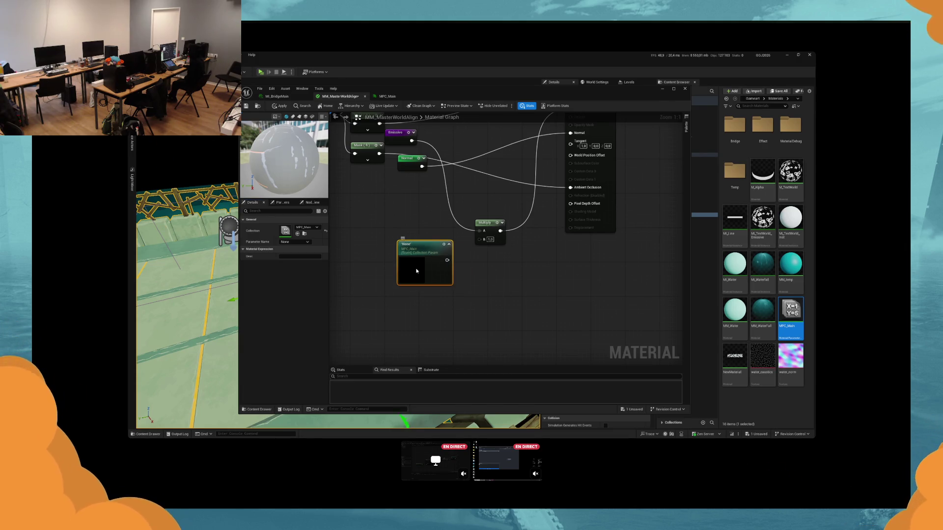
left_click(294, 242)
mouse_move(417, 270)
left_mouse_down()
mouse_move(370, 261)
mouse_move(486, 243)
left_mouse_up()
left_click(295, 259)
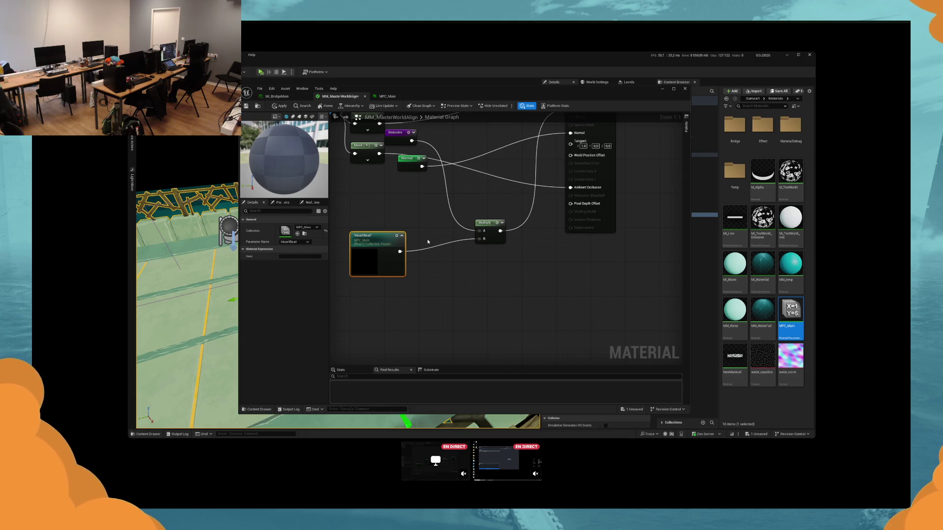
left_click(282, 106)
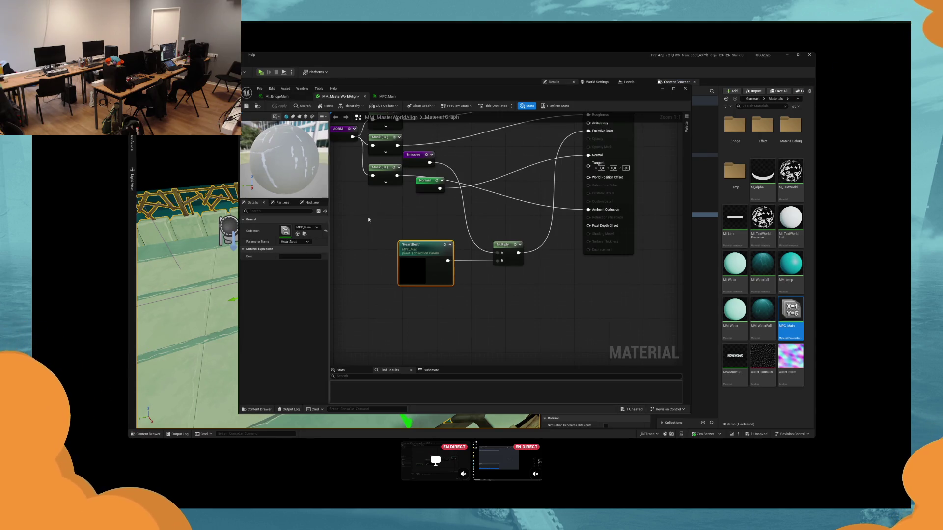
Step: Move the material editor aside and open BP_Feedback in the Blueprint editor
left_click_drag(587, 94, 573, 108)
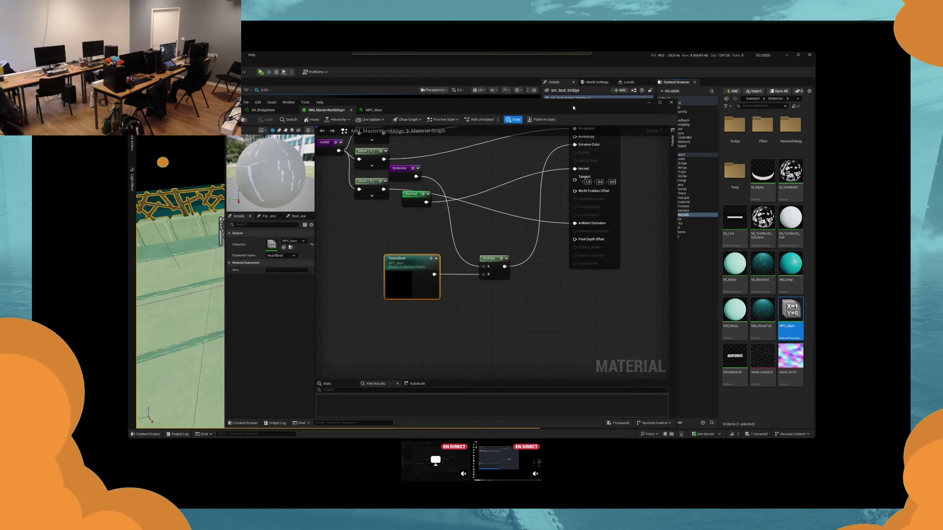
left_click_drag(574, 108, 444, 106)
left_click(630, 107)
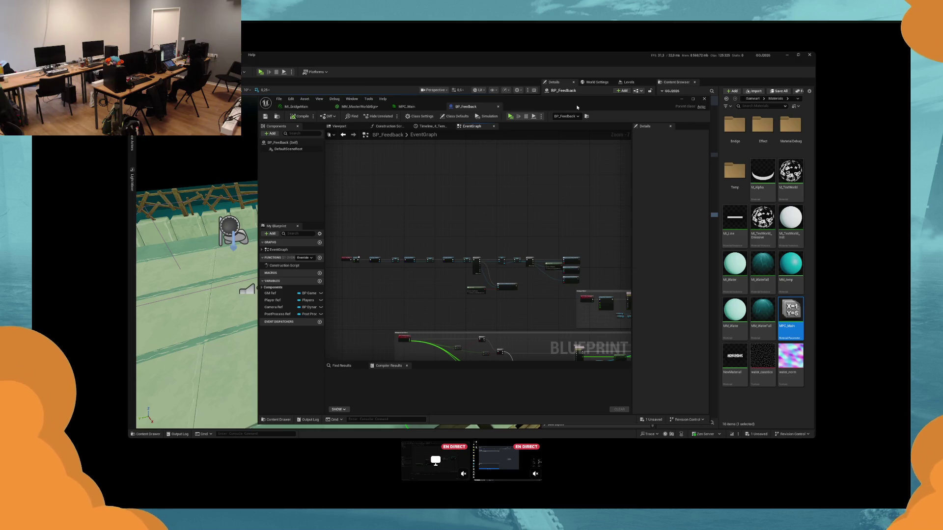
Step: Wire a Bind Event to On Heart Beat off Sequence's Then 2 and add a custom event to it
scroll(506, 236, "up", 4)
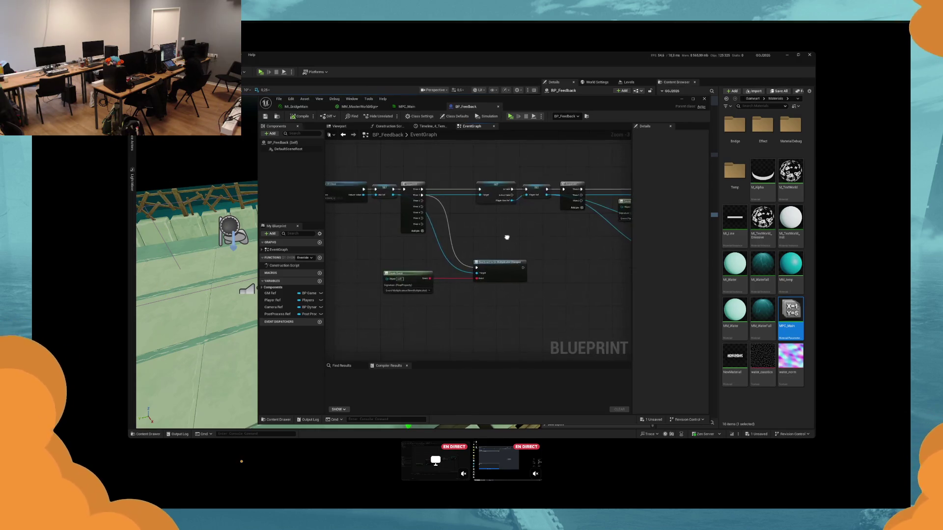
left_click_drag(506, 237, 391, 236)
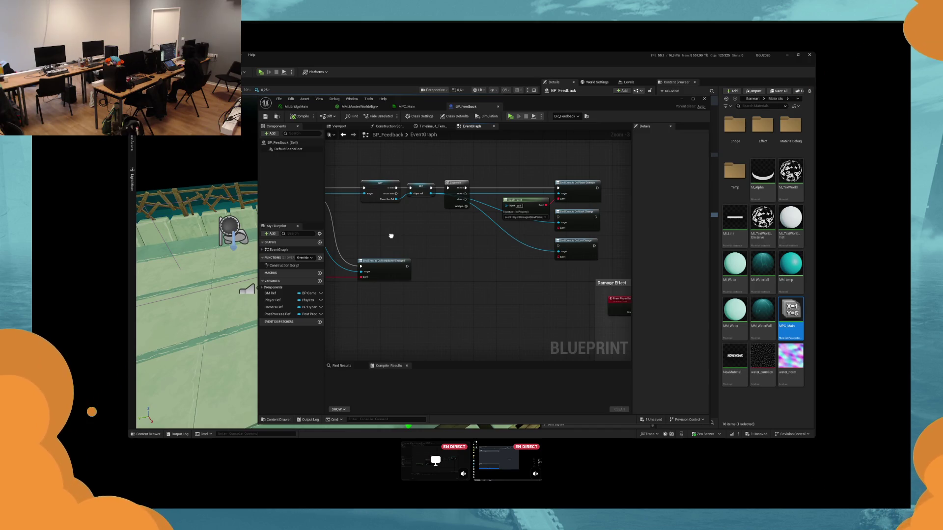
left_click_drag(391, 237, 516, 236)
left_click_drag(430, 199, 496, 231)
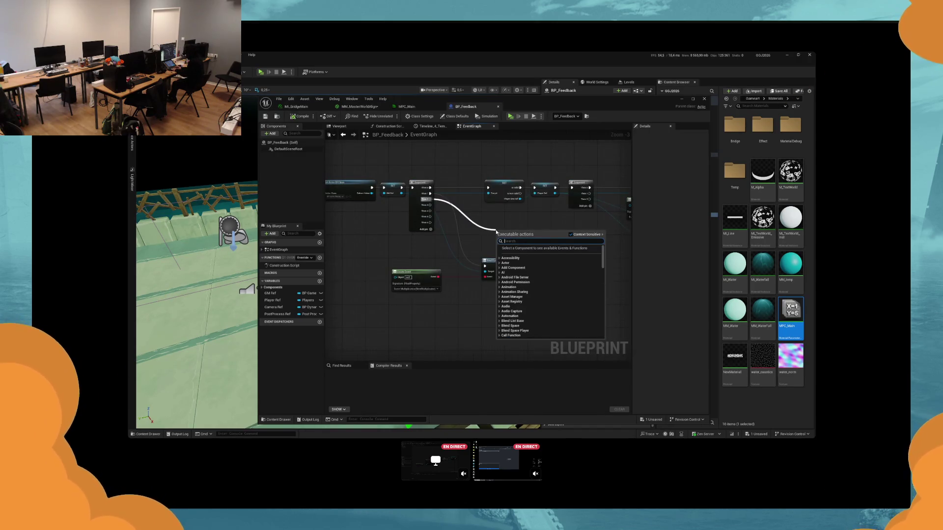
left_click_drag(431, 199, 492, 224)
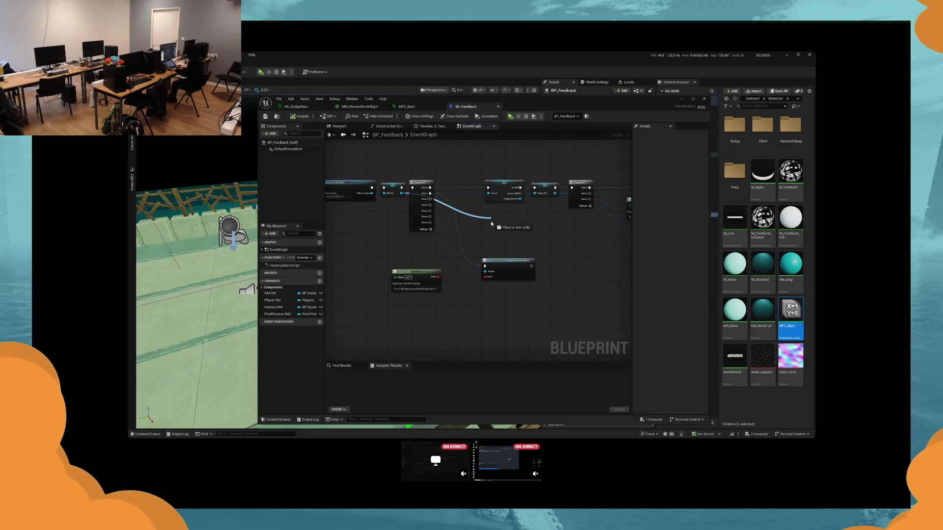
left_click_drag(491, 223, 491, 225)
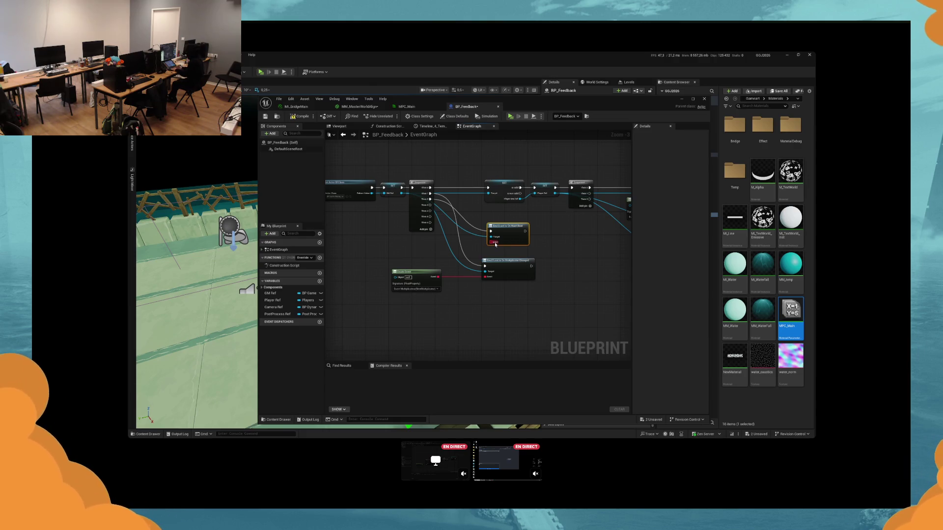
left_click_drag(495, 244, 418, 276)
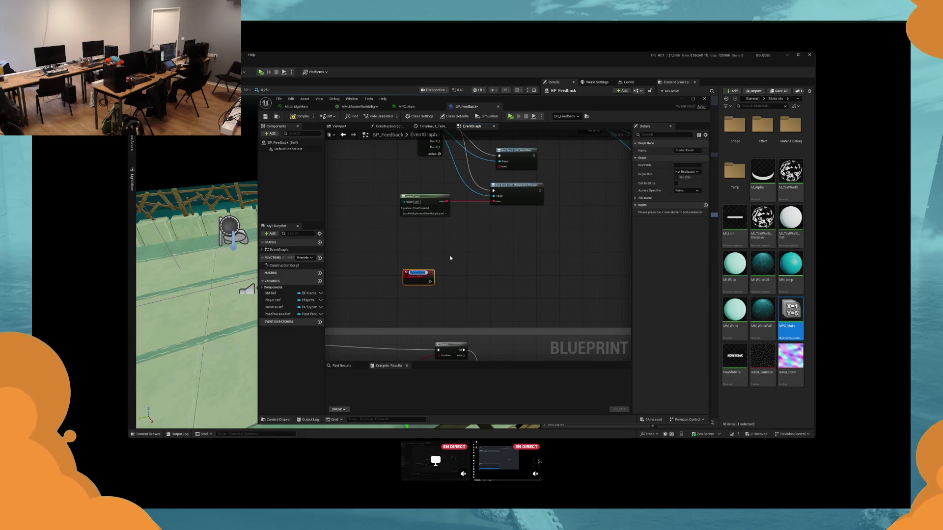
Step: Add a Create Event node wired to the Bind Event's Event pin
left_click_drag(502, 200, 431, 210)
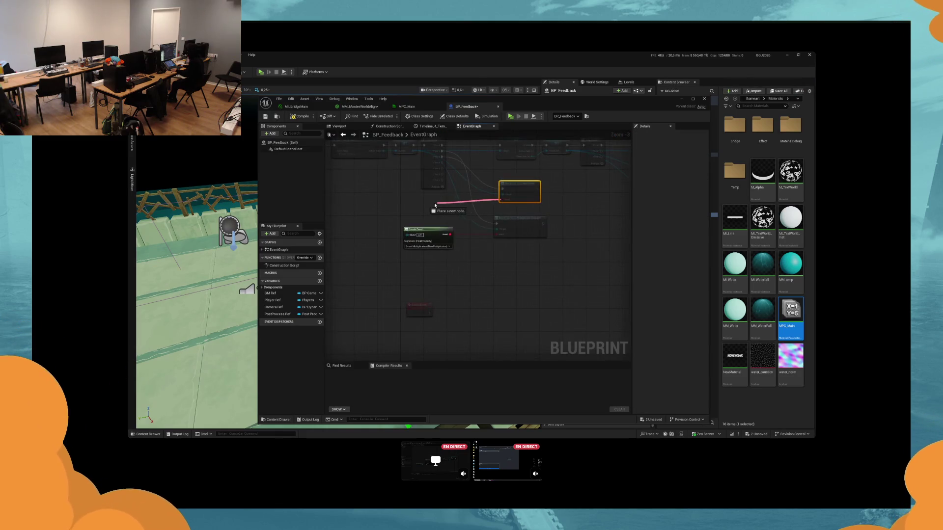
type("create event")
key("Return")
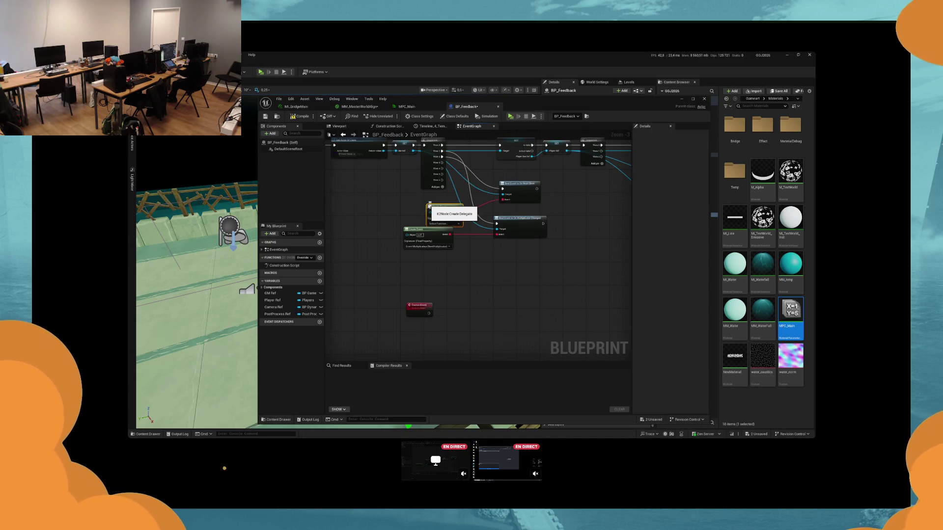
left_click_drag(429, 207, 414, 199)
Step: Give the custom event a typed NewParam input and select it as the Create Event function
left_click(706, 206)
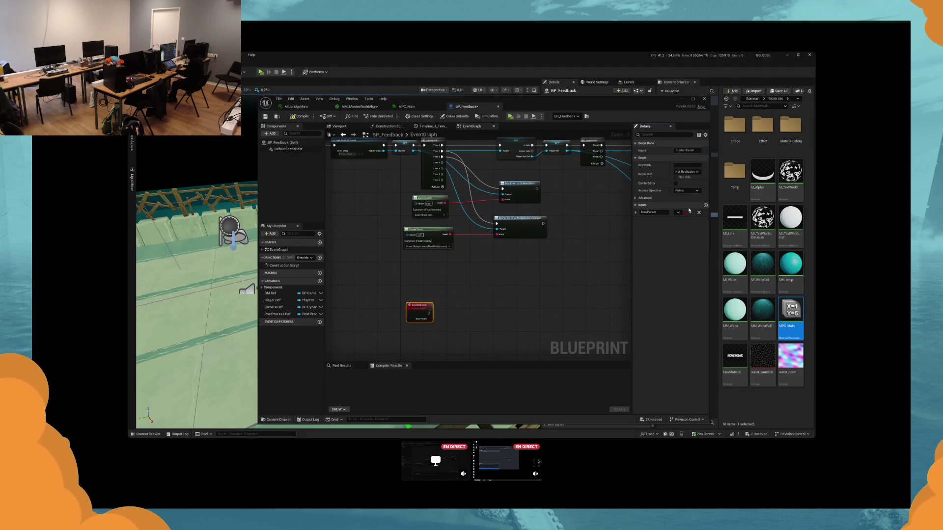
left_click(687, 213)
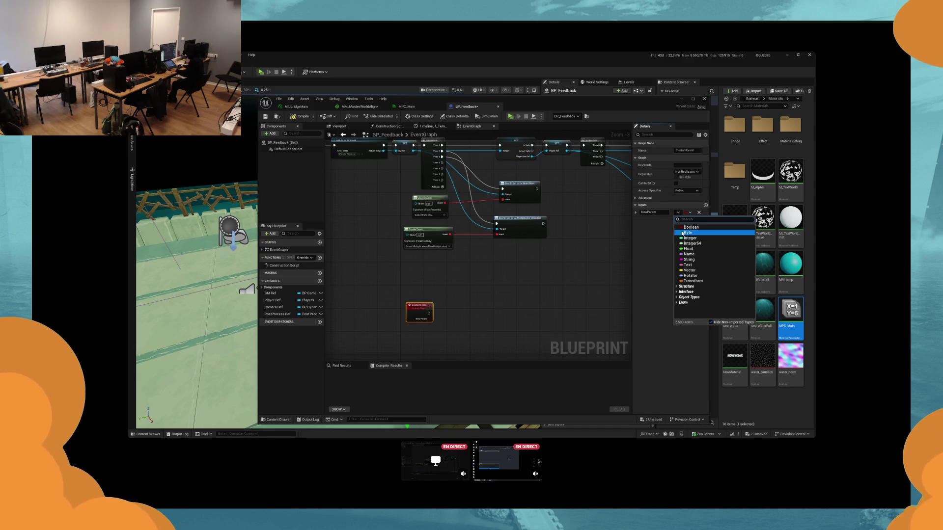
left_click(683, 233)
left_click(430, 215)
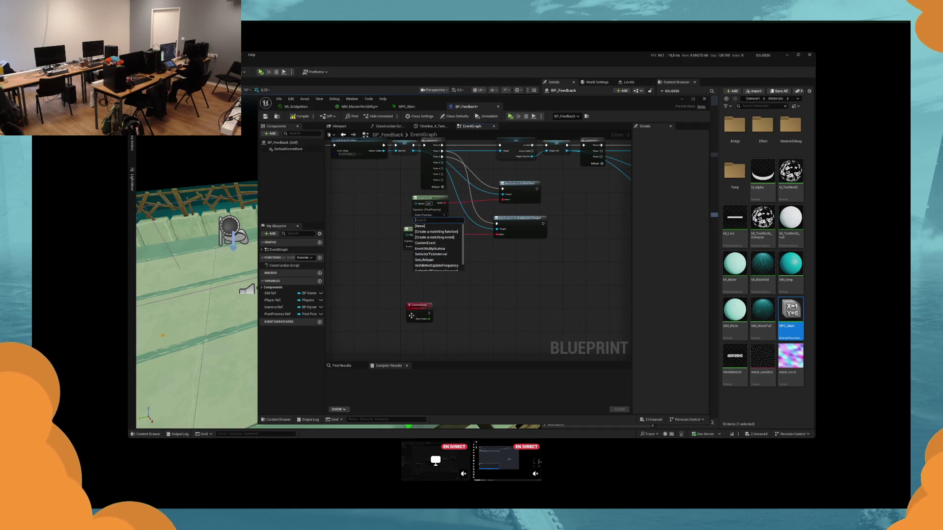
left_click(425, 243)
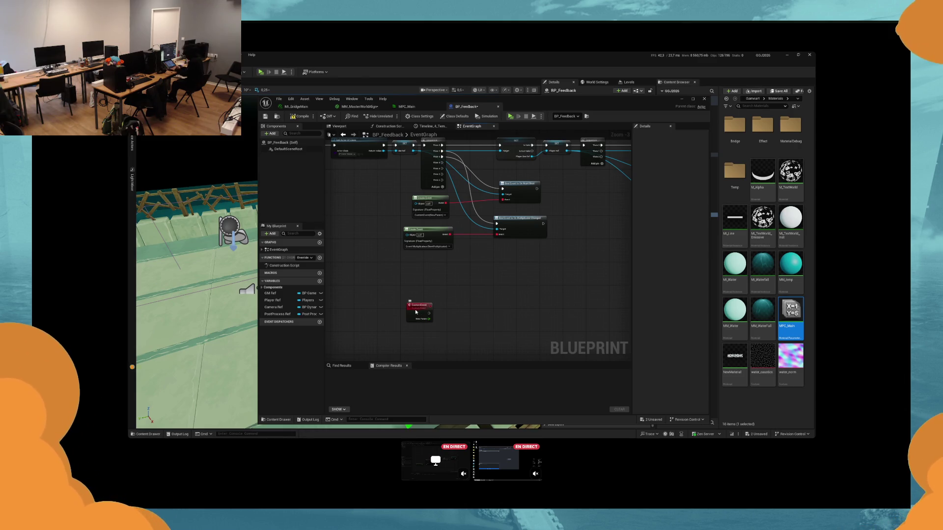
Step: Rename the custom event HeartBeat_Material_World and reselect it in the Create Event node
double_click(415, 309)
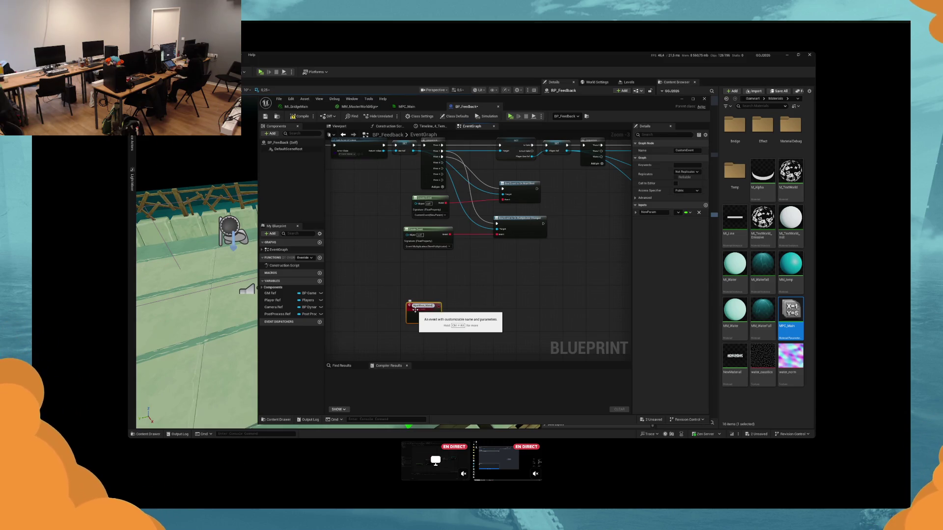
key("Return")
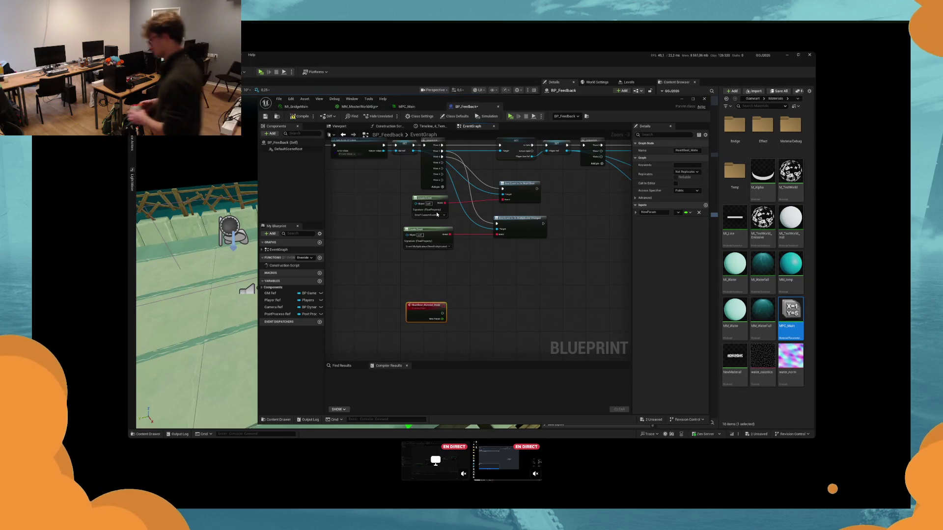
left_click(438, 215)
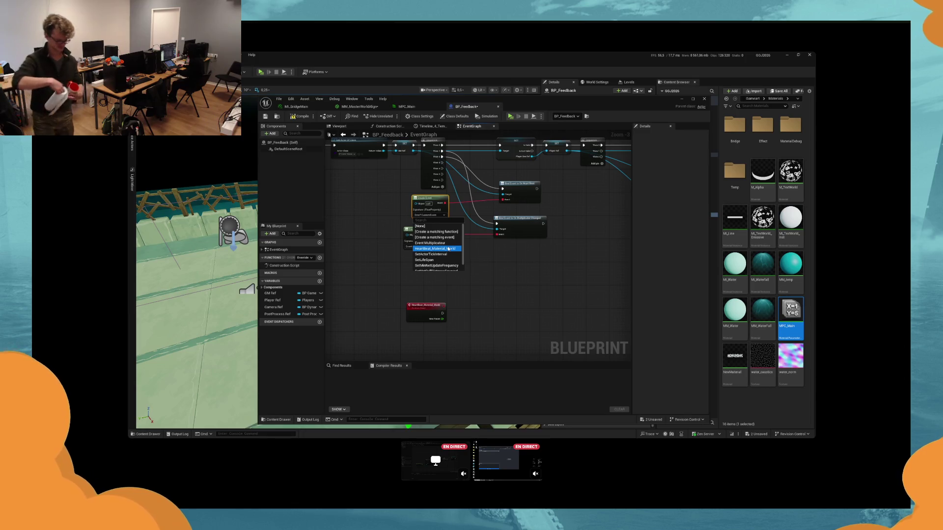
left_click(448, 249)
scroll(345, 222, "down", 4)
mouse_move(345, 222)
left_mouse_down()
mouse_move(393, 224)
mouse_move(393, 168)
left_mouse_up()
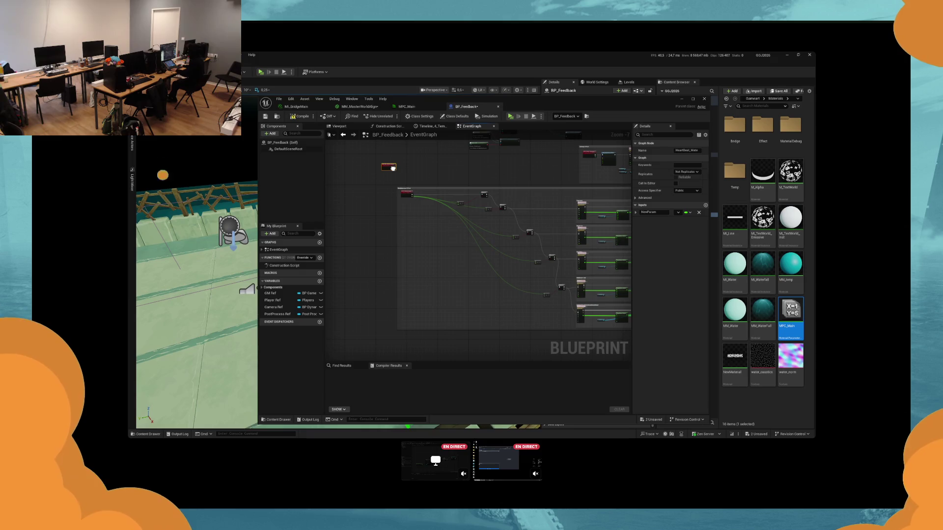
scroll(393, 168, "up", 5)
left_click_drag(384, 214, 456, 220)
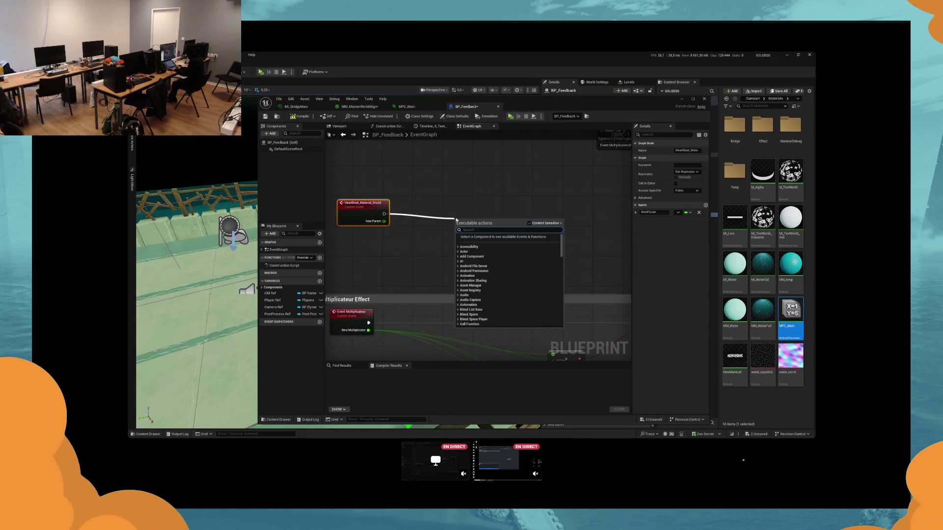
type("material collection")
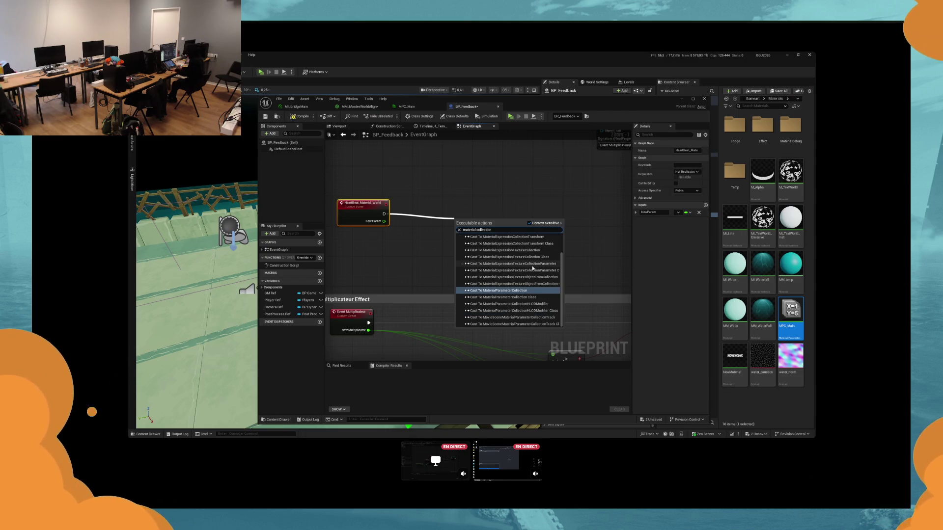
right_click(415, 218)
type("material")
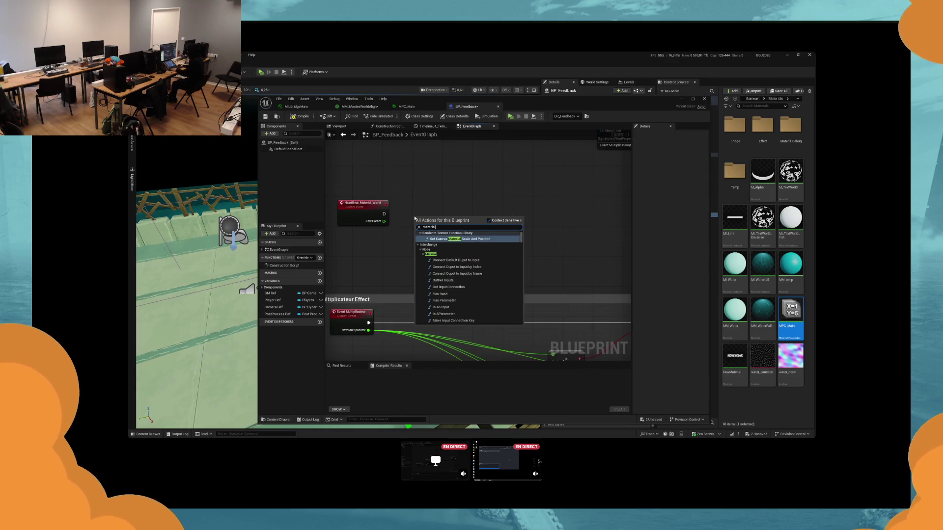
type("collec")
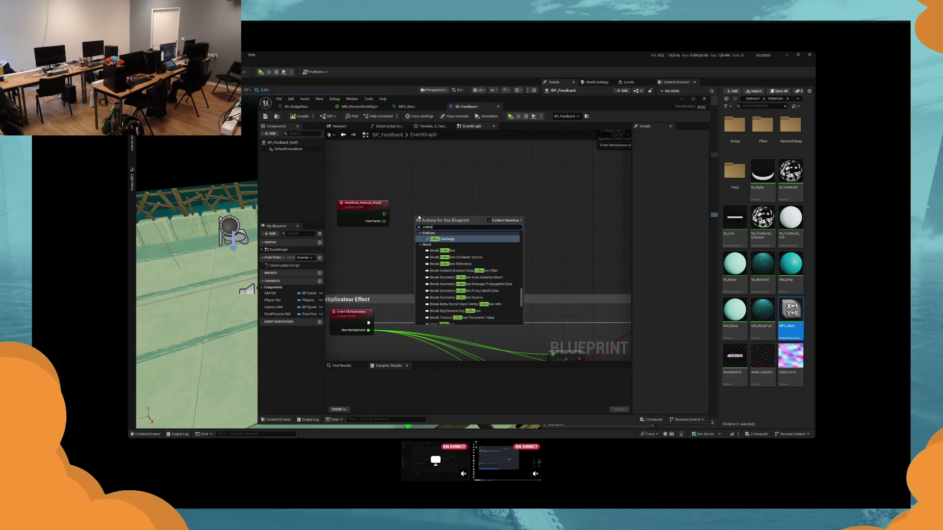
type("tion")
left_click_drag(521, 250, 529, 285)
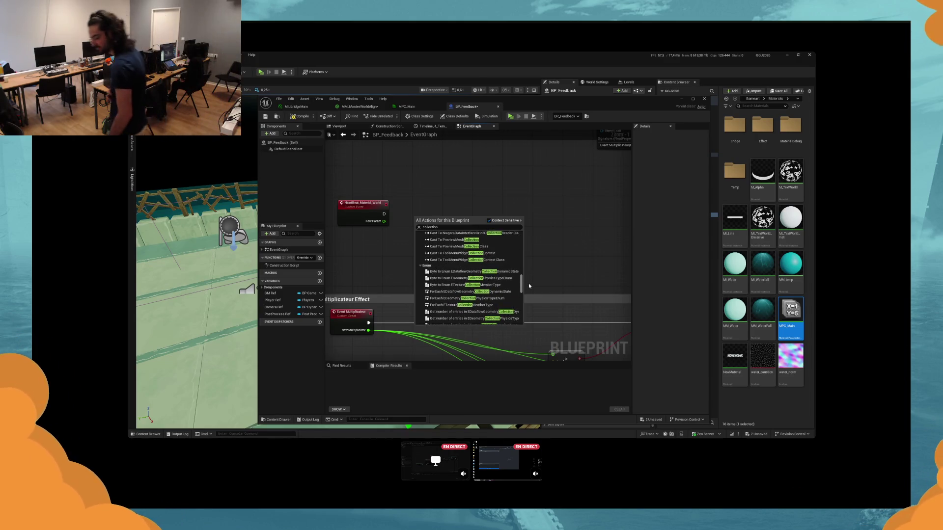
left_click(395, 217)
right_click(406, 222)
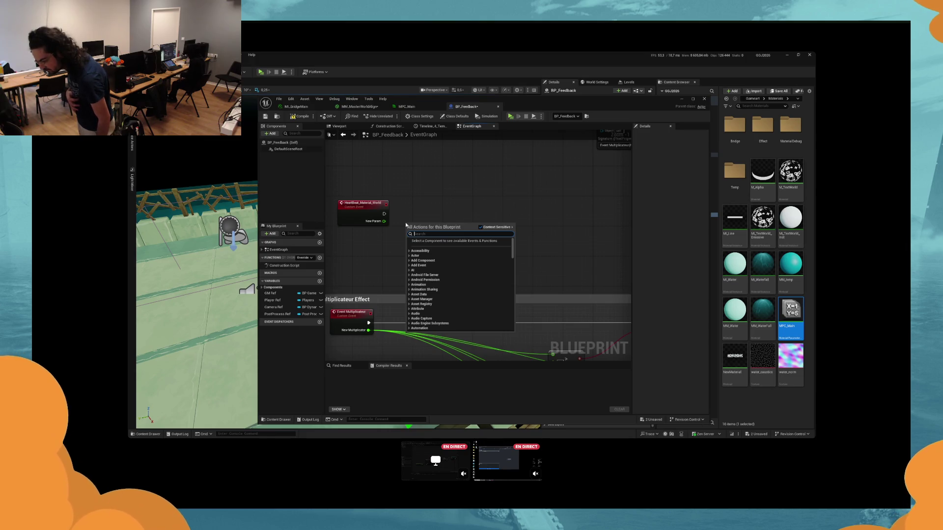
type("mpc")
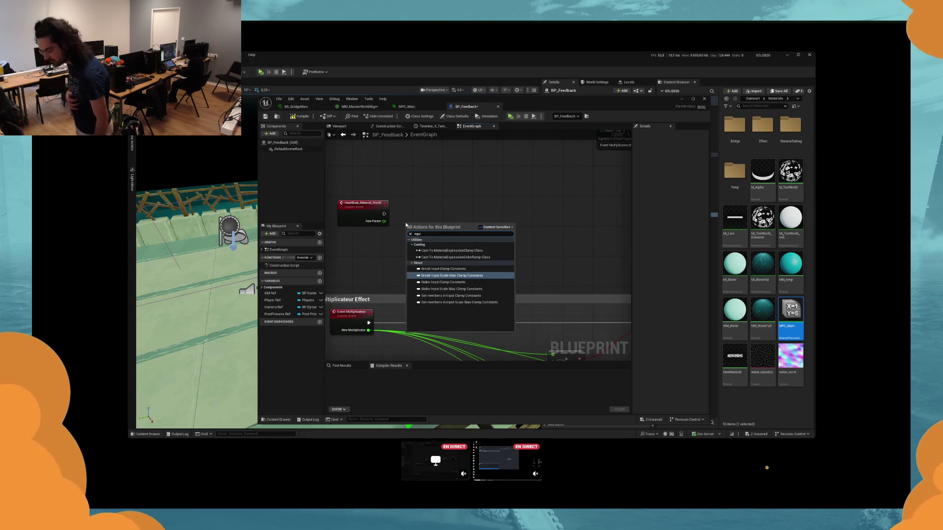
left_click(468, 199)
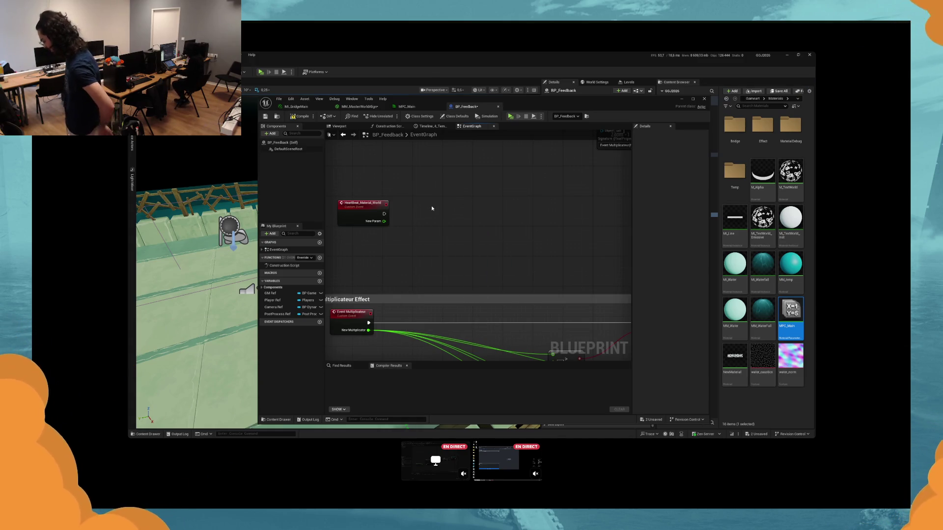
right_click(494, 252)
type("ma")
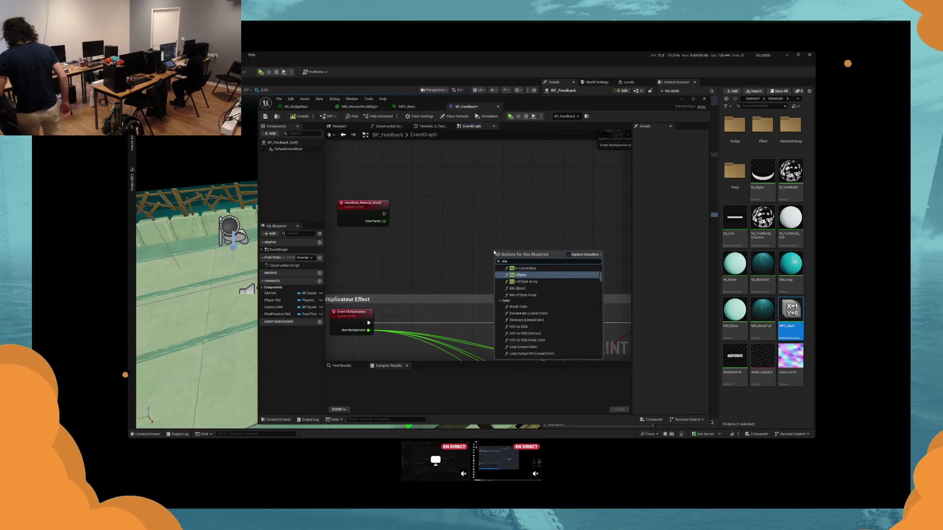
type("terial dyna")
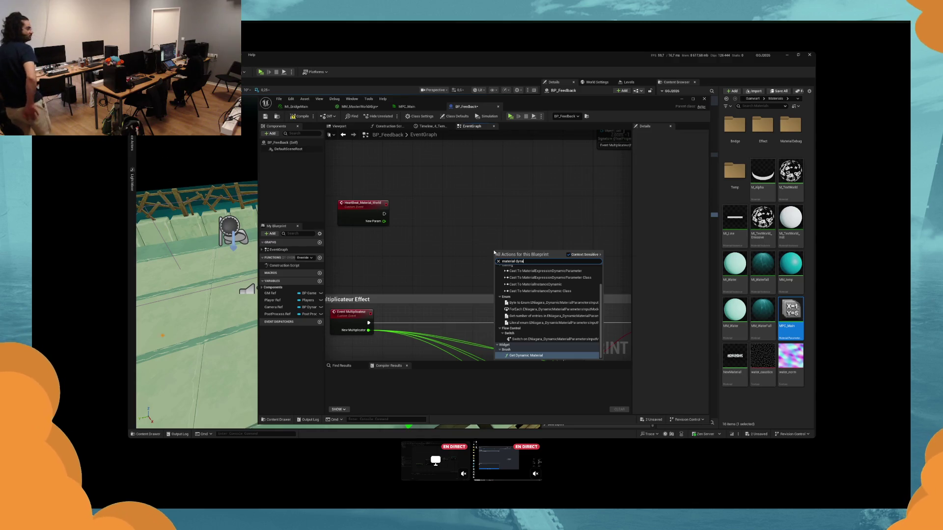
left_click(525, 285)
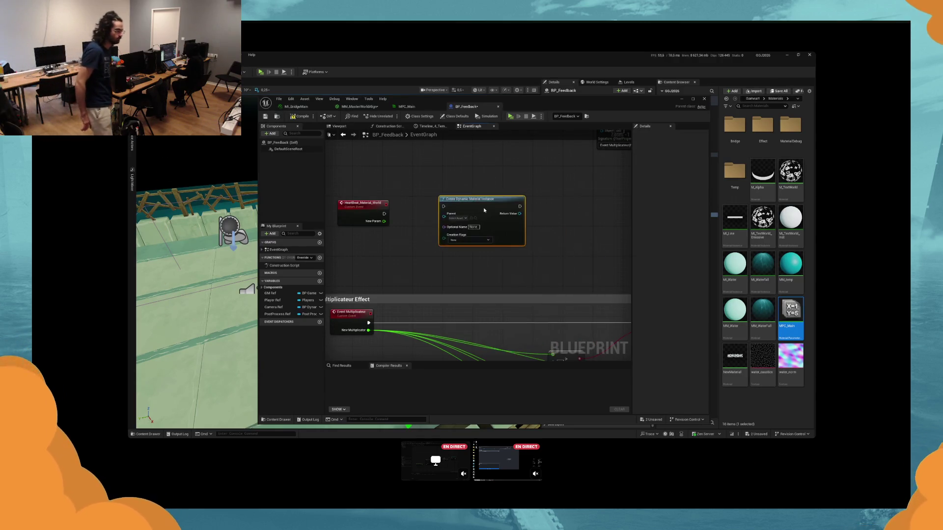
left_click(458, 218)
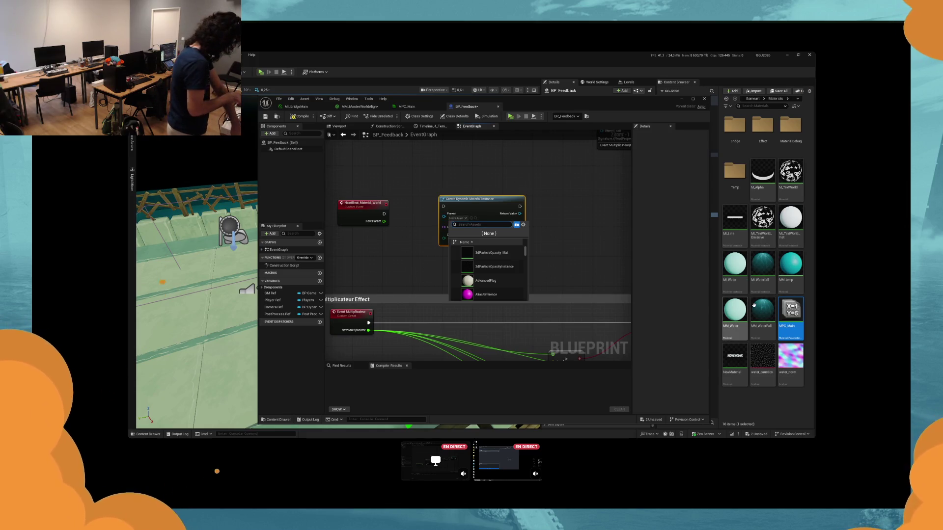
type("mpc")
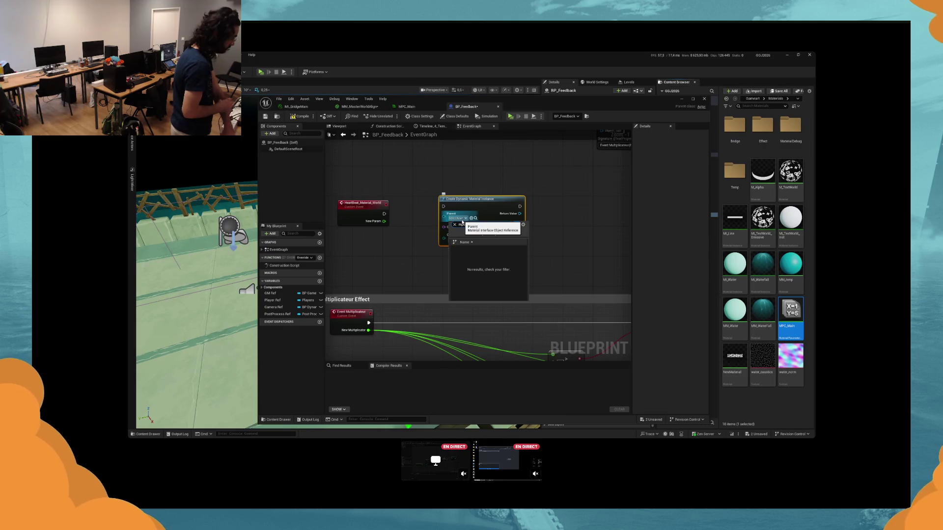
left_click(571, 235)
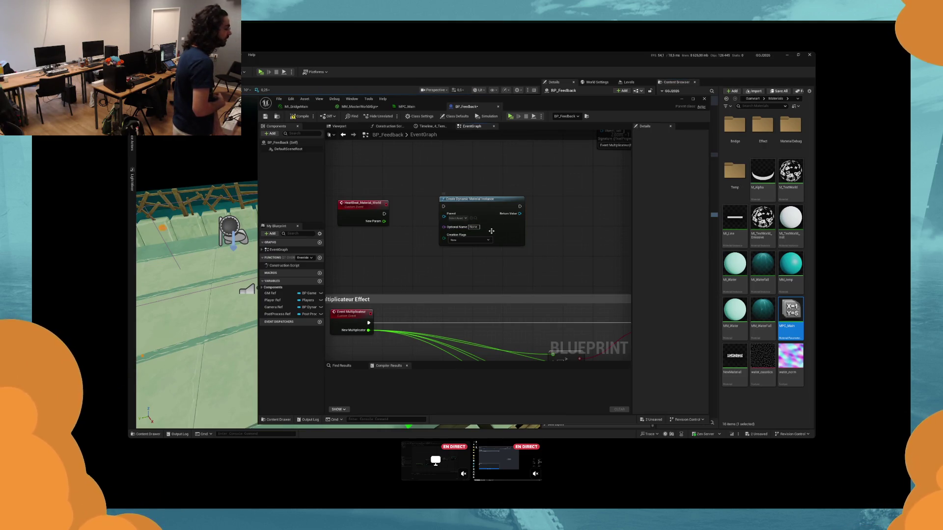
key("ctrl+z")
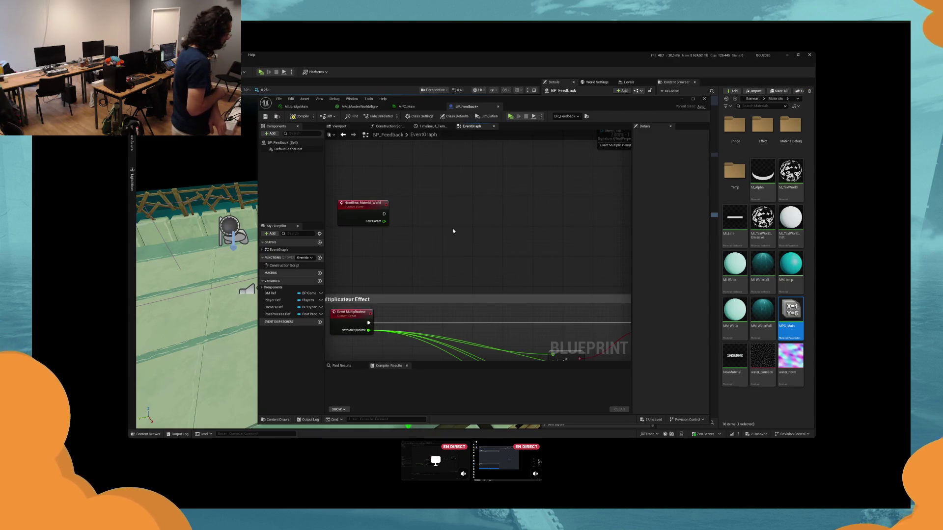
key("super")
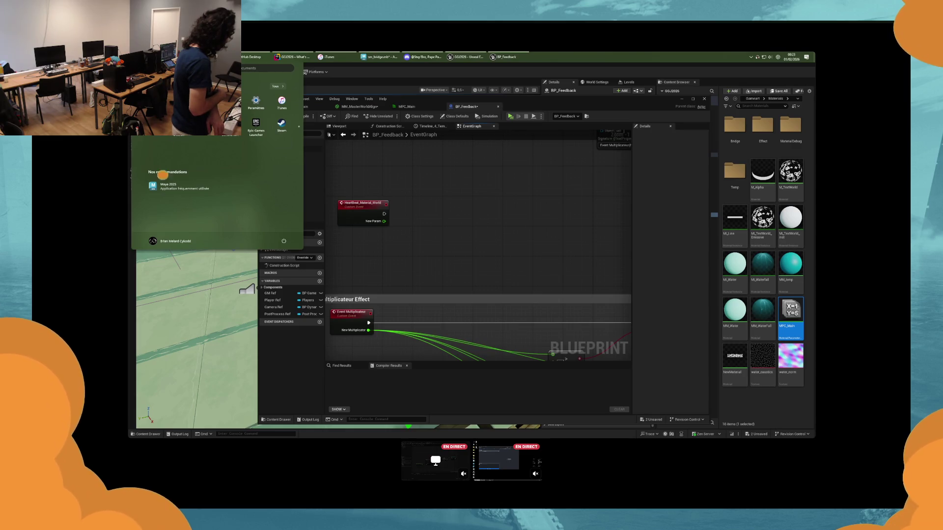
Step: Open a File Explorer window on the GitZone folder with Win+E
key("super+e")
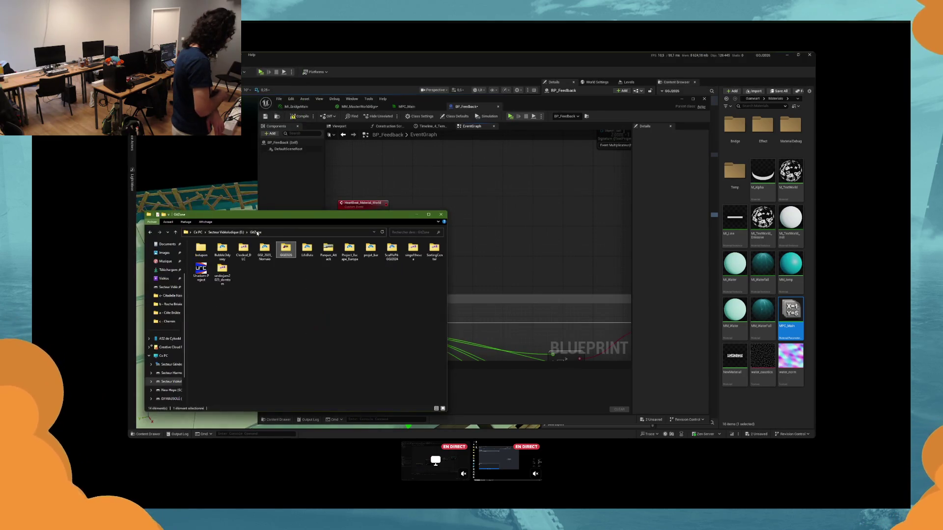
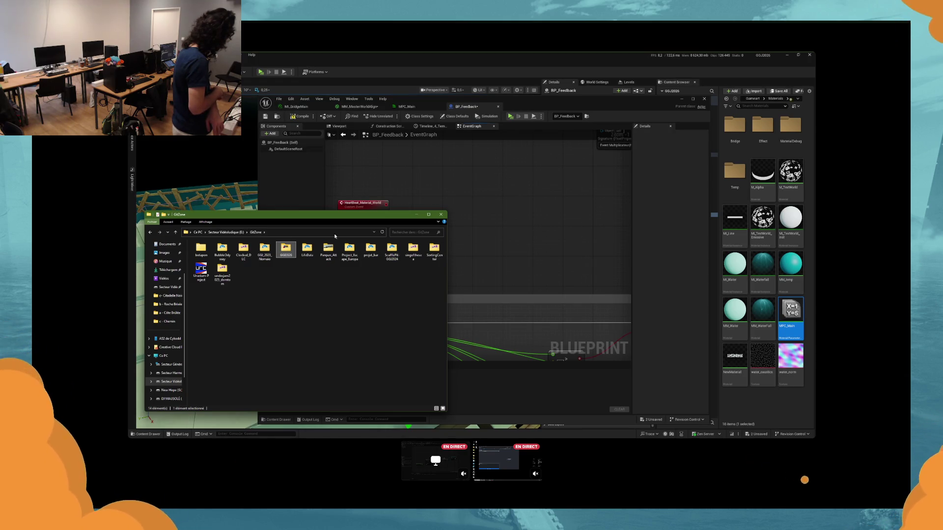
Step: Bring the BP_Feedback graph forward and search graph actions for 'material collection'
left_click(499, 243)
right_click(433, 229)
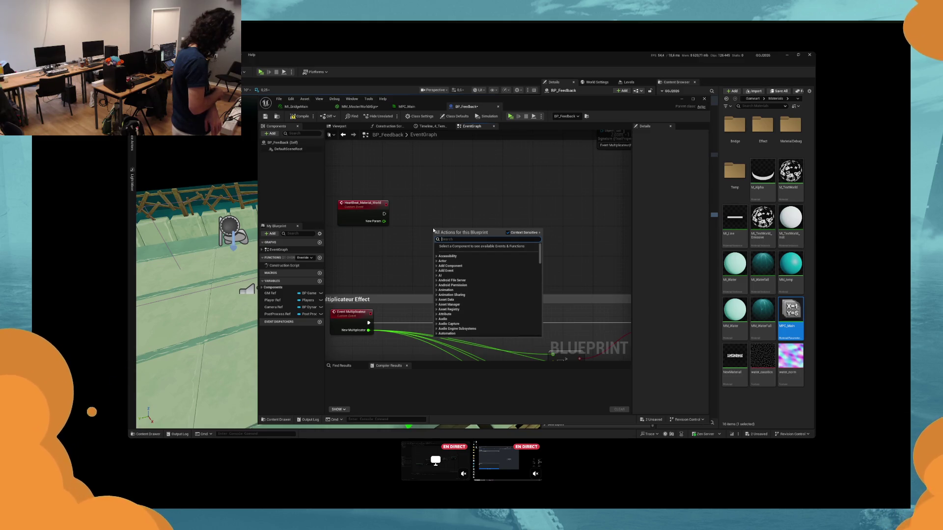
type("mpc")
key("ctrl+a")
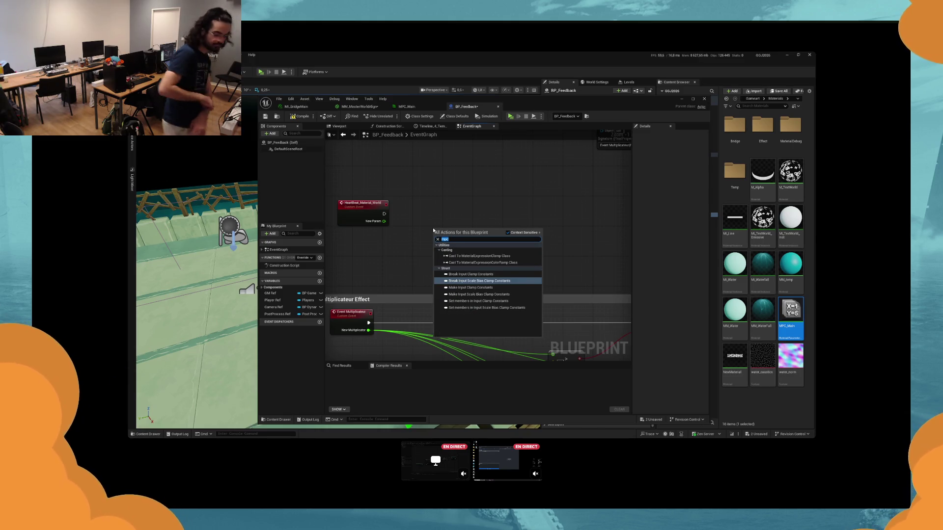
type("material collectio")
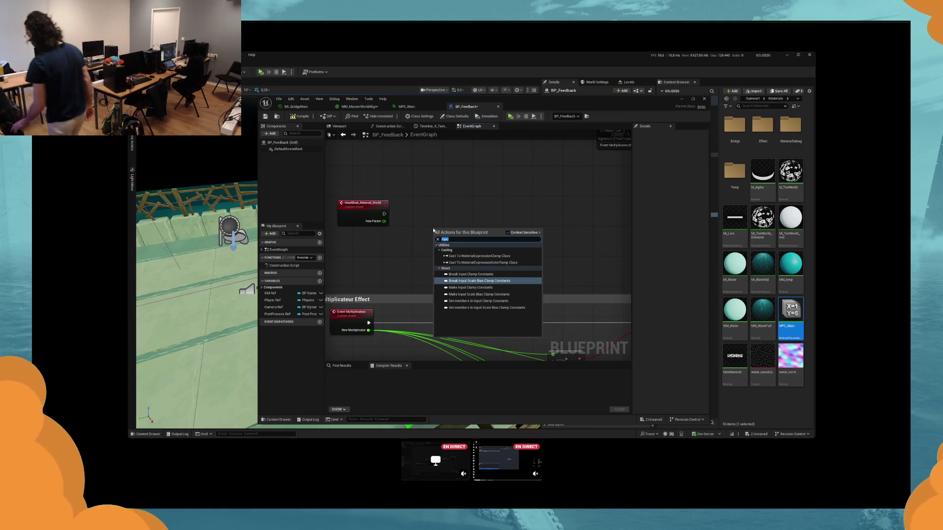
type("n")
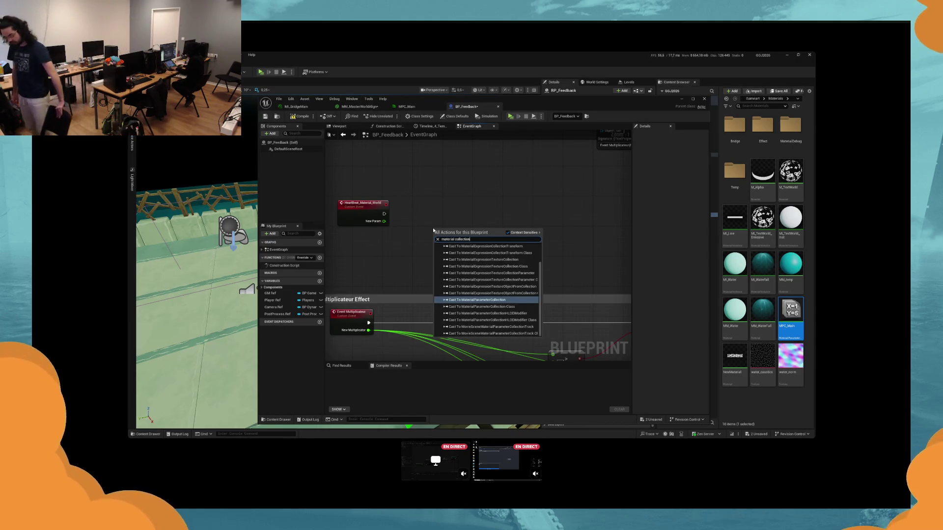
Step: Add a Cast To MaterialParameterCollection node, then delete it
left_click(508, 233)
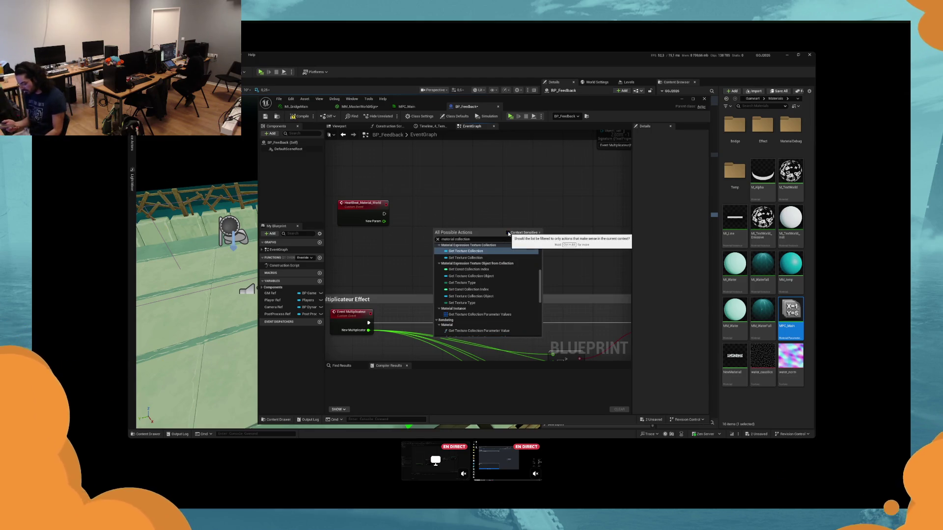
scroll(505, 288, "up", 2)
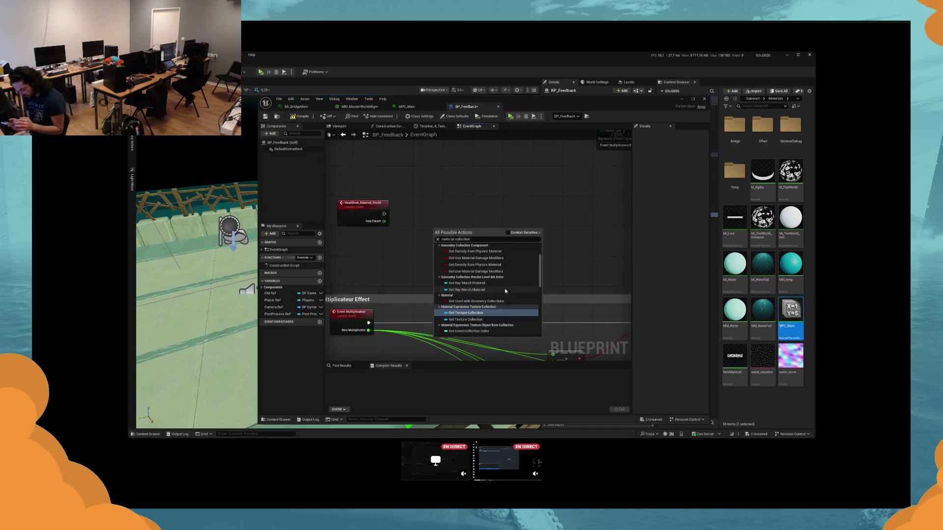
scroll(505, 288, "down", 10)
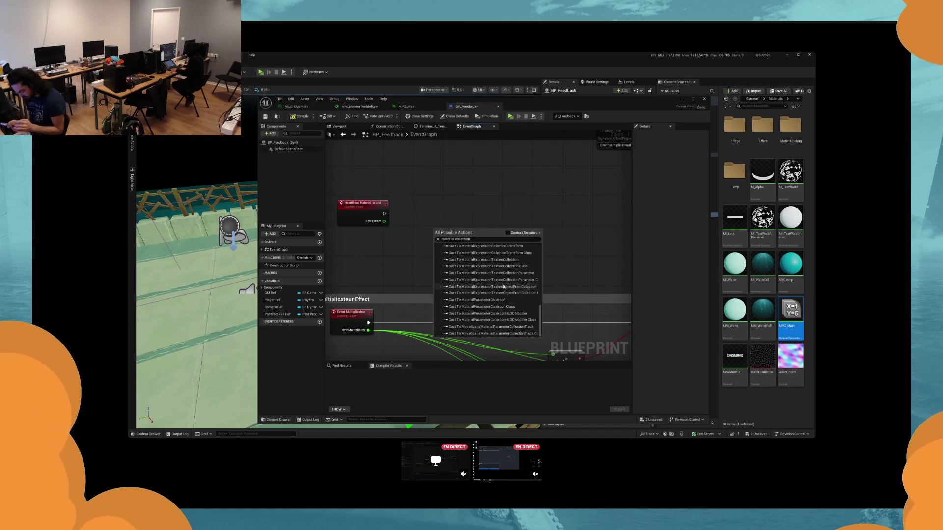
left_click(508, 232)
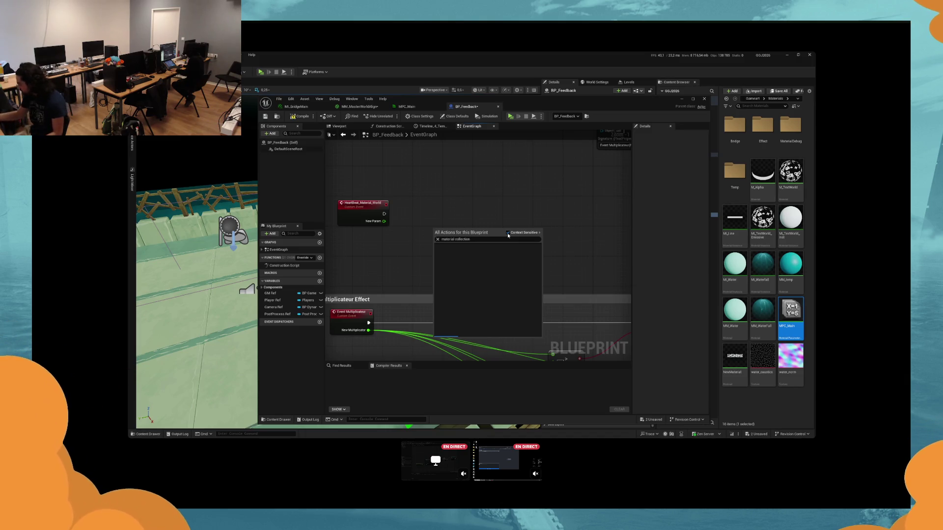
left_click(506, 328)
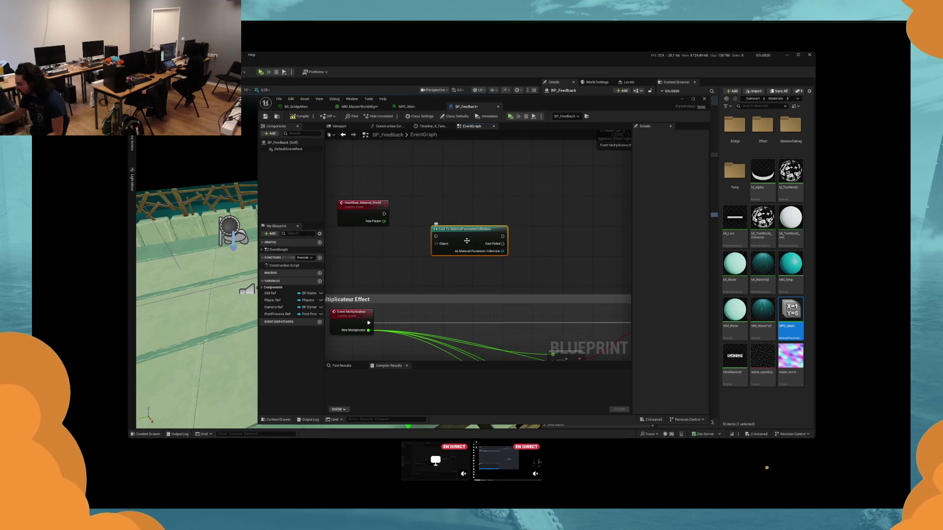
key("Delete")
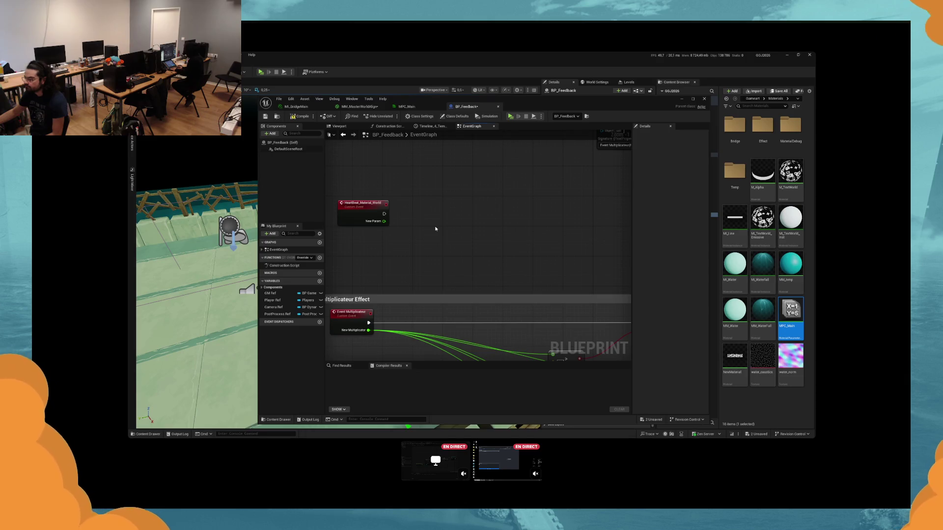
Step: Add a Get Scalar Parameter Value node for MPC_Main's HeartBeat, wired after the heartbeat event
right_click(436, 228)
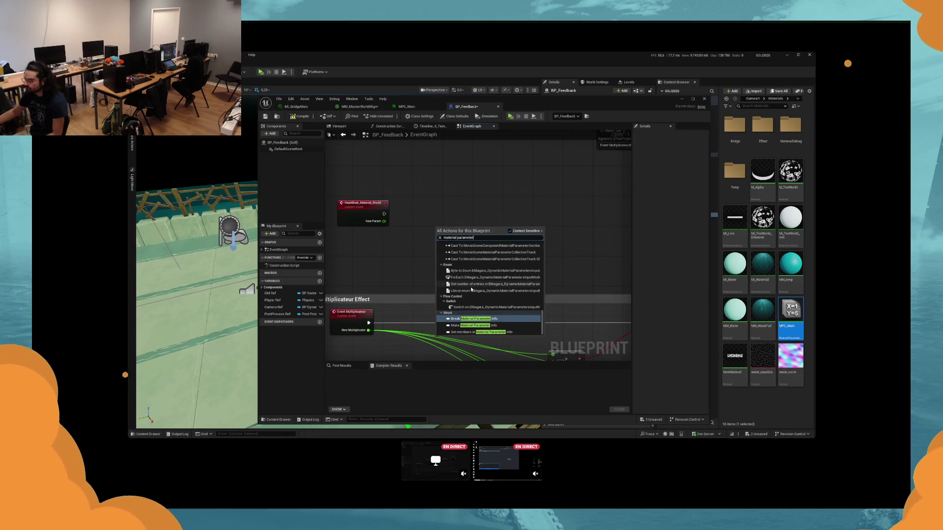
scroll(479, 303, "up", 3)
scroll(480, 303, "up", 5)
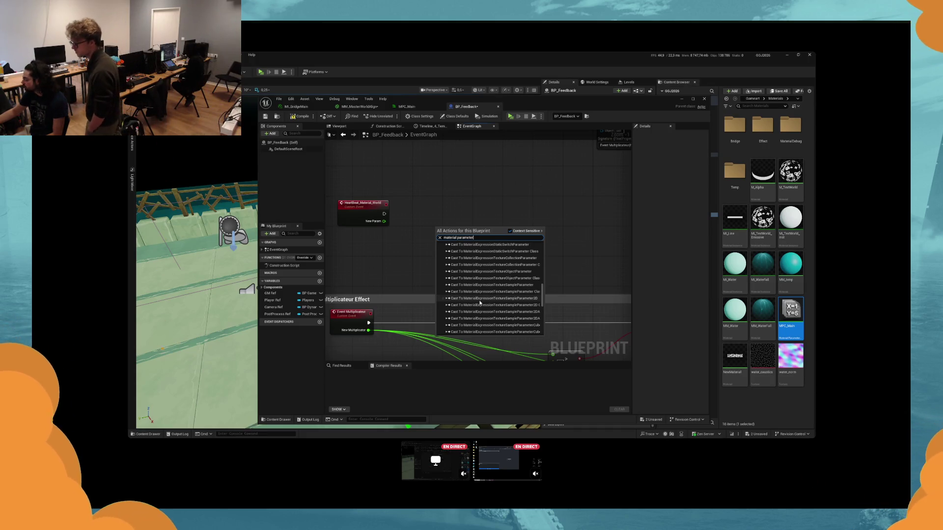
scroll(490, 294, "up", 10)
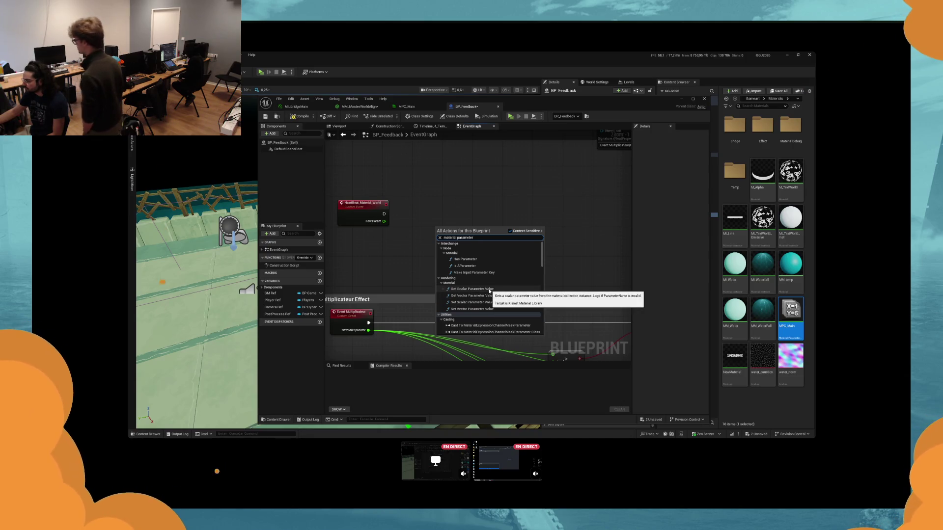
left_click(489, 289)
left_click(453, 248)
left_click(493, 283)
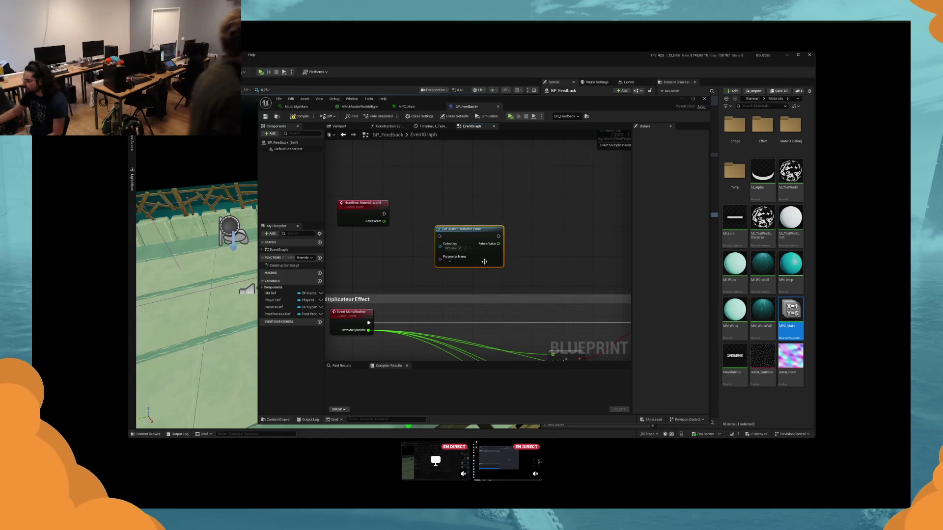
left_click_drag(484, 260, 476, 219)
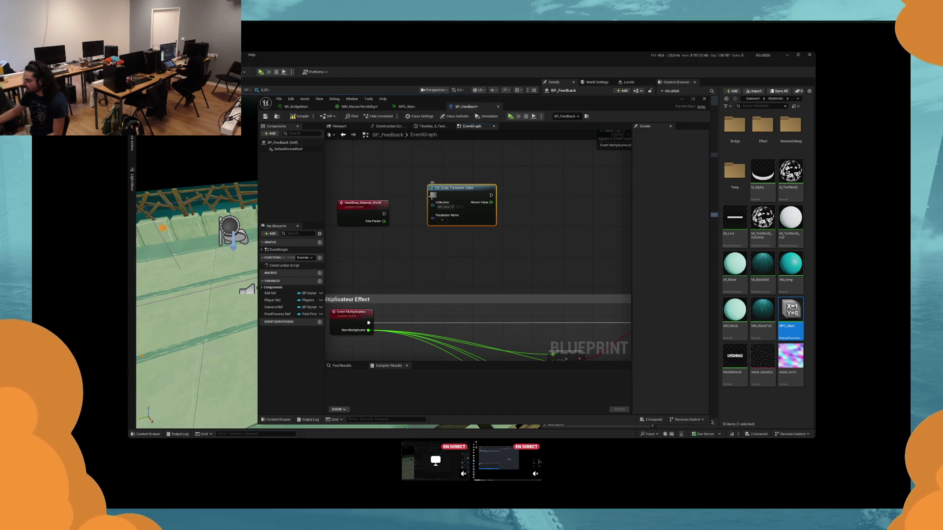
left_click_drag(433, 195, 398, 214)
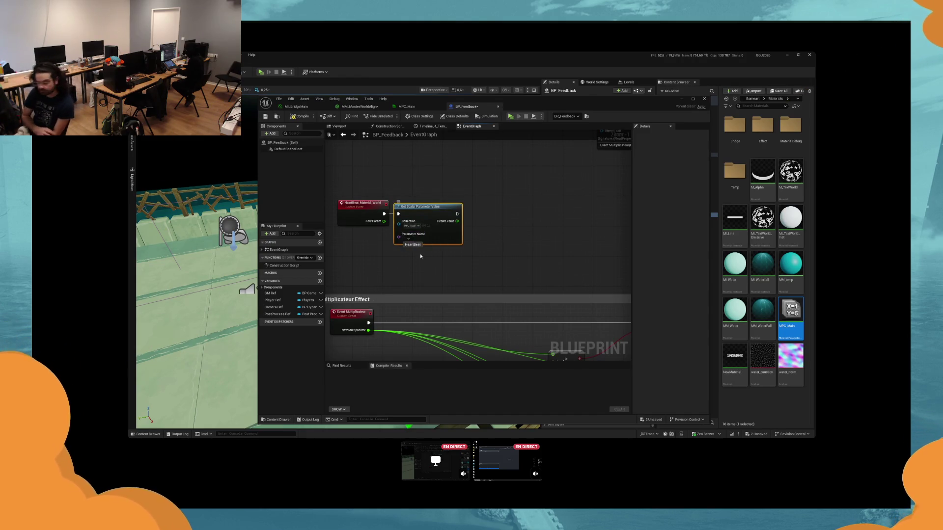
left_click(412, 245)
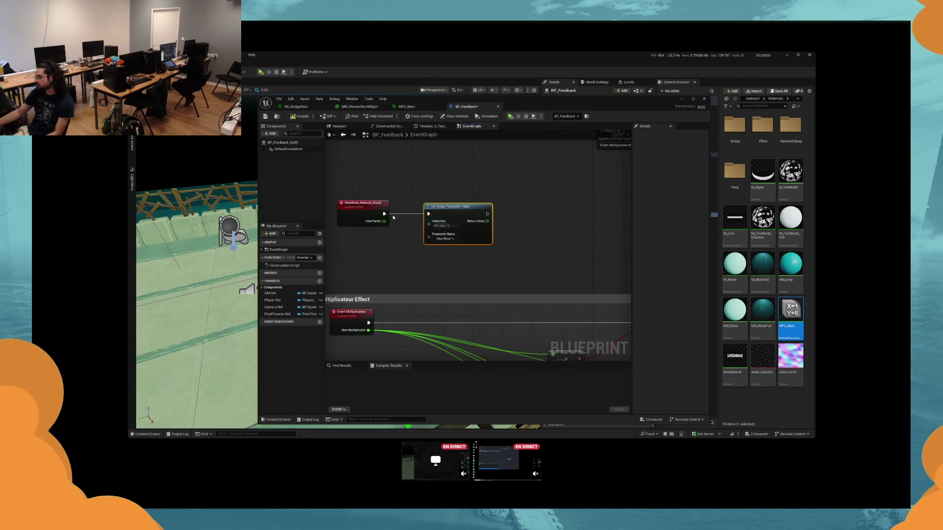
Step: Delete the getter, search for 'parameter' nodes, then undo the deletion
key("Delete")
right_click(434, 219)
type("parameter")
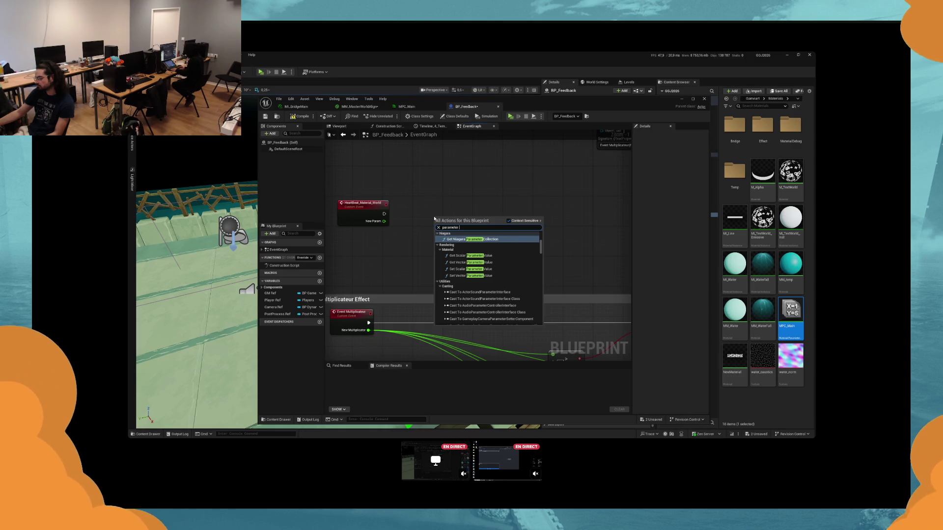
key("Escape")
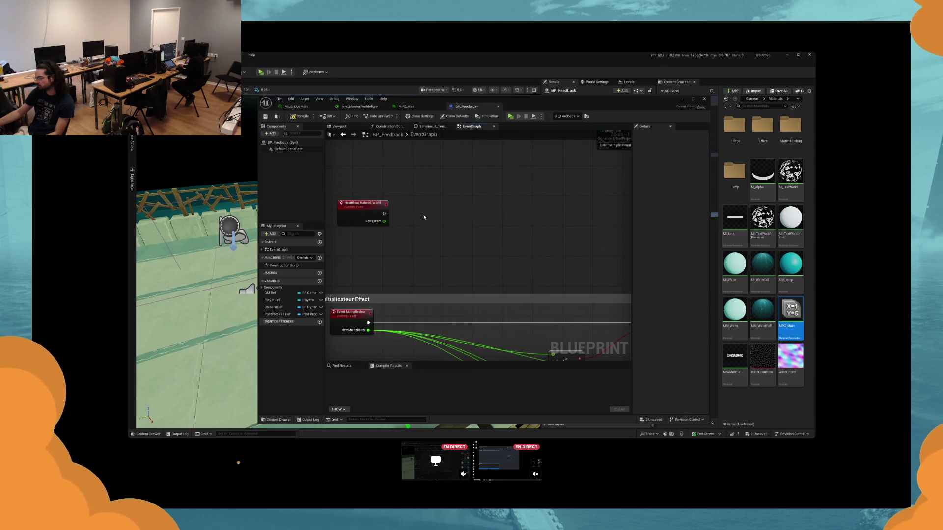
right_click(423, 215)
key("Escape")
key("ctrl+z")
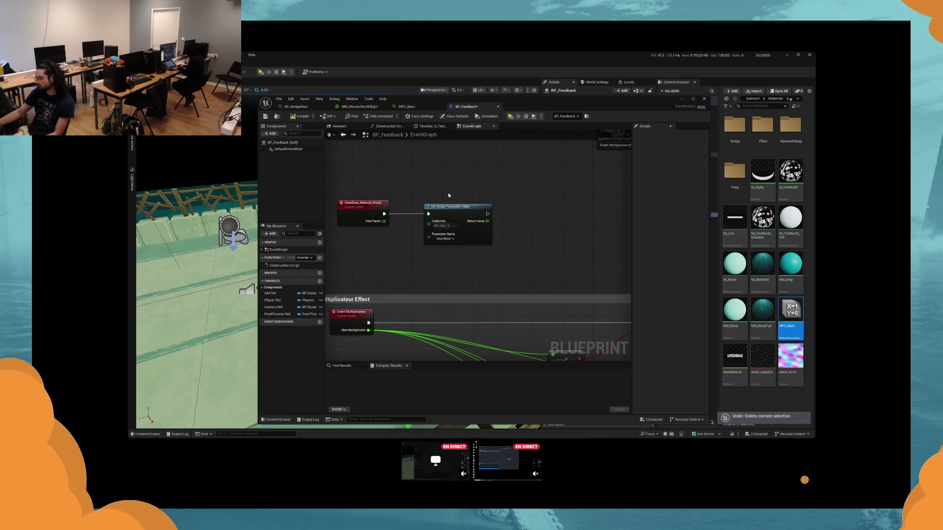
Step: Replace the getter with a Set Scalar Parameter Value node
left_click(449, 207)
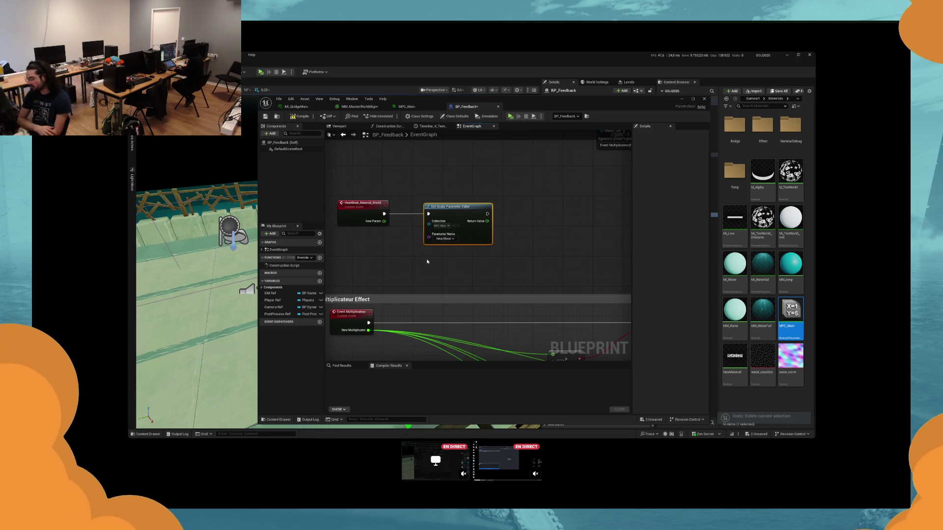
key("Delete")
right_click(444, 242)
type("parameter value")
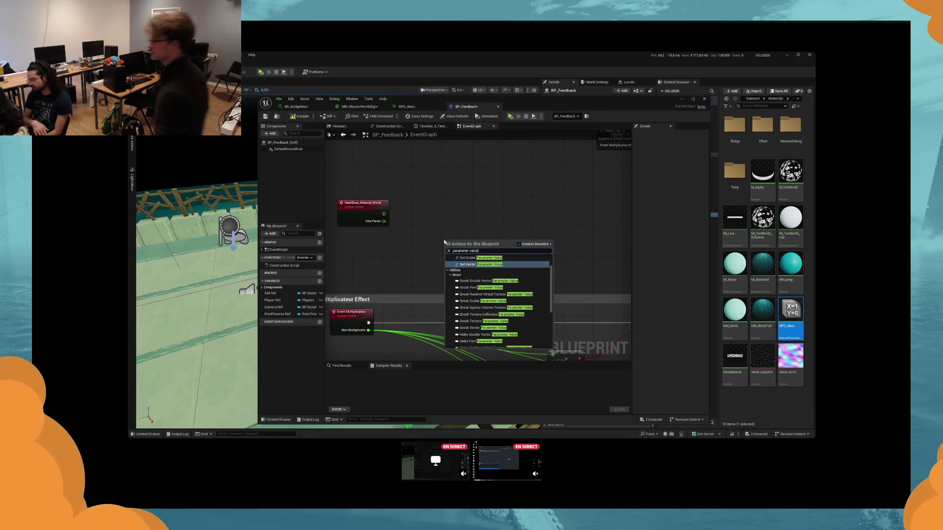
key("Escape")
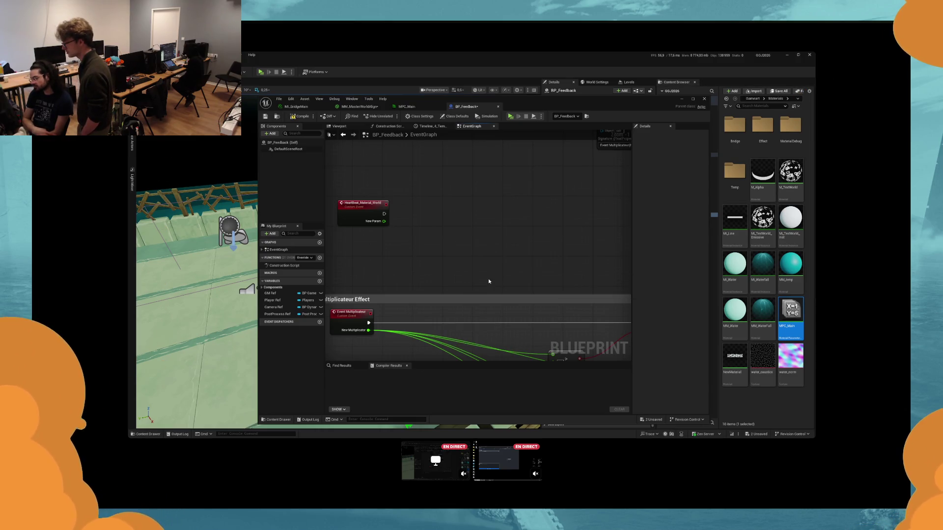
Step: Set the node to HeartBeat in MPC_Main and feed New Param into Parameter Value
left_click_drag(462, 283, 465, 250)
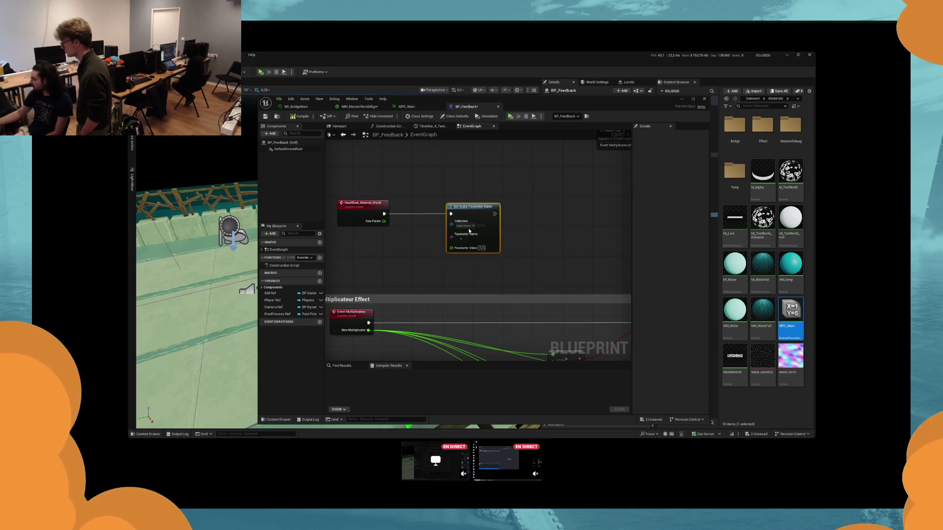
left_click(479, 226)
left_click(482, 247)
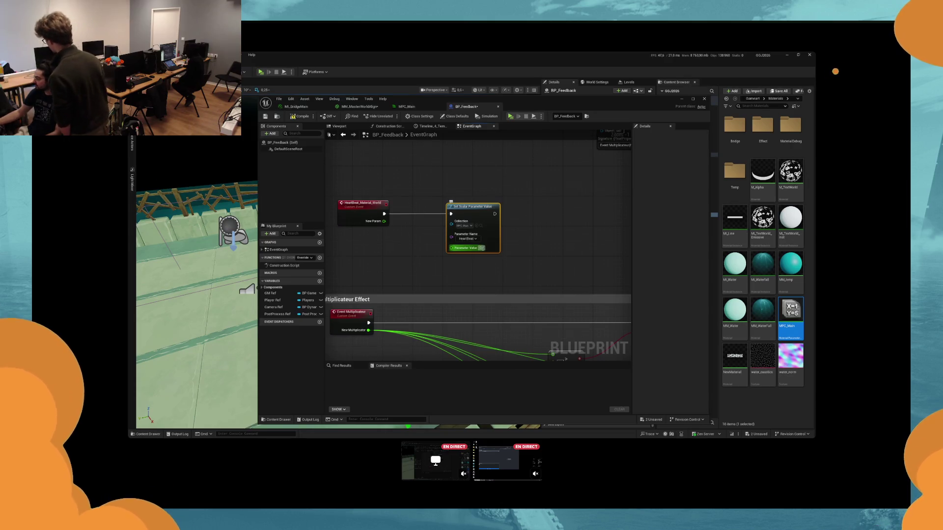
left_click(475, 264)
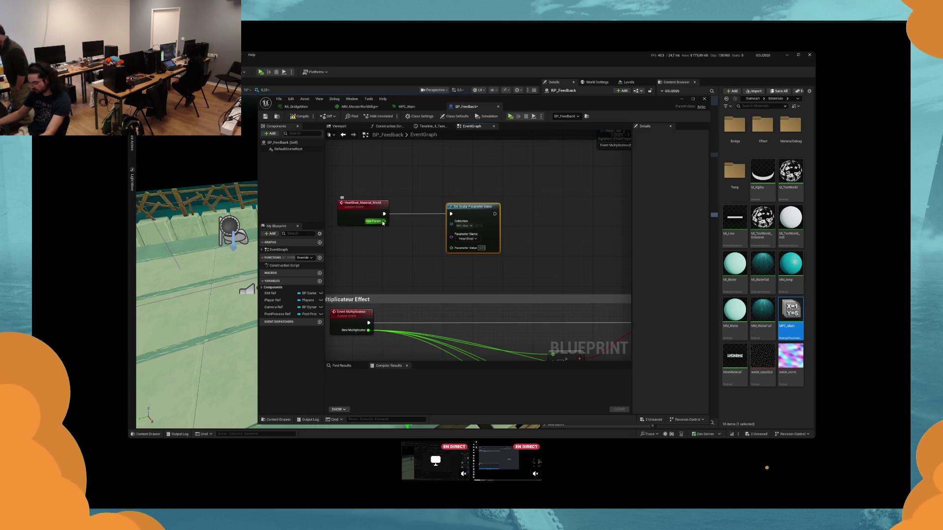
mouse_move(383, 223)
left_mouse_down()
mouse_move(468, 244)
mouse_move(517, 239)
left_mouse_up()
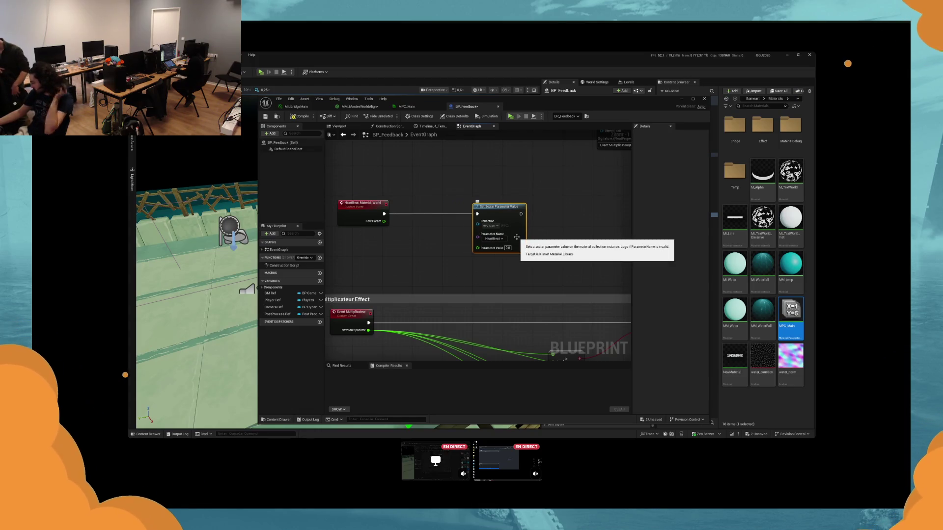
scroll(506, 247, "down", 3)
left_click_drag(421, 245, 458, 252)
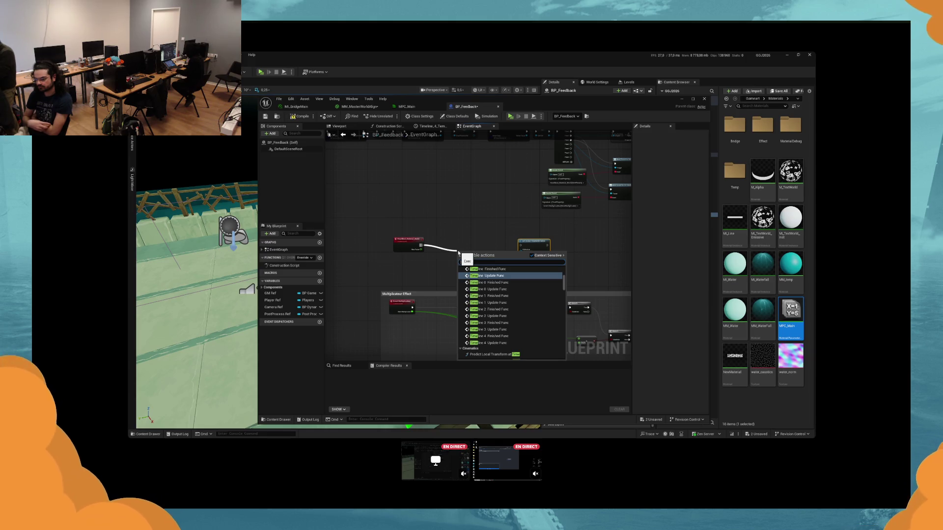
Step: Insert a Timeline node after the HeartBeat_Material_World event
left_click(493, 275)
key("Delete")
left_click_drag(421, 244, 452, 257)
type("timeline")
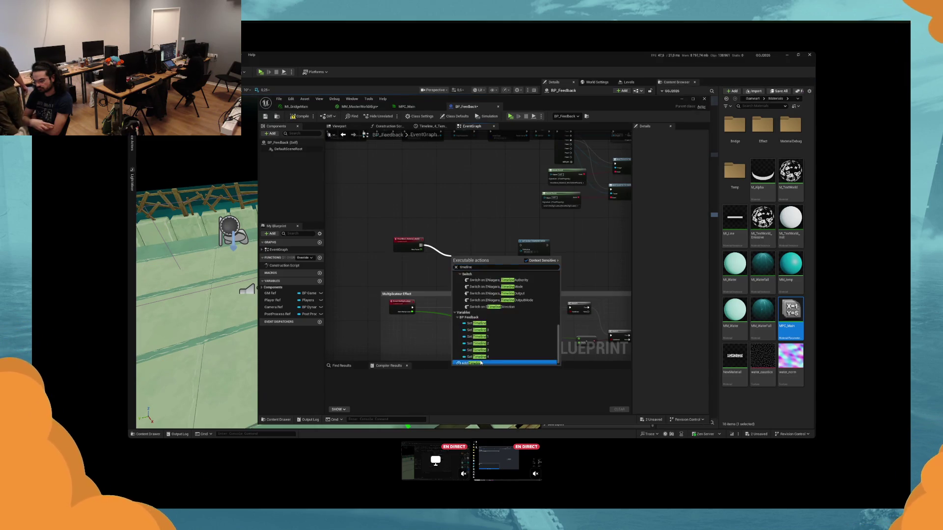
left_click(493, 274)
Step: Wire the timeline's Update into Set Scalar Parameter Value and open the timeline editor
left_click_drag(539, 150, 462, 257)
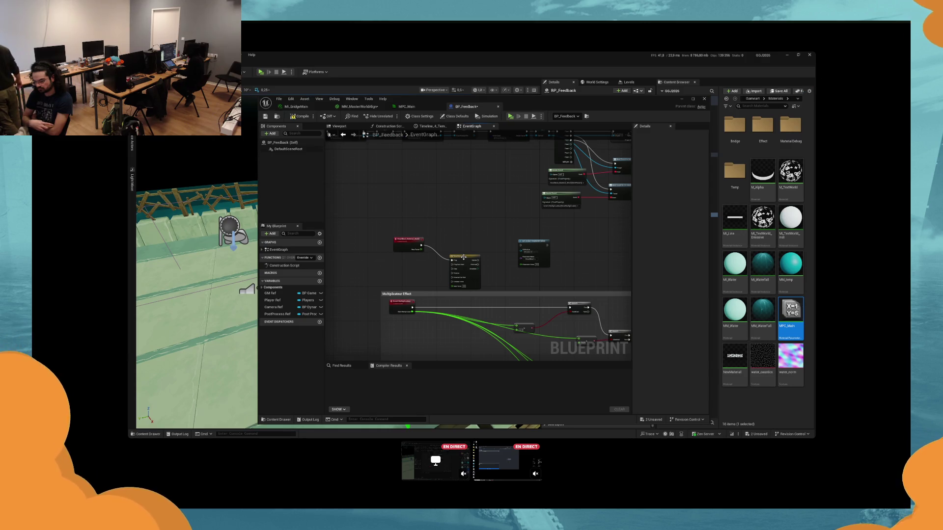
scroll(463, 257, "up", 3)
left_click_drag(495, 243, 417, 242)
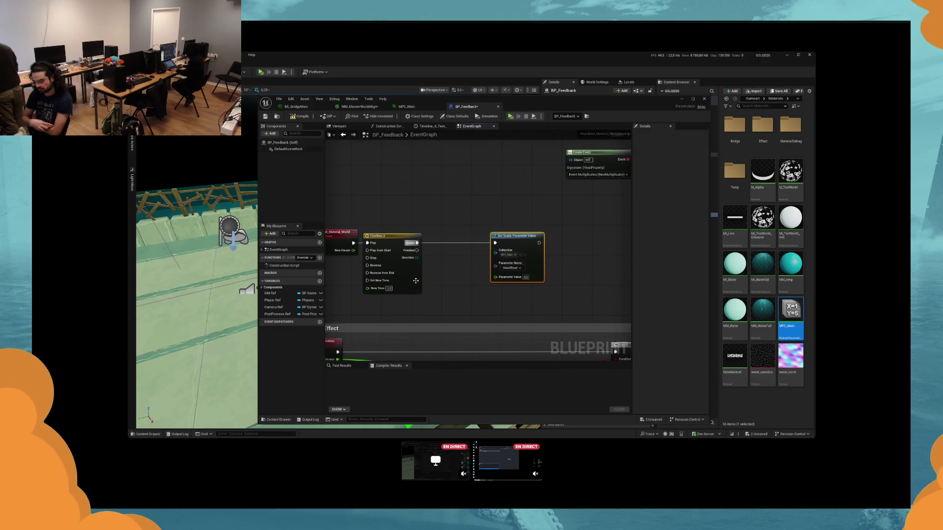
double_click(415, 281)
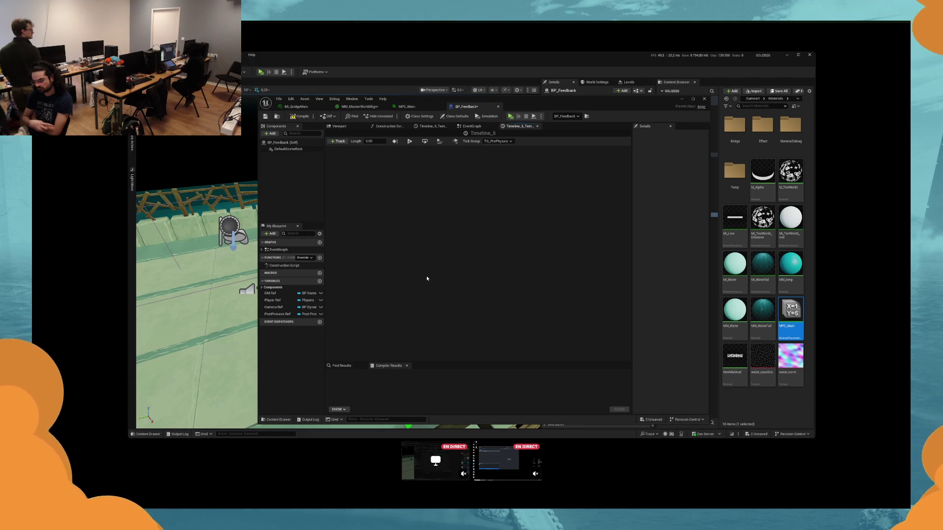
Step: Add a float track, set the timeline length to 0.4, and key value 0 at the start
left_click(368, 142)
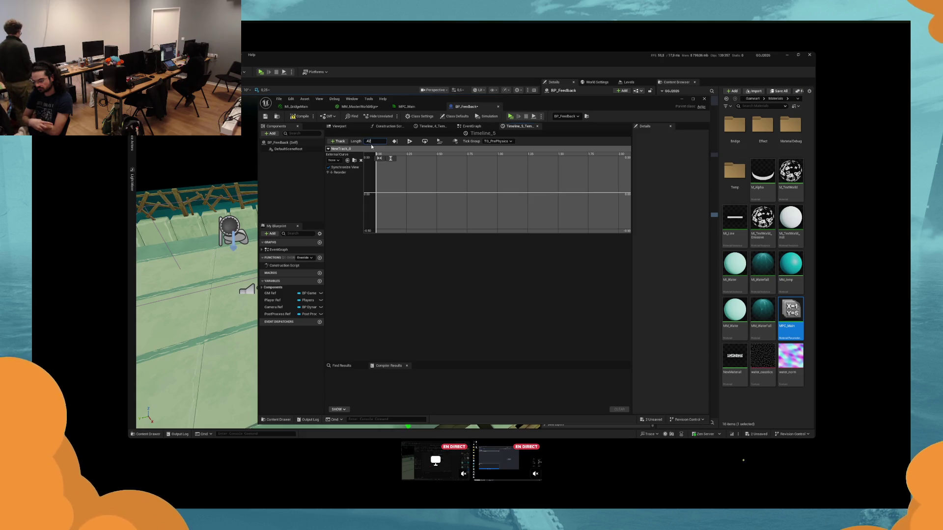
type("0.4")
key("Return")
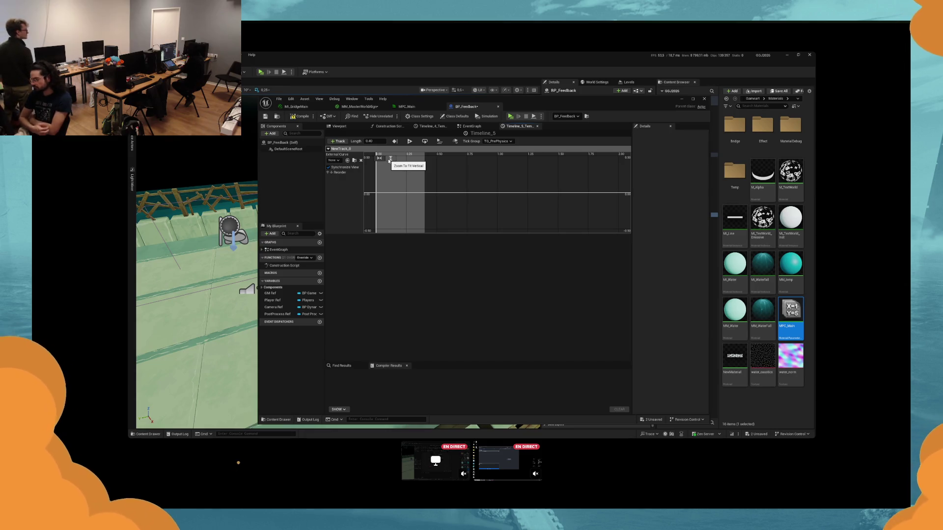
left_click(376, 181, "shift")
left_click(446, 158)
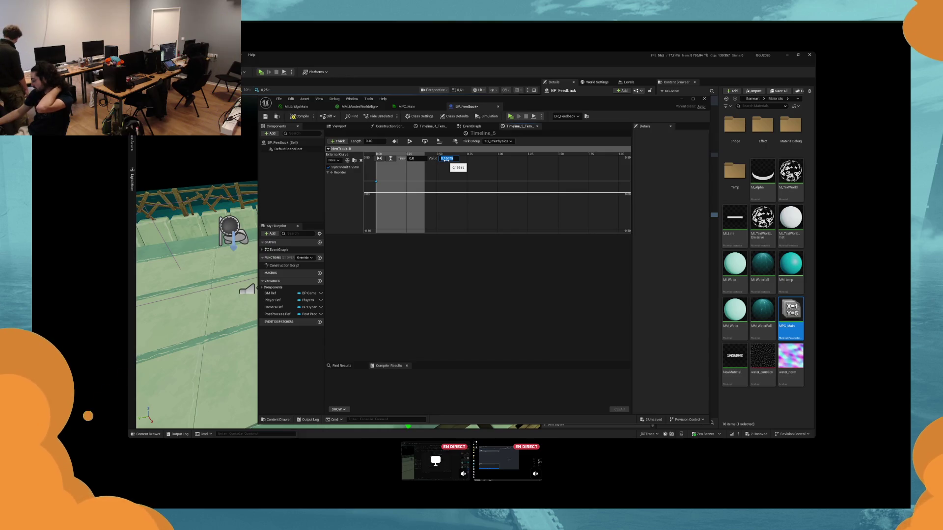
type("0")
key("Return")
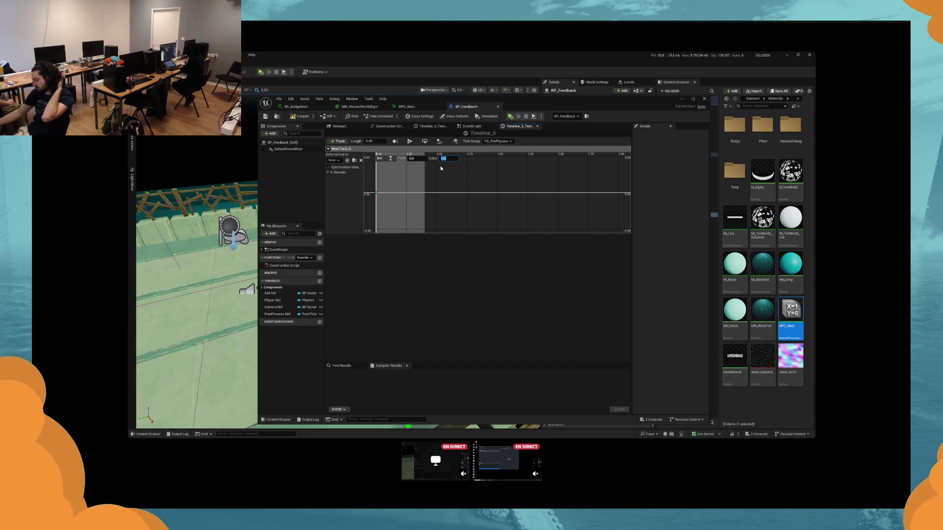
Step: Add a second key at time 0.4 with value 0, then return to the event graph
left_click(497, 186, "shift")
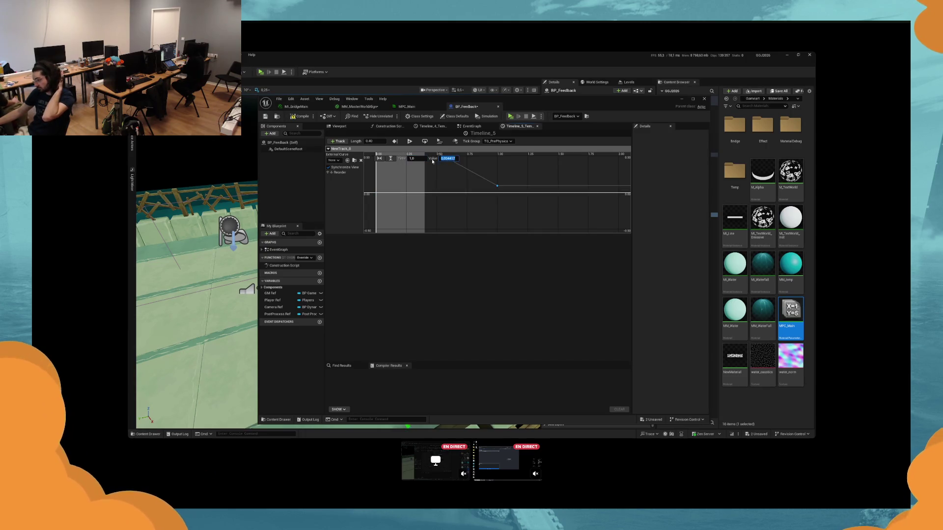
type("0,4")
key("Tab")
type("0")
key("Return")
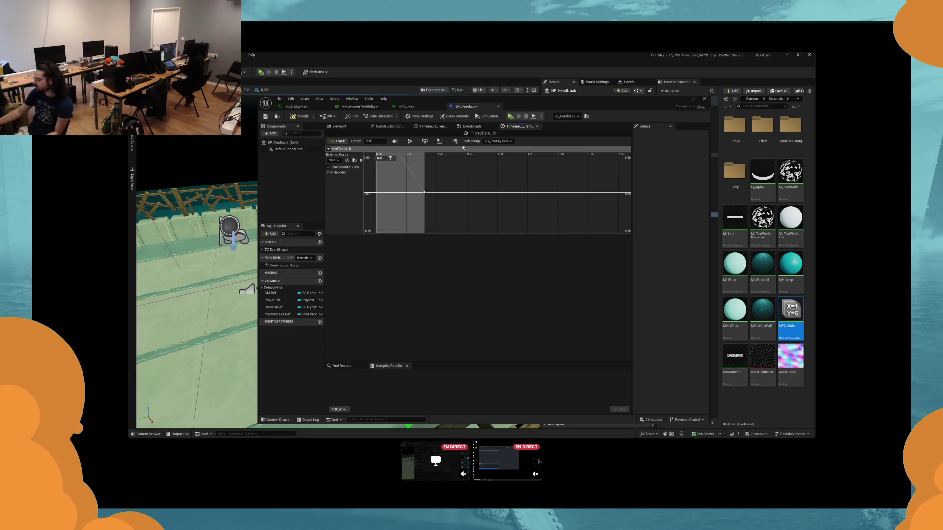
left_click(471, 126)
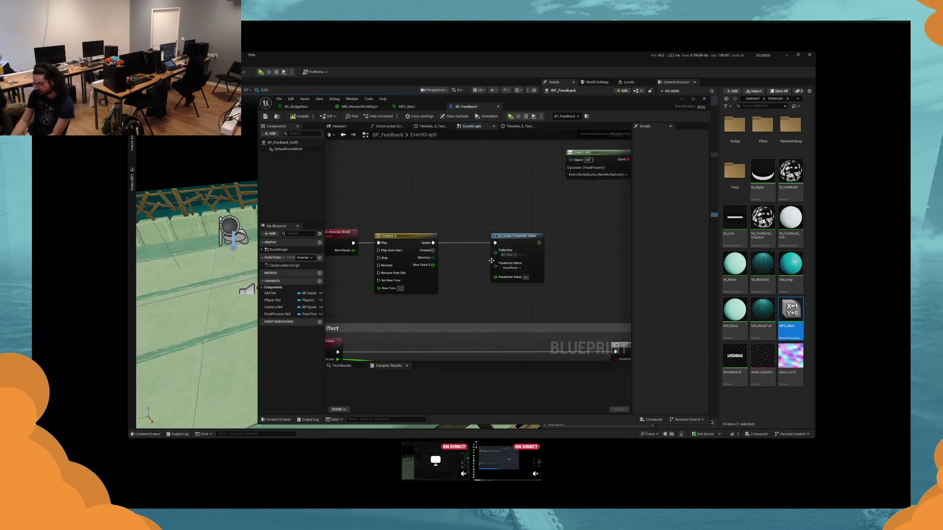
Step: Run a quick play-test, stop it, and launch another play session
key("alt+p")
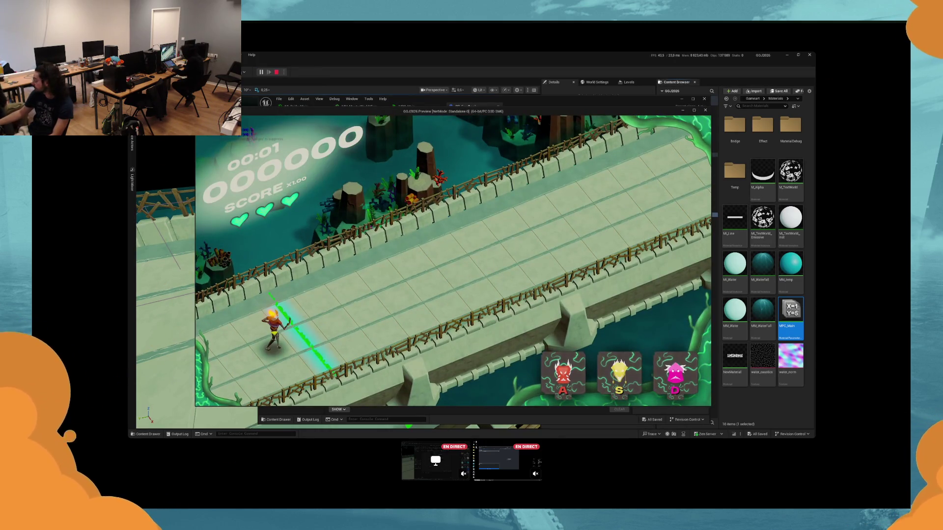
key("Escape")
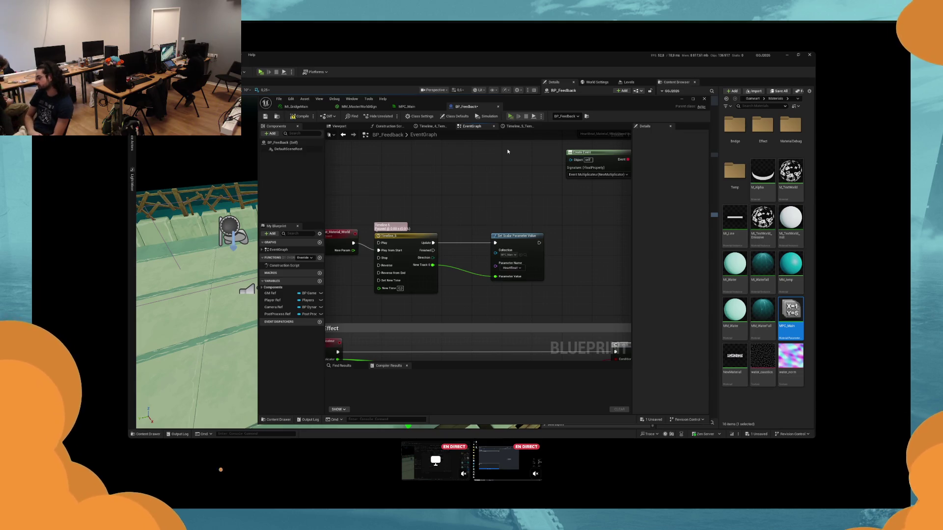
key("alt+p")
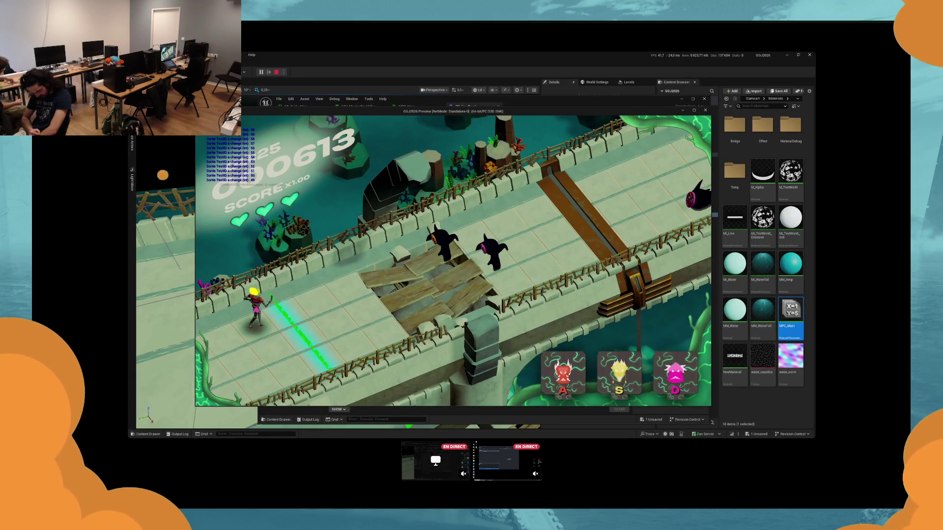
key("d")
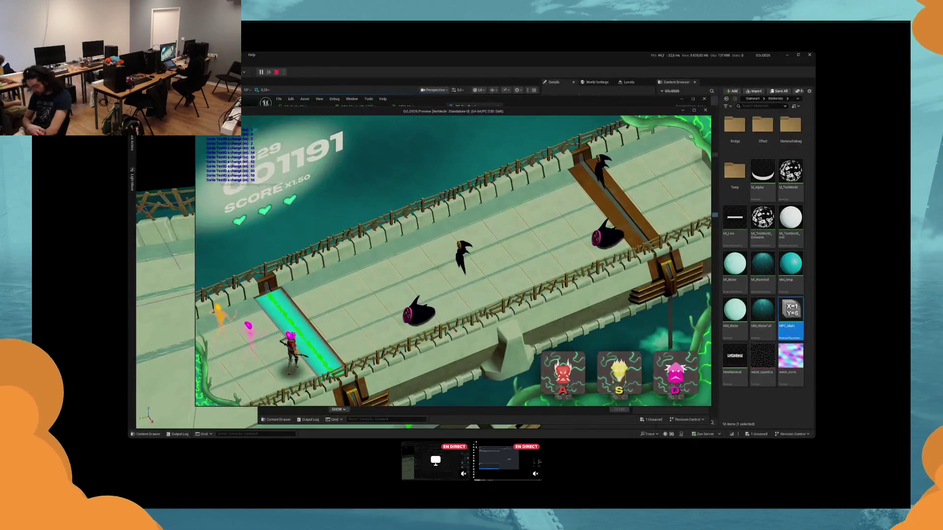
key("d")
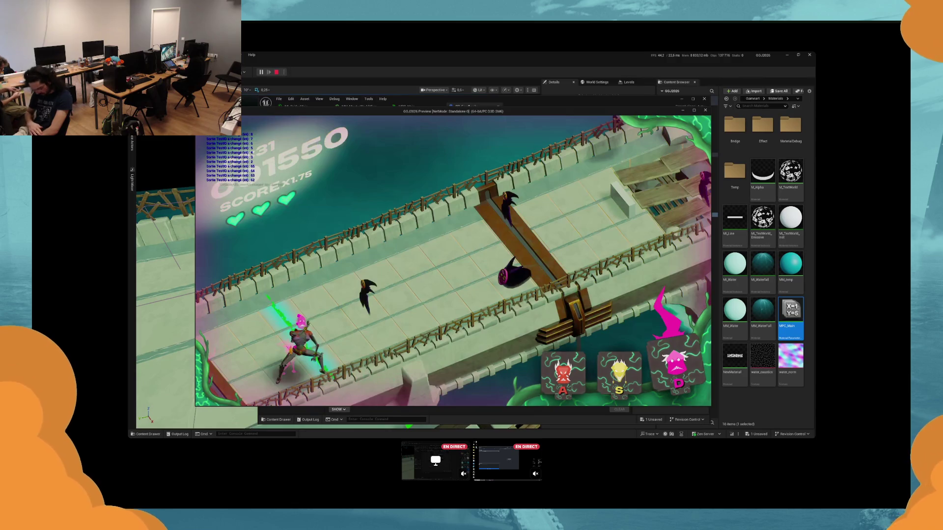
key("s")
key("d")
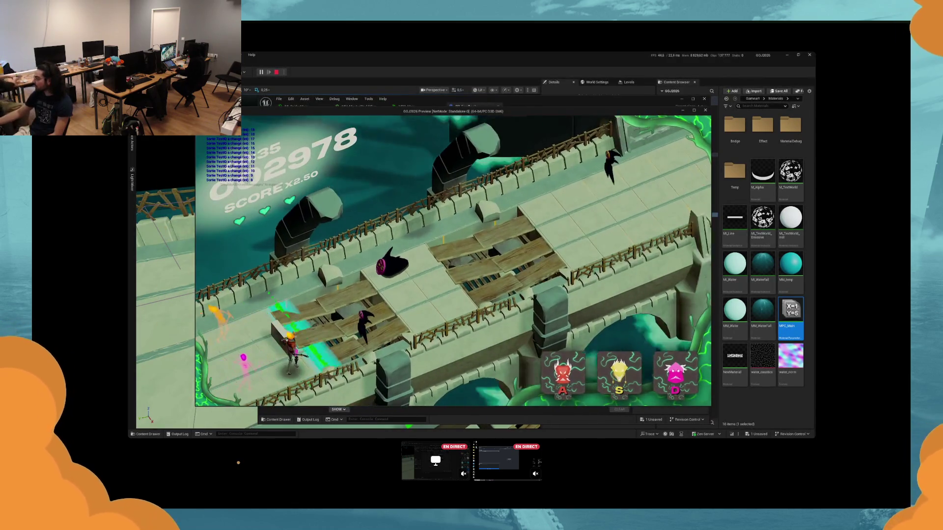
key("d")
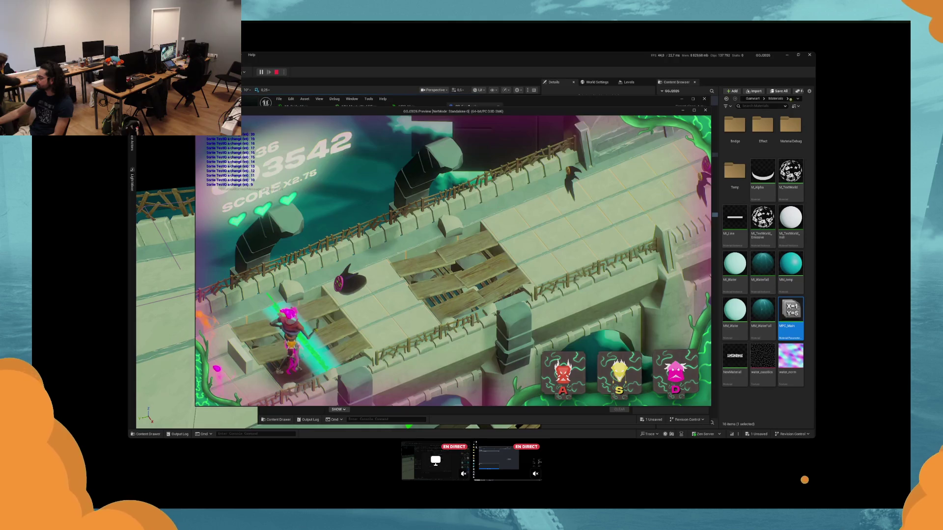
key("d")
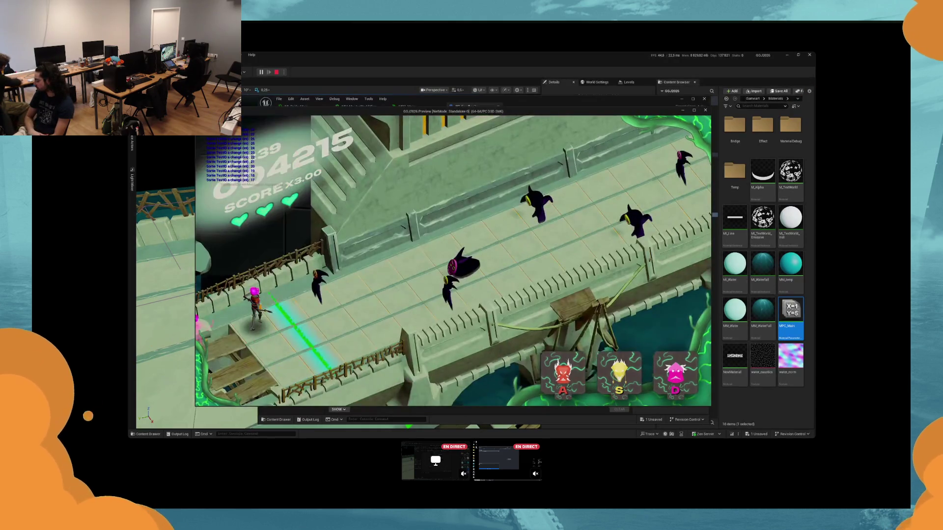
key("s")
key("a")
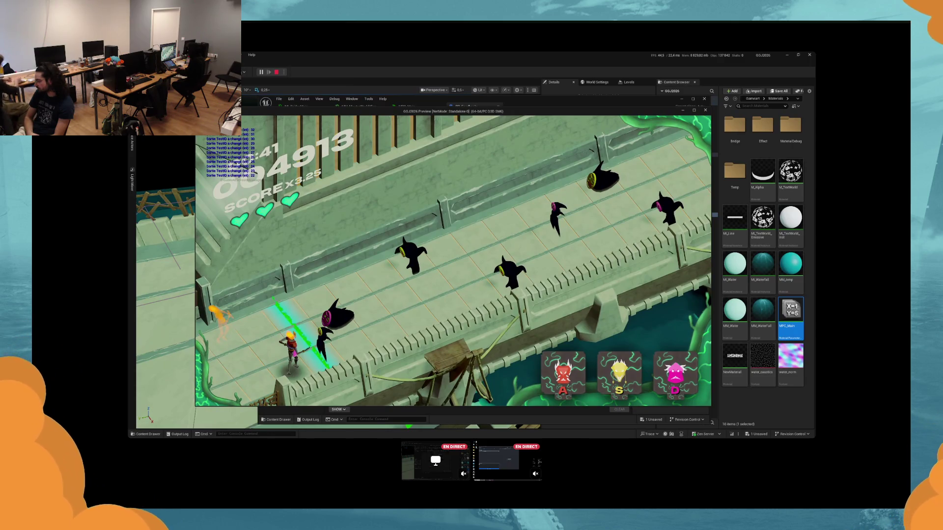
key("s")
key("d")
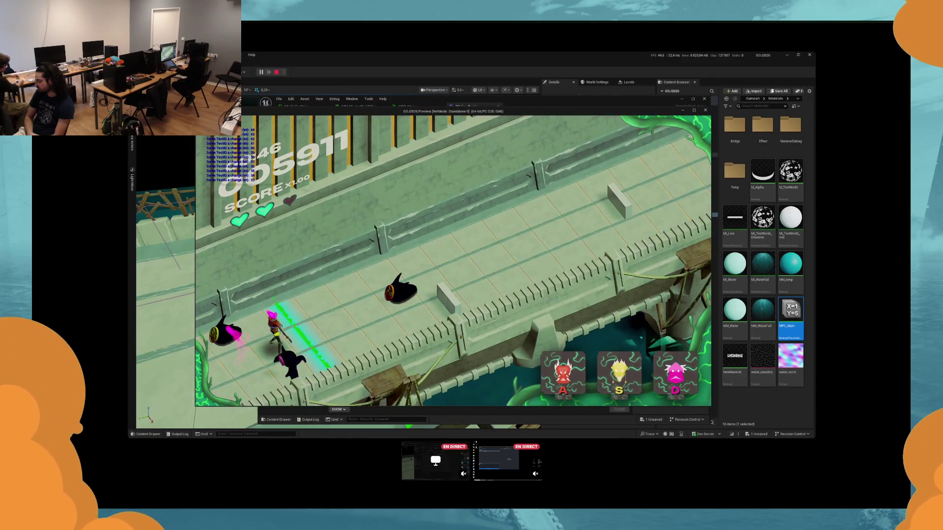
key("d")
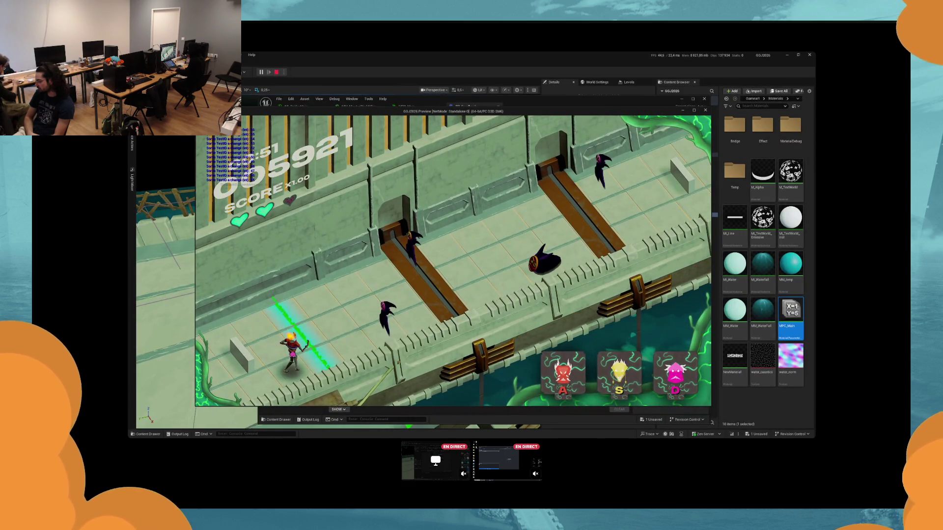
key("s")
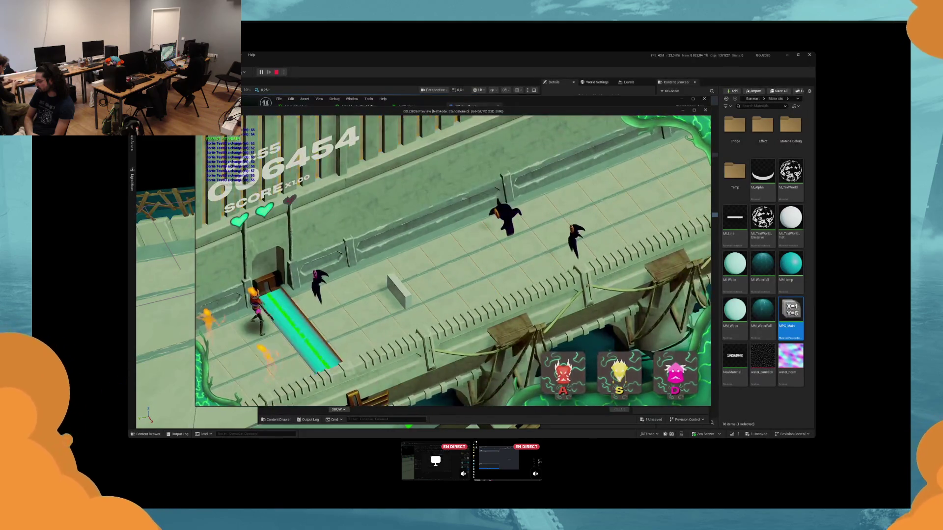
key("d")
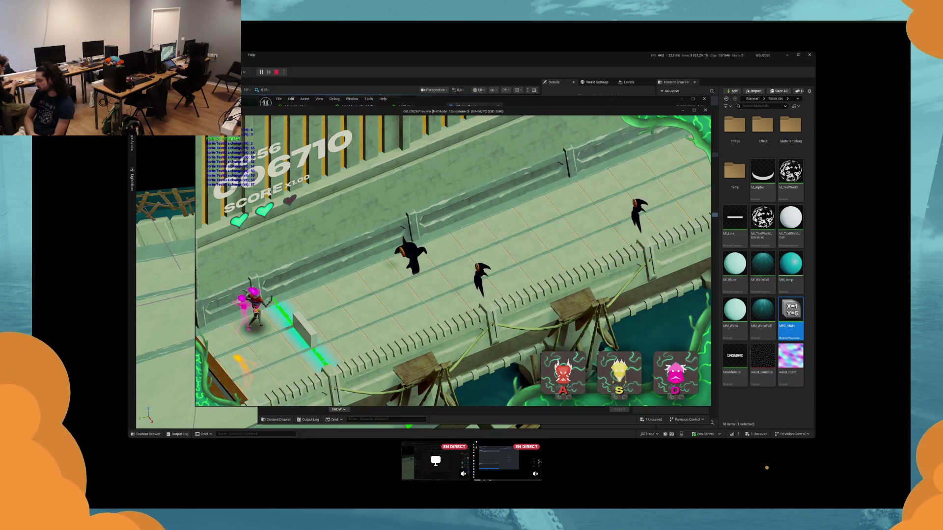
key("s")
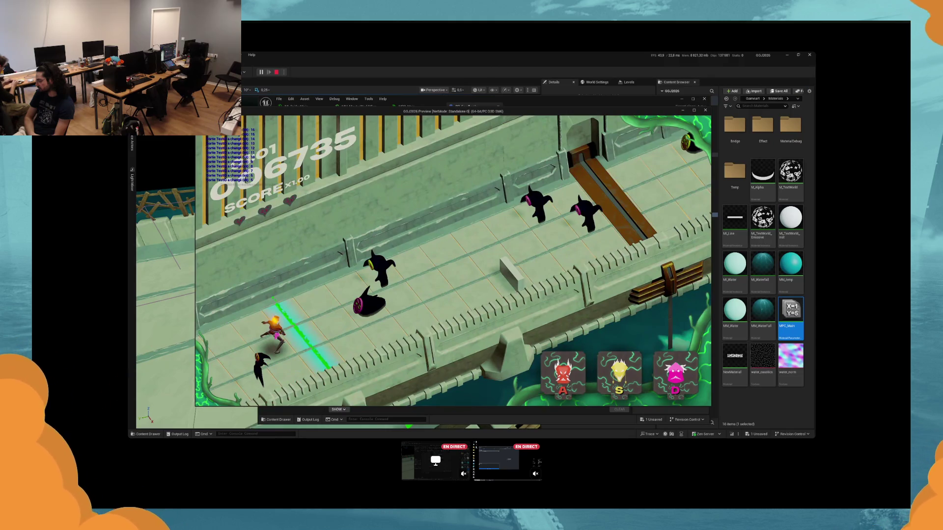
key("Escape")
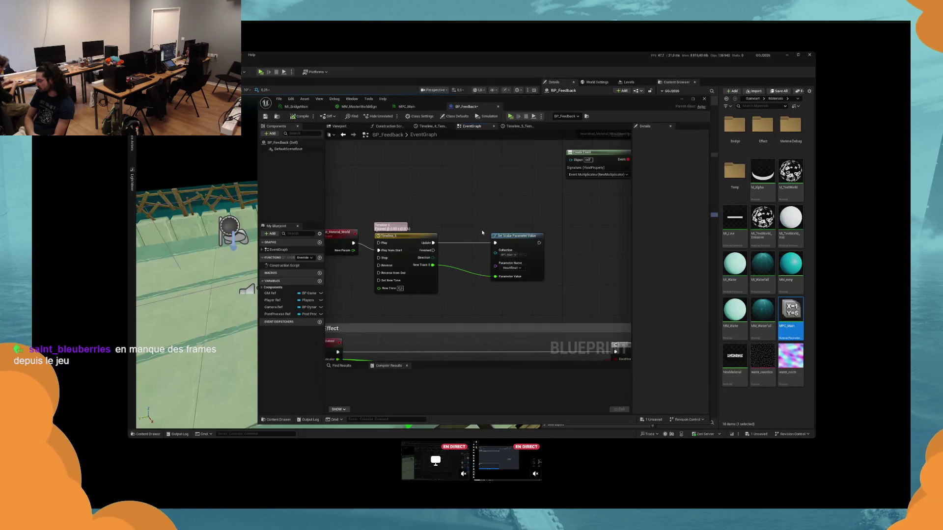
Step: Insert an Add node between the timeline track output and Parameter Value, tidying the layout
left_click_drag(340, 212, 373, 199)
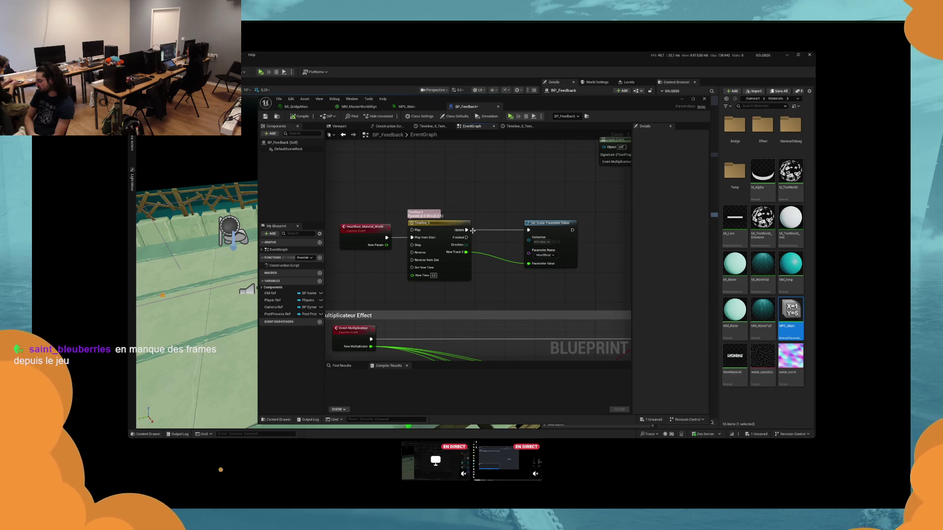
mouse_move(466, 252)
left_mouse_down()
mouse_move(482, 241)
mouse_move(496, 251)
left_mouse_up()
left_click_drag(560, 254, 579, 253)
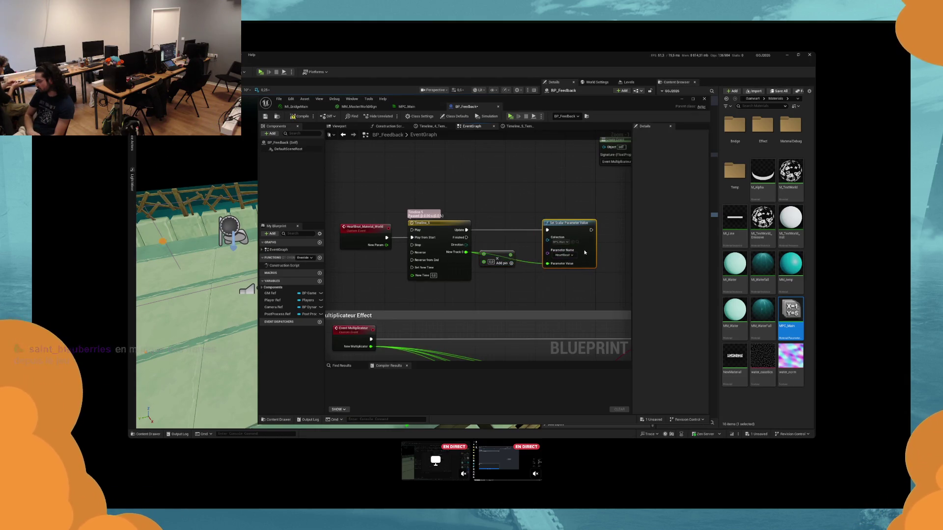
left_click_drag(511, 255, 557, 265)
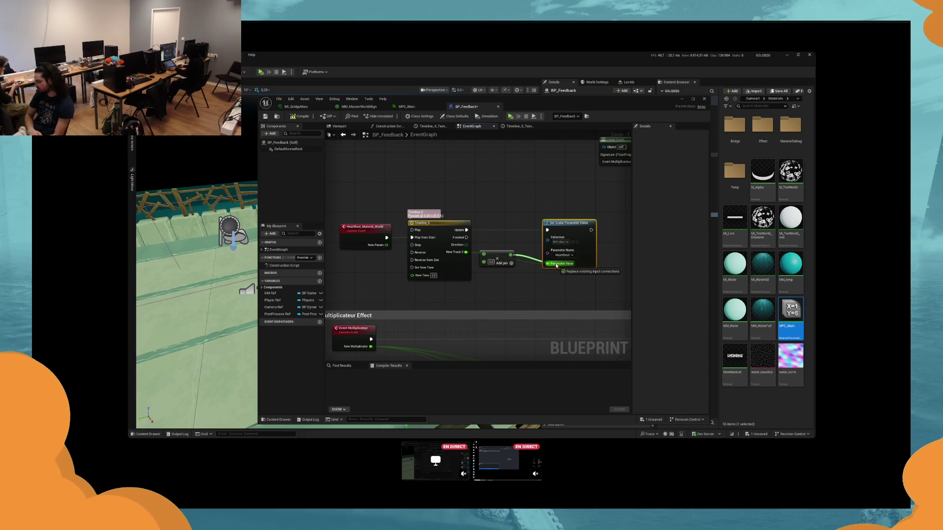
left_click_drag(556, 266, 556, 265)
left_click_drag(495, 258, 569, 262)
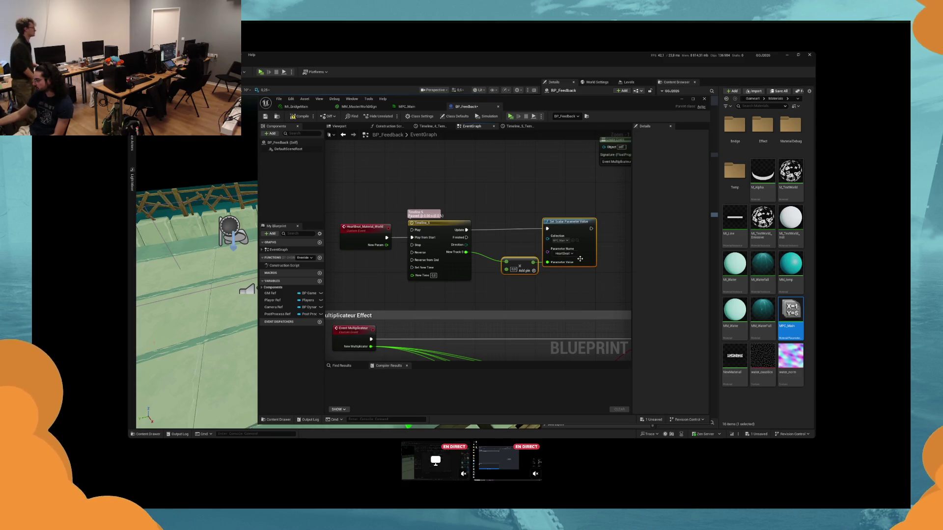
left_click(464, 275)
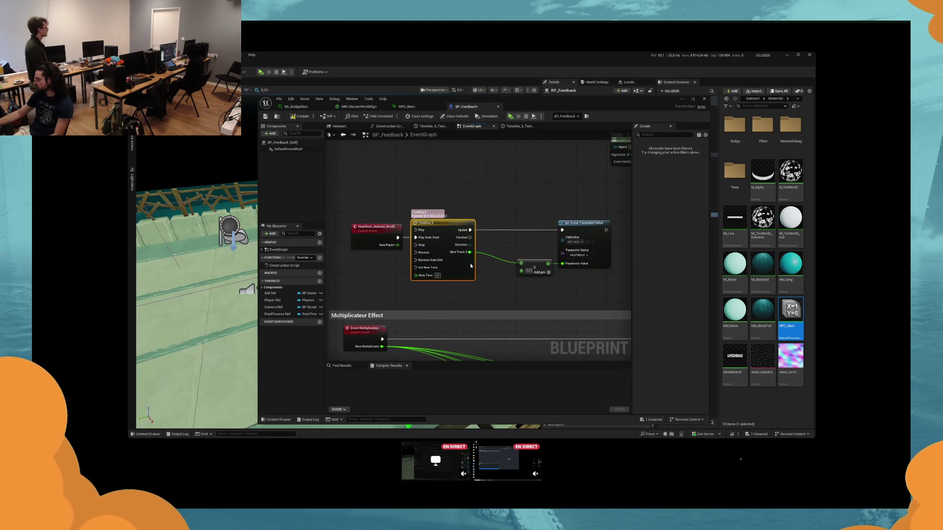
mouse_move(480, 287)
left_mouse_down()
mouse_move(403, 236)
mouse_move(350, 216)
left_mouse_up()
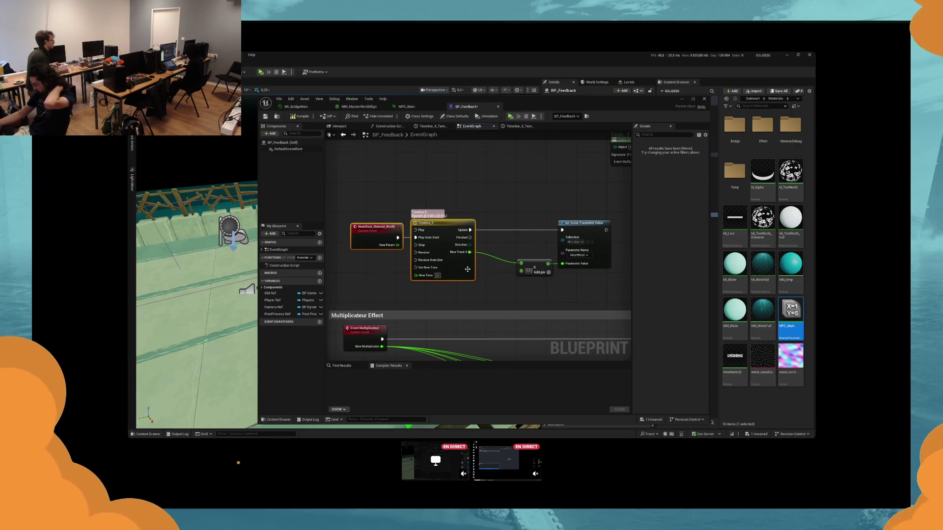
left_click_drag(468, 270, 430, 265)
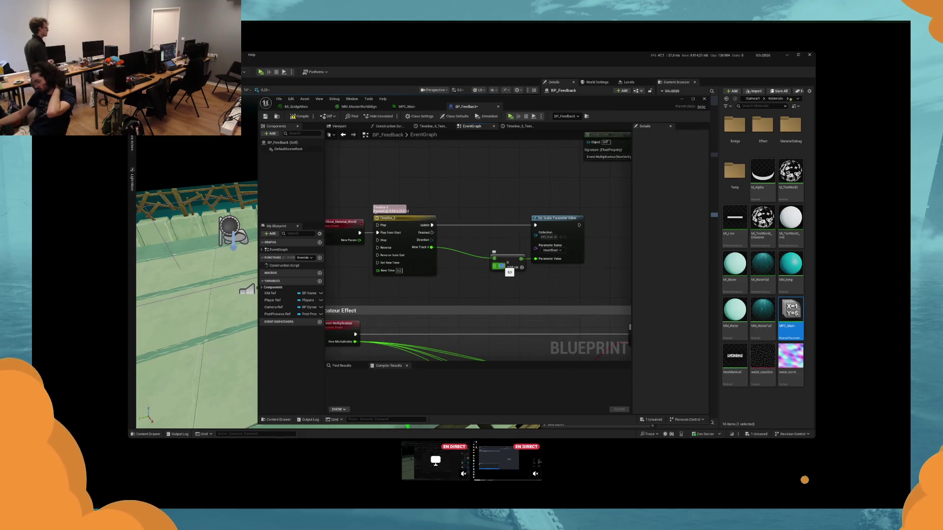
Step: Set the Add node's second value to 2.0 and start a play-test
type("2")
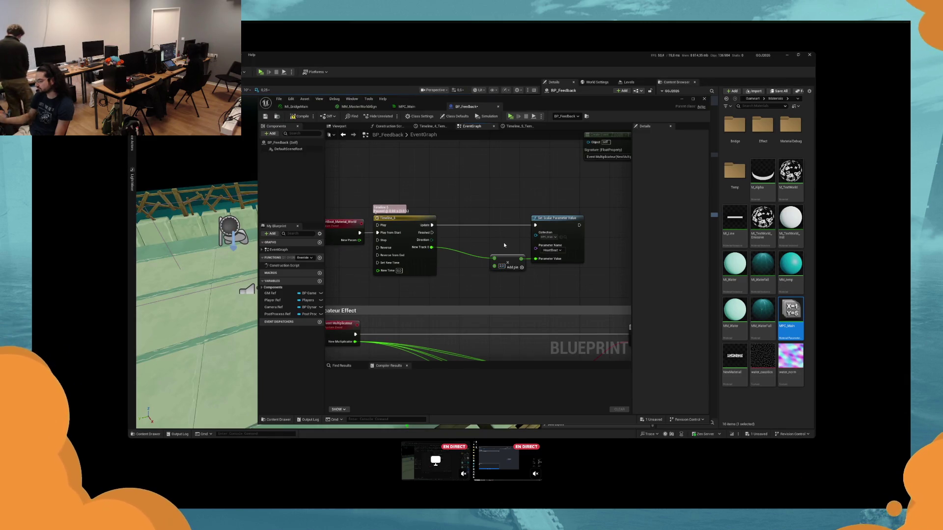
left_click(461, 169)
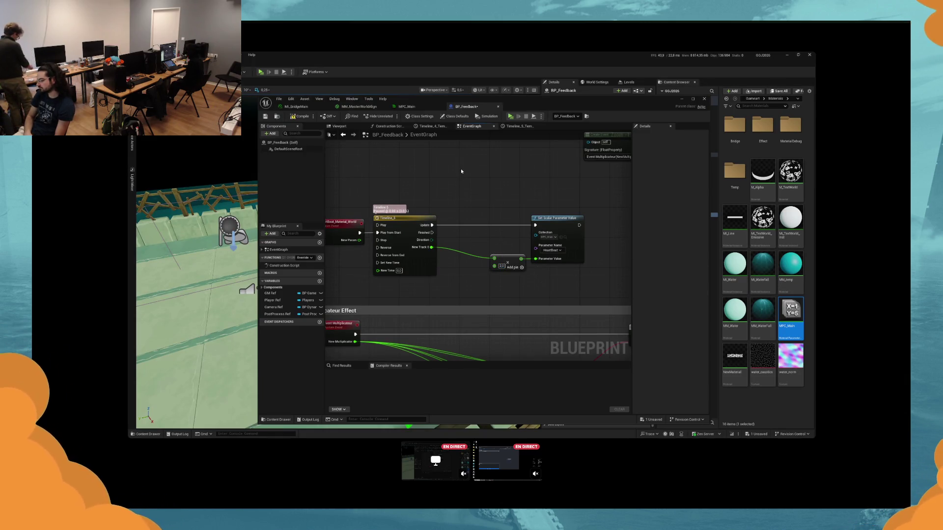
key("alt+p")
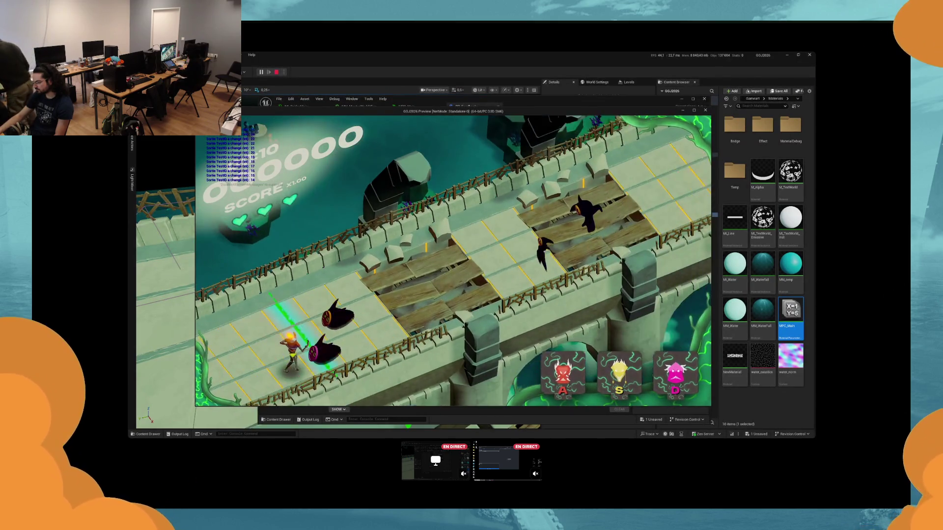
Step: Attack enemies along the bridge with A and D, then stop the play-test
key("a")
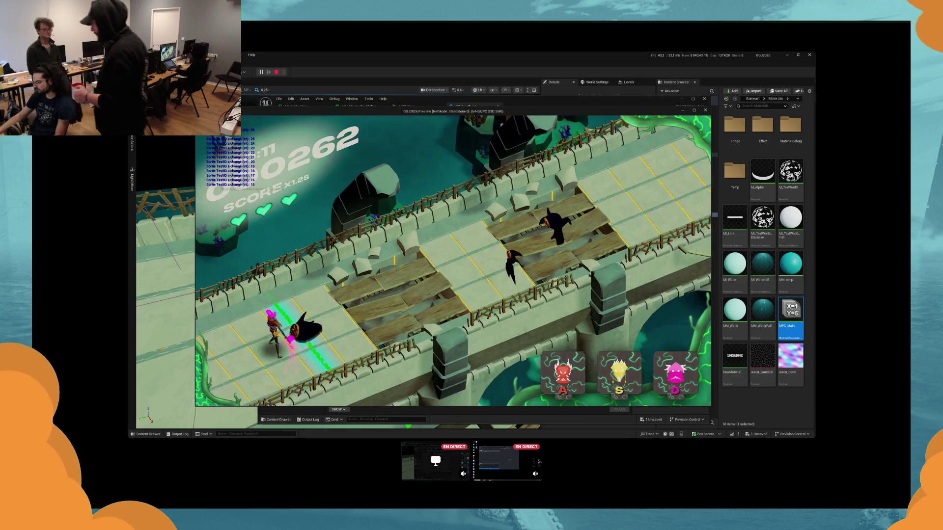
key("d")
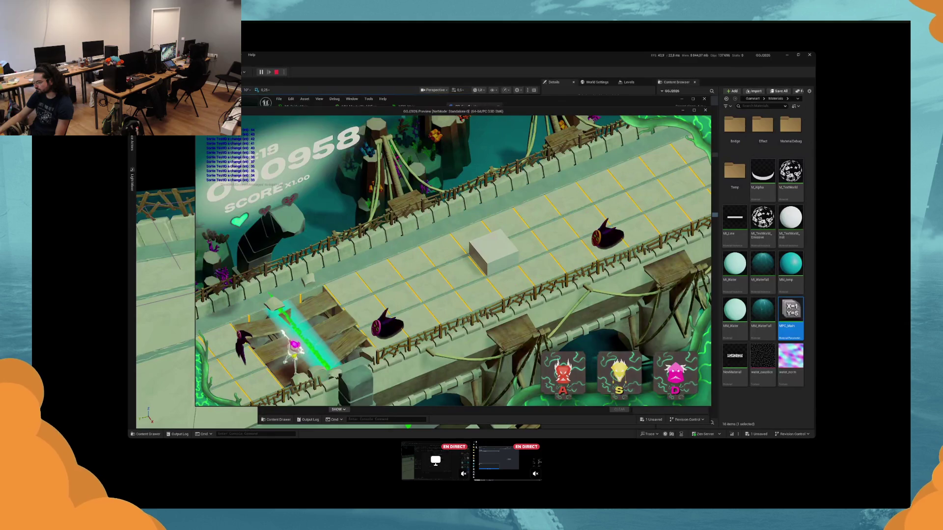
key("a")
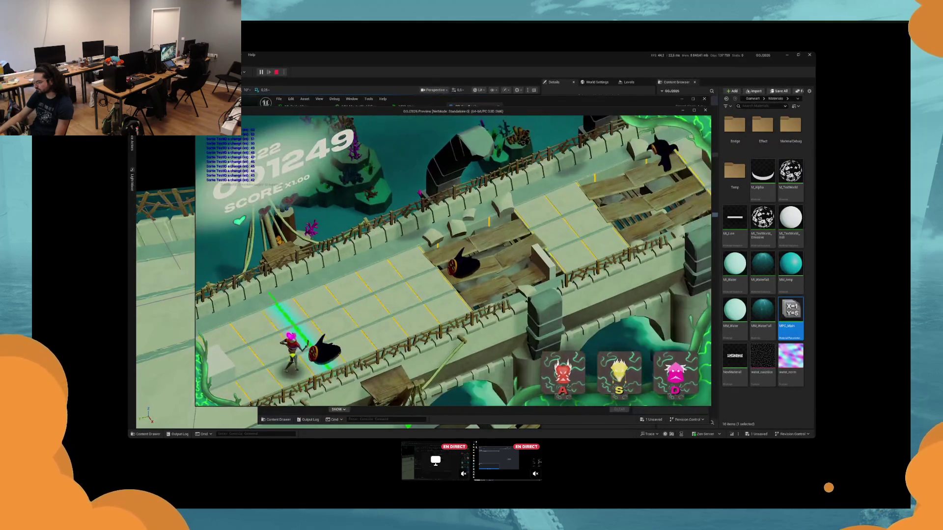
key("a")
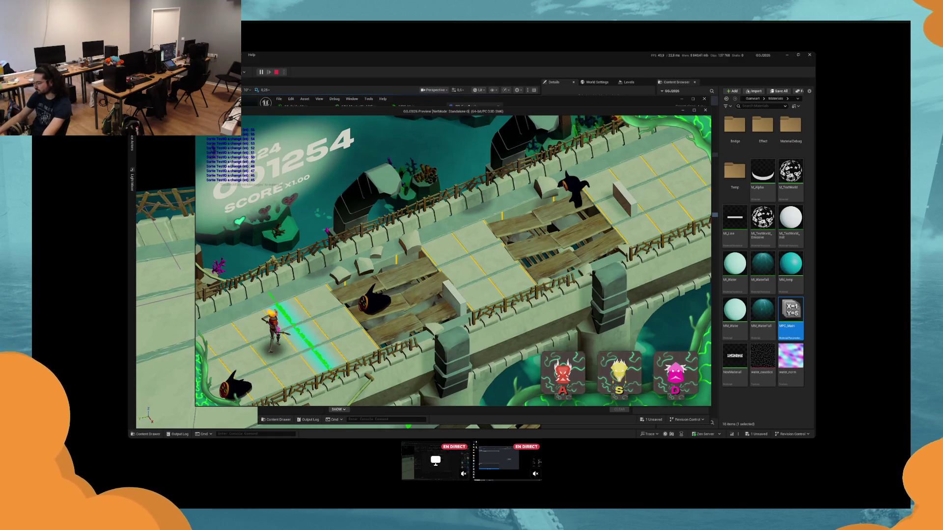
key("Escape")
left_click_drag(517, 295, 537, 200)
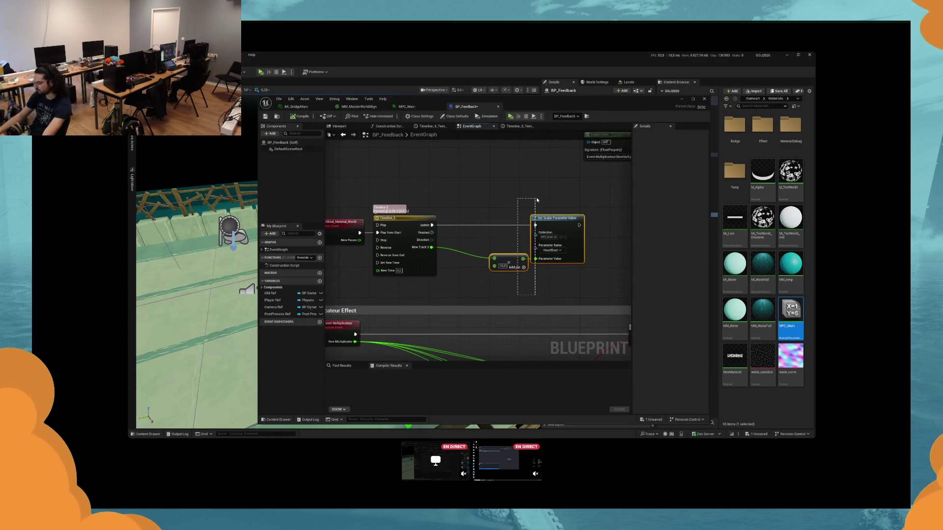
Step: Move the Timeline, Add and Set Scalar nodes up-left near the Multiplicateur Effect section
left_click_drag(537, 200, 544, 196)
left_click(543, 196)
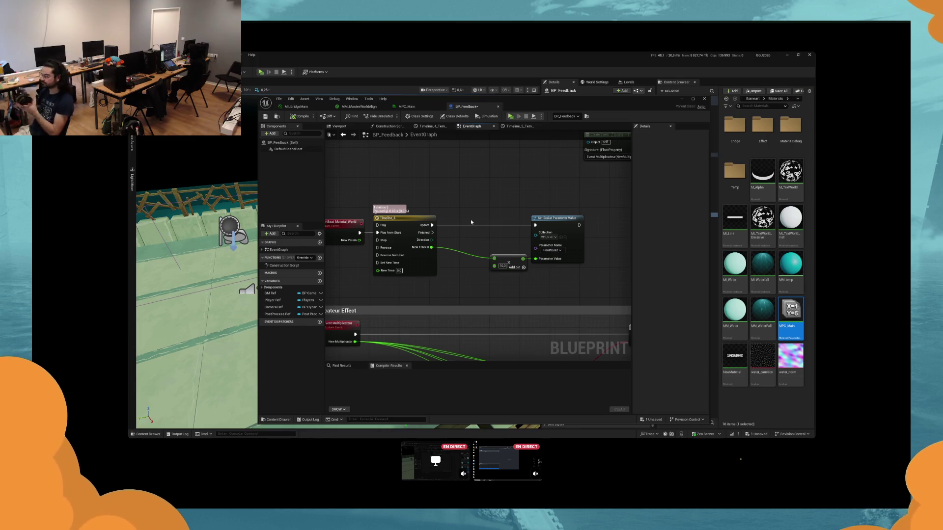
left_click(344, 224)
scroll(440, 201, "down", 5)
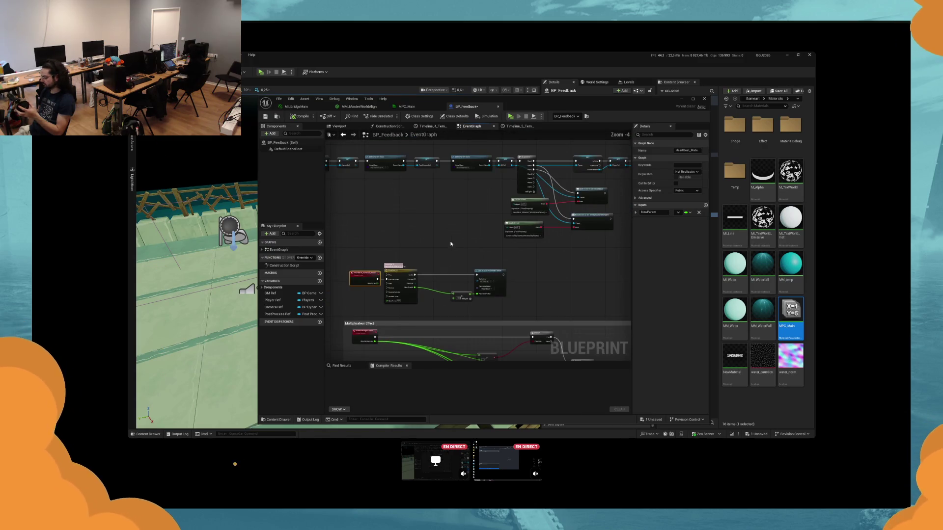
scroll(458, 199, "up", 1)
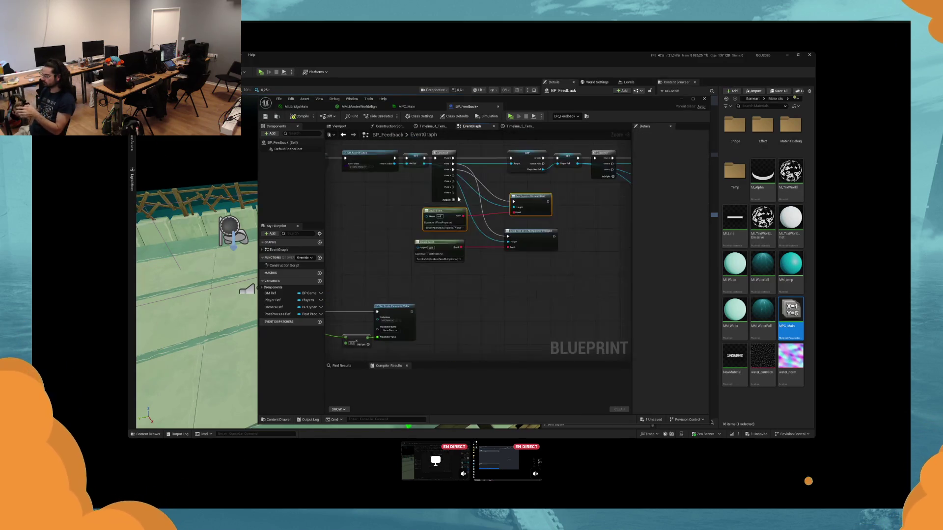
scroll(471, 245, "down", 4)
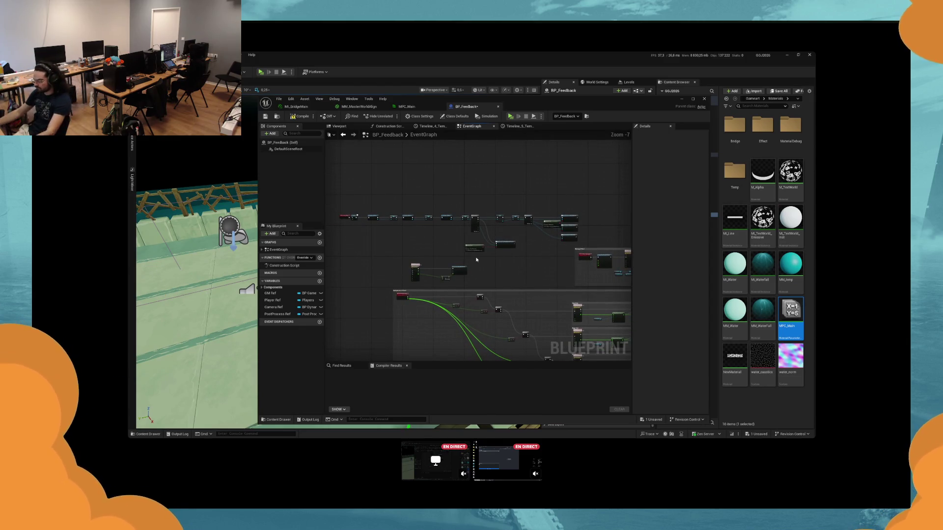
scroll(501, 255, "up", 4)
left_click(430, 267)
left_click_drag(430, 268, 433, 268)
left_click_drag(497, 279, 458, 249)
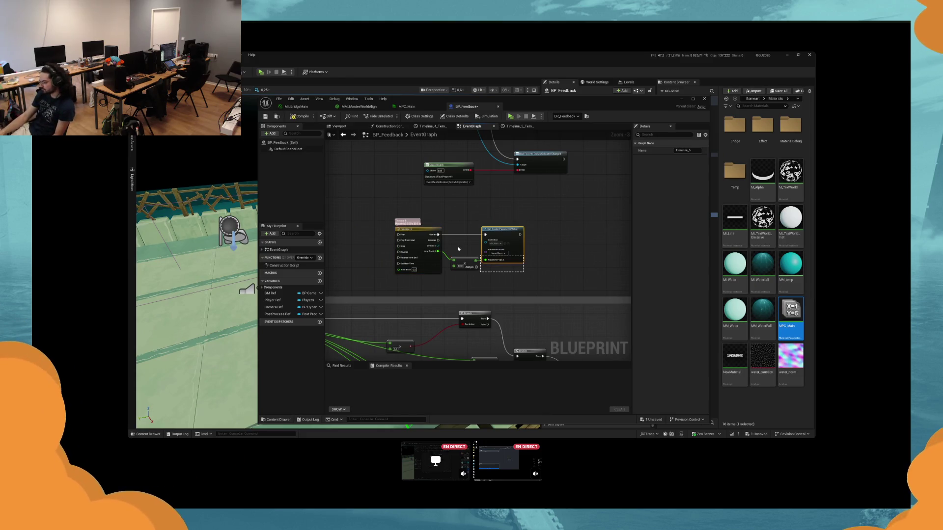
scroll(458, 249, "down", 3)
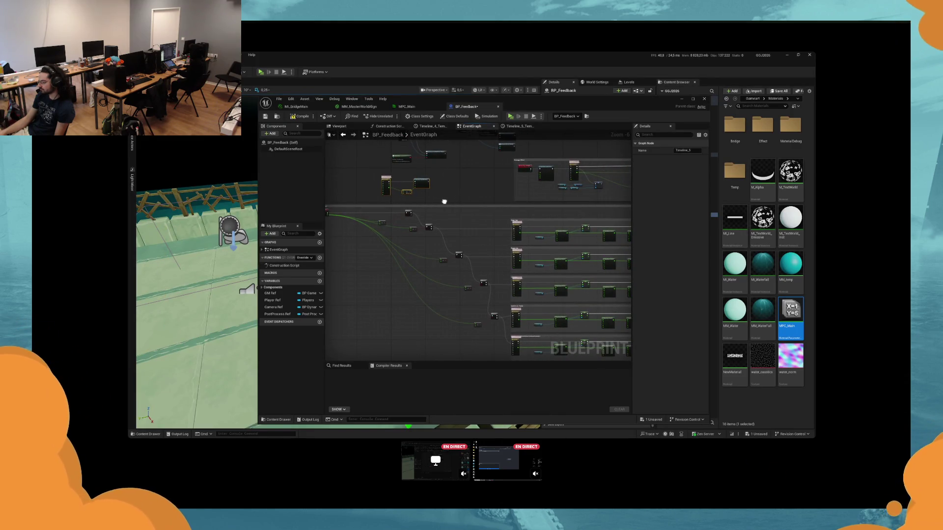
left_click_drag(444, 201, 468, 264)
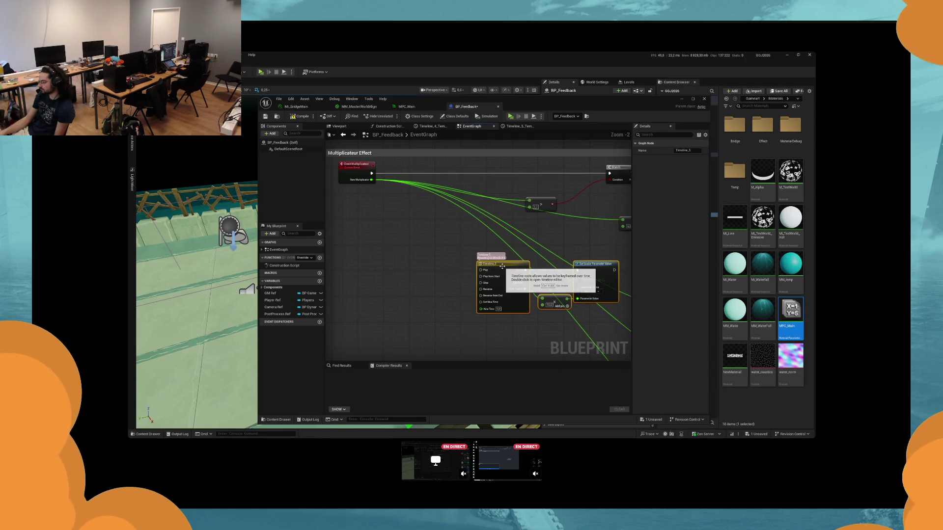
left_click_drag(502, 266, 400, 228)
Step: Add a Sequence node after the multiplier event, wire Then 1 to Timeline Play, and play-test
left_click_drag(371, 173, 413, 179)
type("sequ")
key("Return")
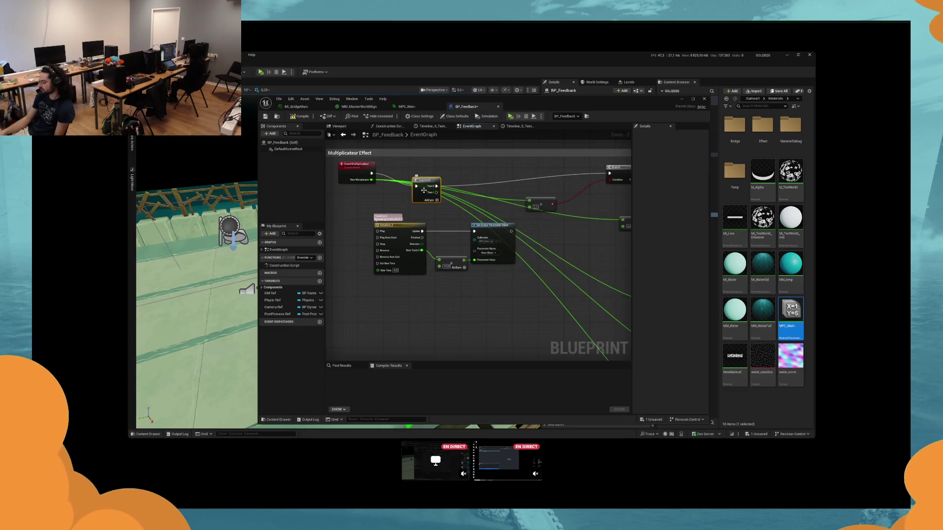
mouse_move(423, 190)
left_mouse_down()
mouse_move(403, 178)
mouse_move(377, 231)
left_mouse_up()
left_click(510, 116)
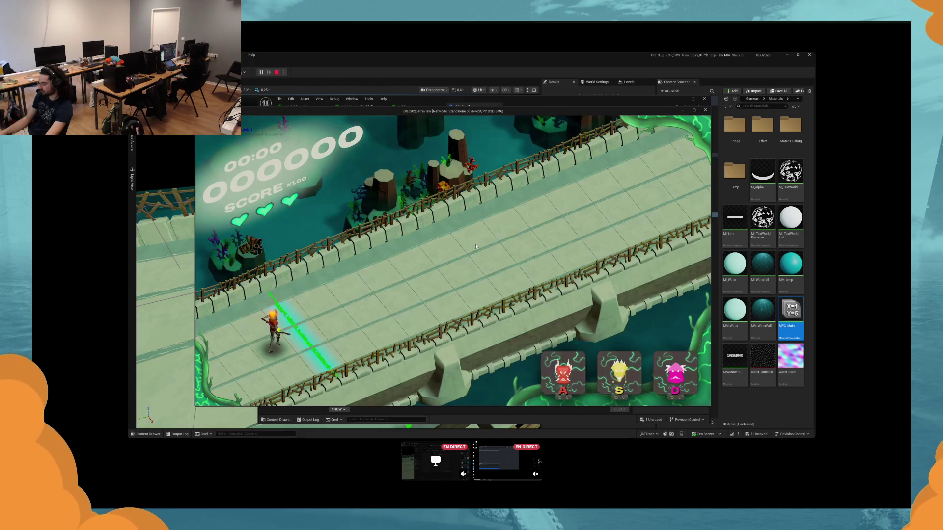
key("Escape")
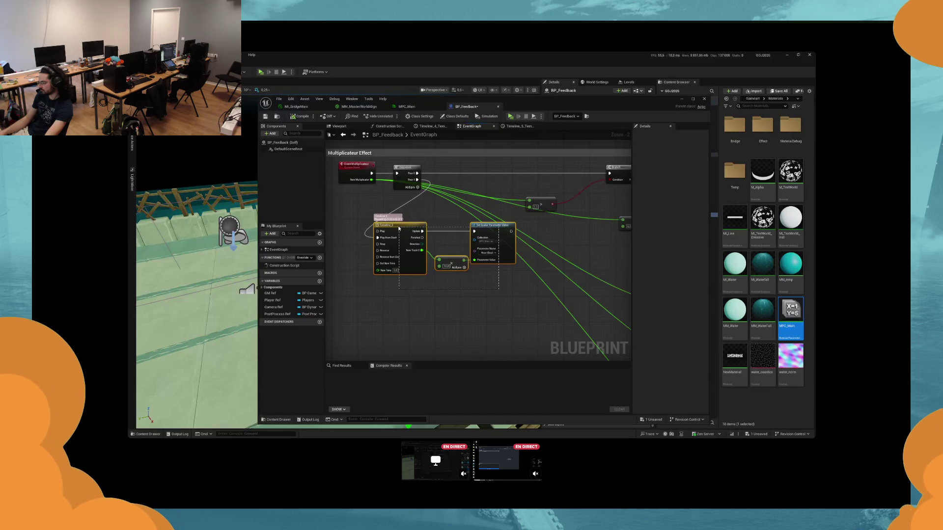
Step: Delete the Timeline, Add and Set Scalar nodes along with the Sequence node
key("Delete")
left_click(406, 167)
key("Delete")
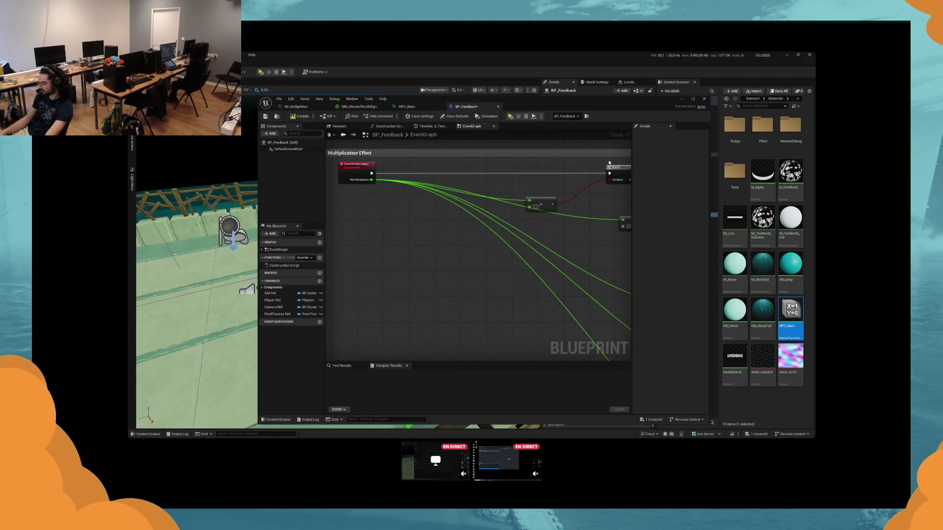
Step: Open BP_Player full-size and frame the Timeline_0 and Set Scalar nodes
left_click(739, 170)
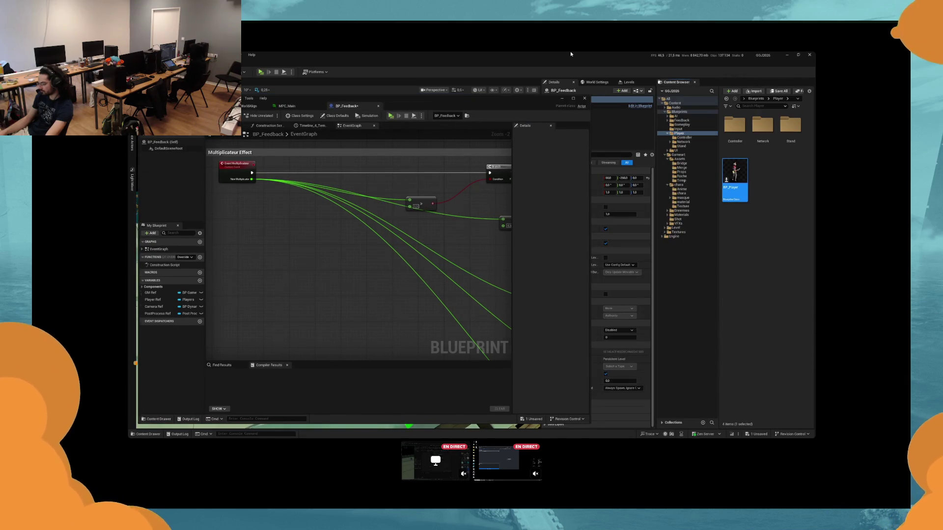
left_click(573, 98)
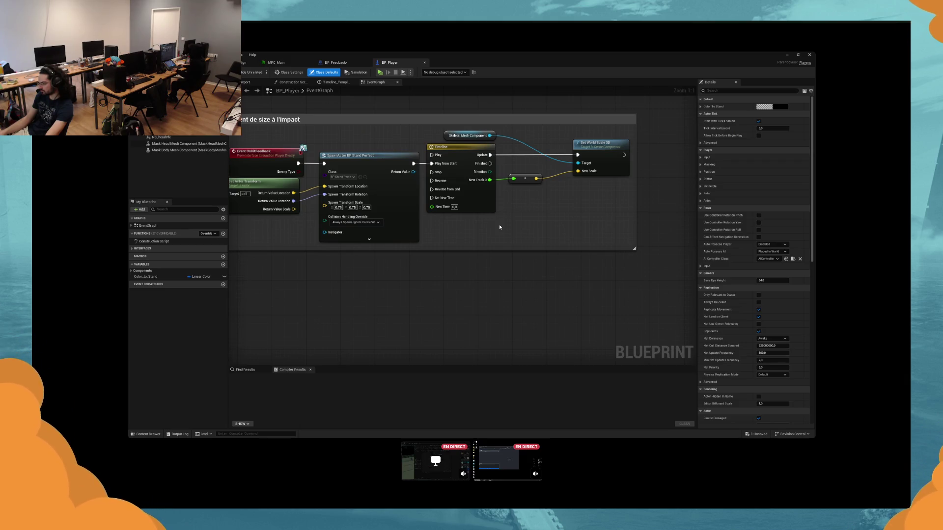
scroll(499, 225, "down", 5)
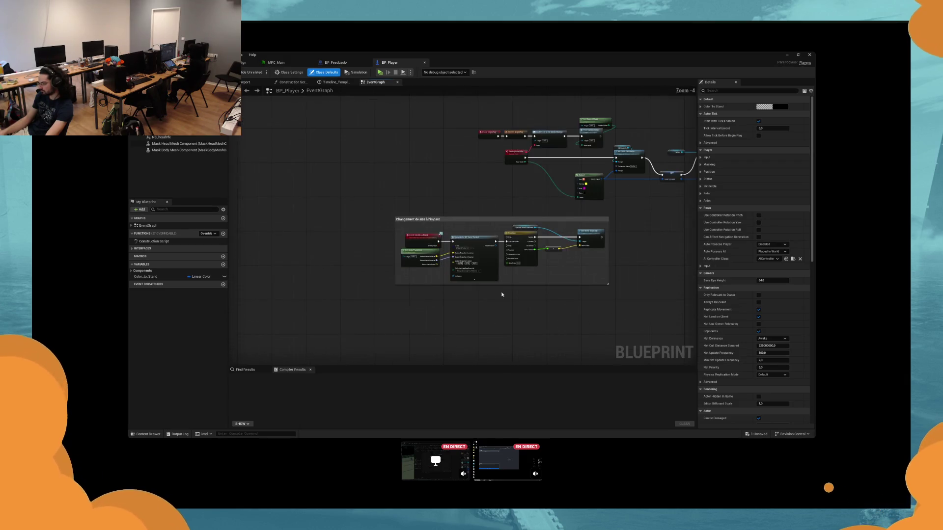
scroll(450, 292, "up", 2)
scroll(450, 291, "up", 2)
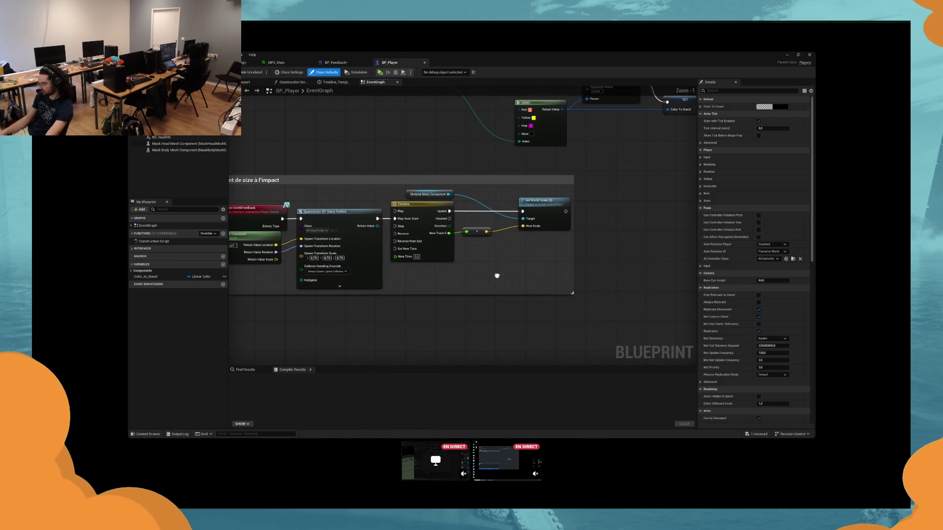
mouse_move(497, 276)
left_mouse_down()
mouse_move(530, 271)
mouse_move(383, 281)
left_mouse_up()
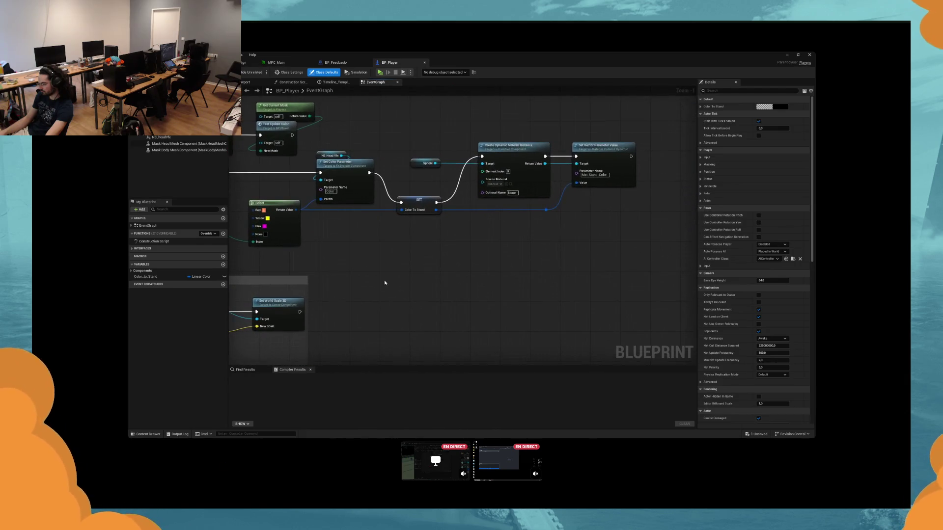
left_click_drag(511, 260, 523, 261)
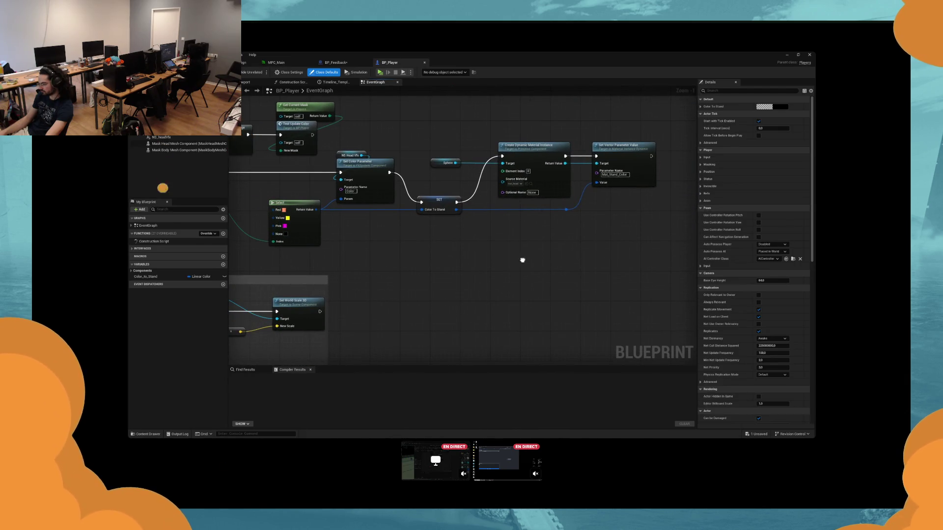
left_click_drag(522, 261, 347, 288)
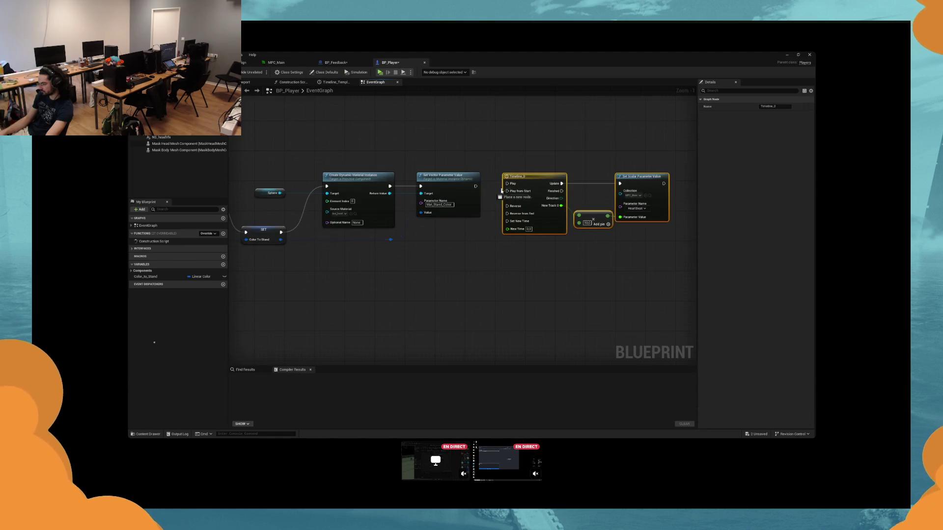
left_click_drag(621, 248, 528, 248)
Step: Paste a Set Scalar Parameter Value node before Timeline_0, set HeartBeat, then delete it
left_click(533, 177)
key("ctrl+c")
key("ctrl+v")
left_click_drag(606, 209, 414, 247)
mouse_move(565, 235)
left_mouse_down()
mouse_move(432, 170)
mouse_move(492, 175)
left_mouse_up()
left_click_drag(428, 248, 431, 187)
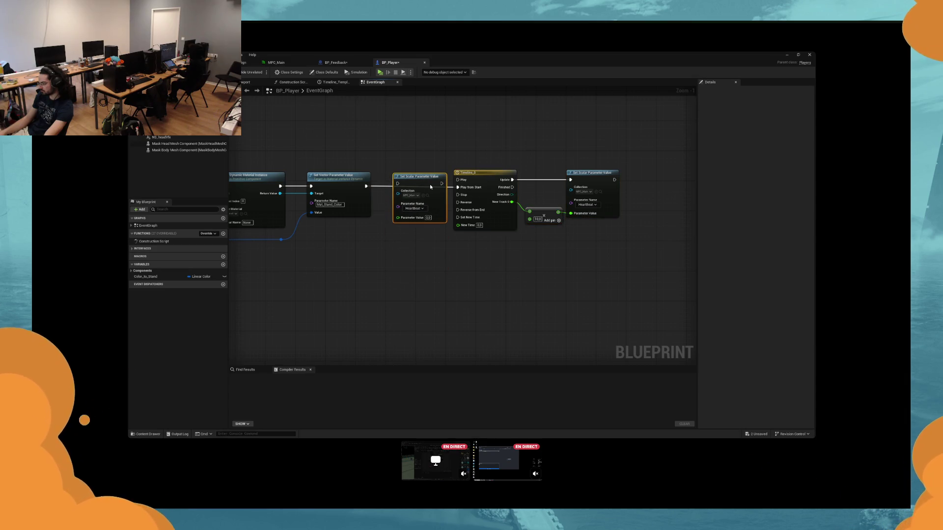
left_click_drag(431, 187, 514, 211)
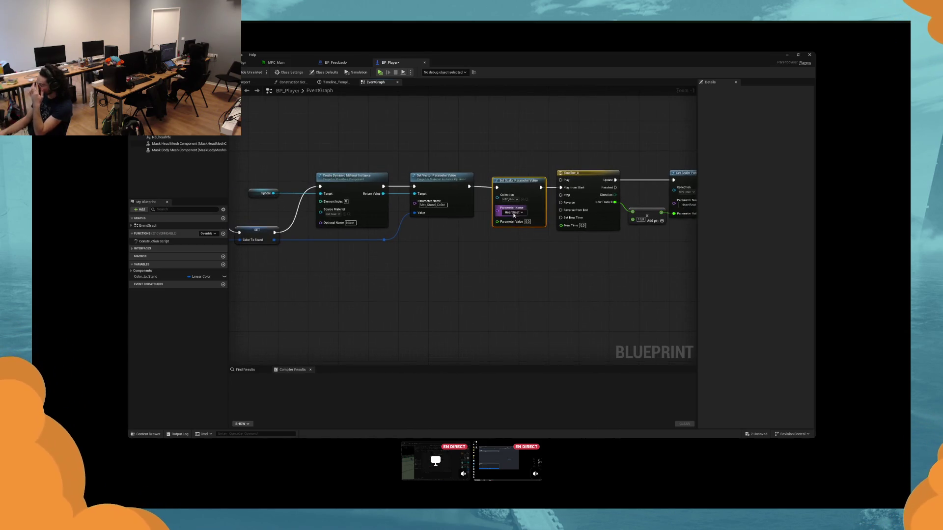
left_click(513, 212)
left_click(518, 219)
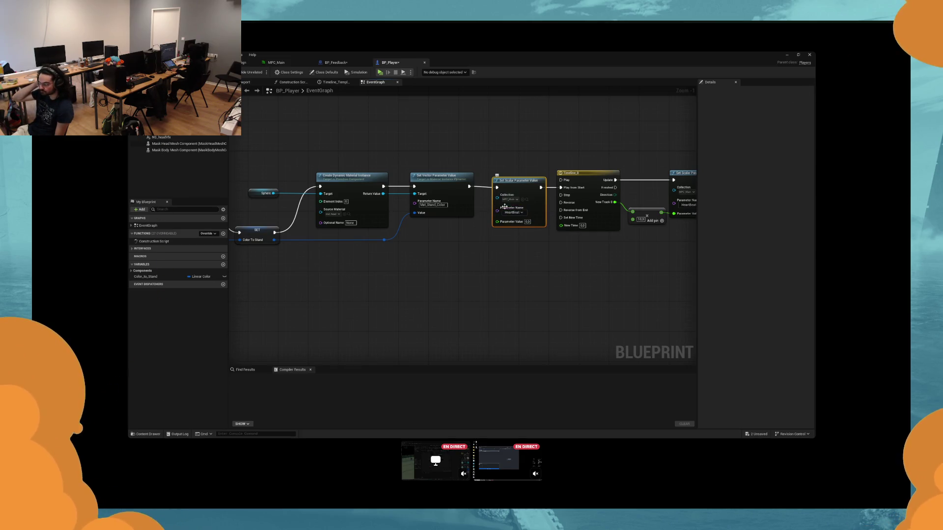
key("Delete")
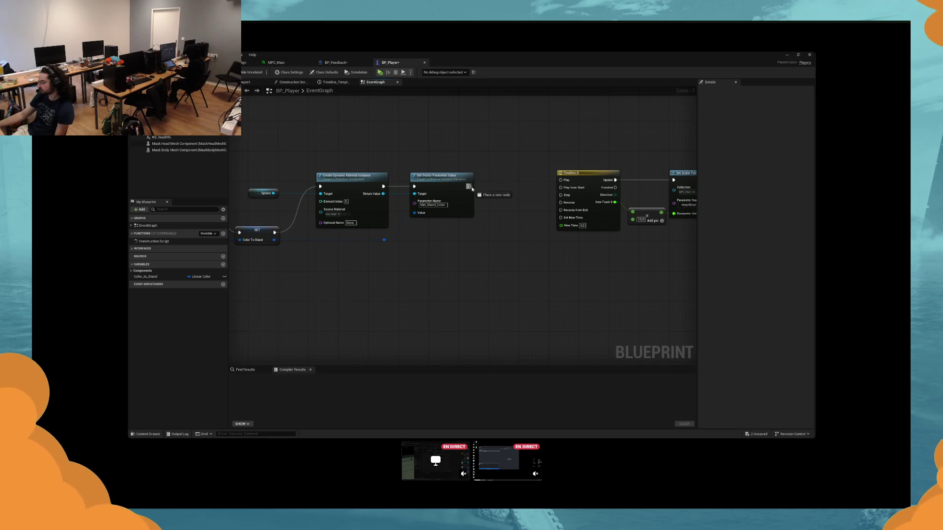
Step: Add a Set Vector Parameter Value setting MPC_Main PlayerMaskColor from the stand colour, save, and play-test
left_click_drag(470, 187, 514, 188)
type("set vector para")
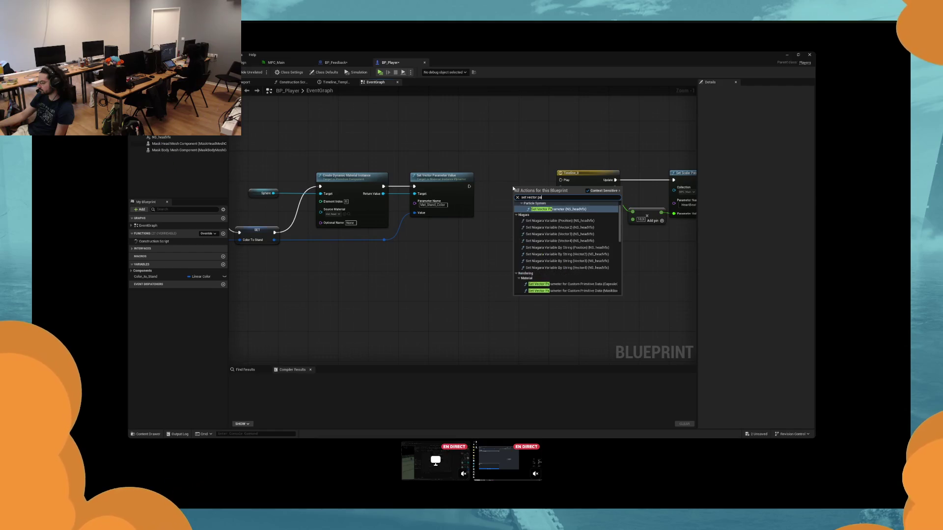
scroll(567, 235, "down", 5)
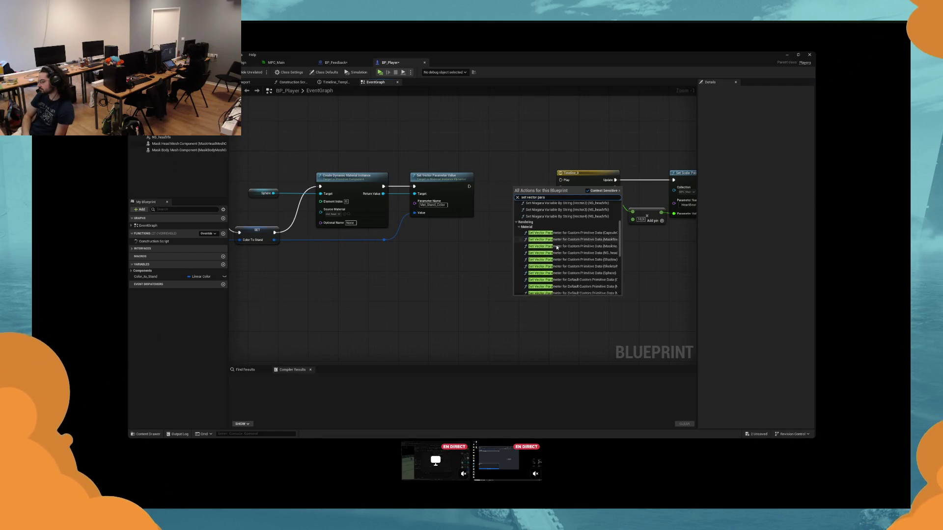
left_click(568, 236)
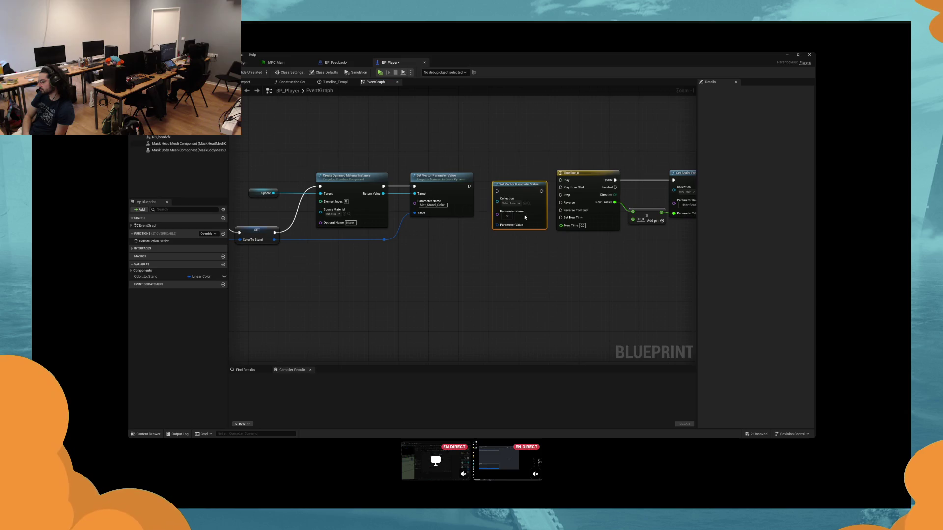
left_click(506, 203)
left_click(526, 238)
left_click(503, 216)
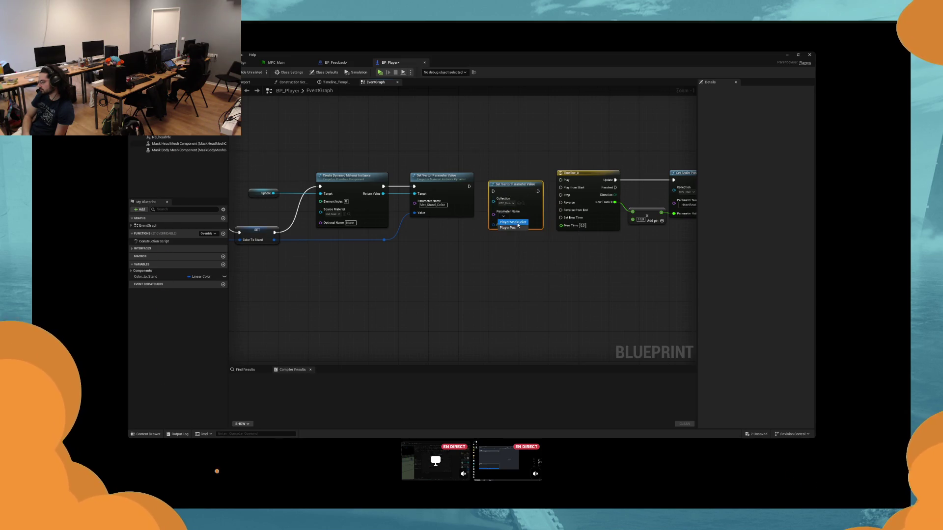
left_click(513, 223)
left_click_drag(515, 189, 514, 186)
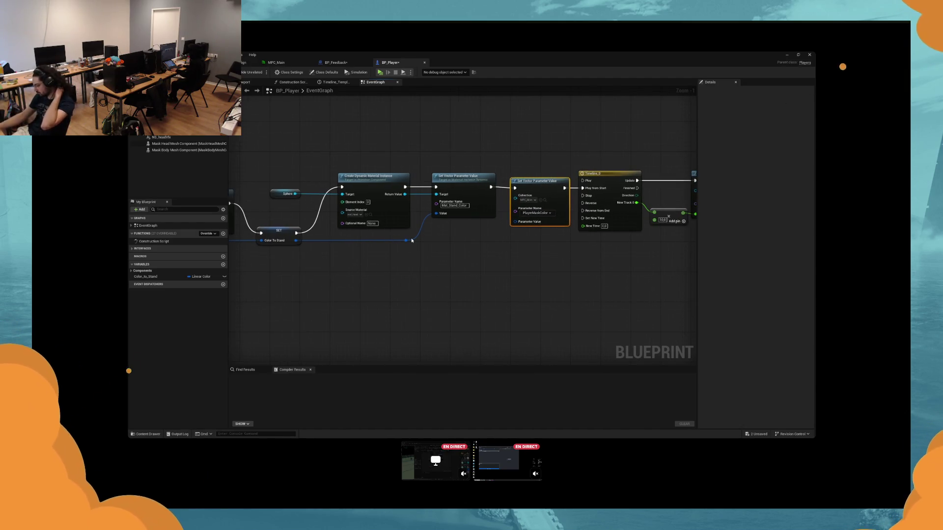
left_click_drag(406, 240, 535, 224)
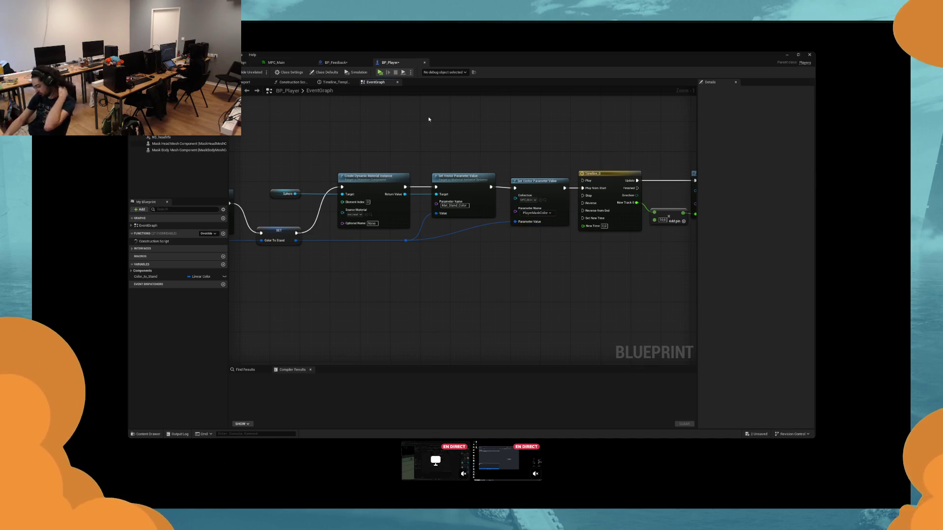
key("ctrl+shift+s")
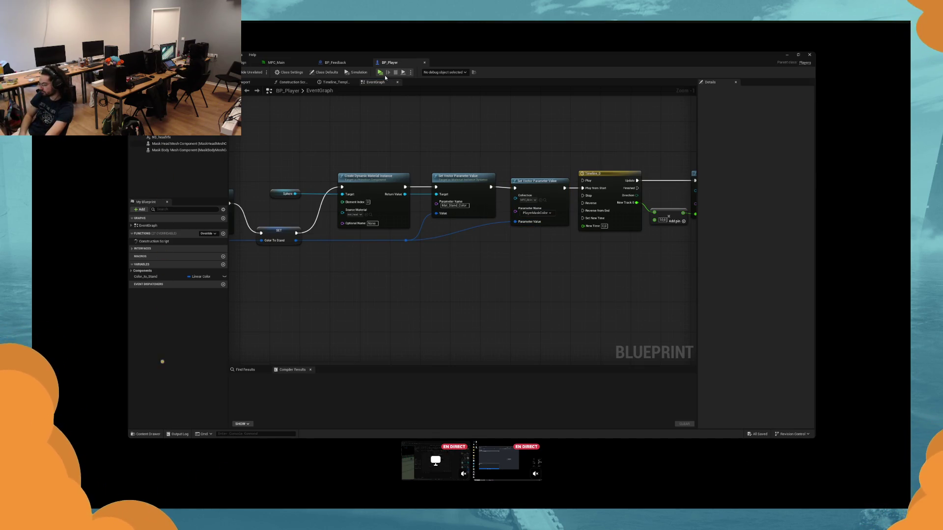
left_click(382, 74)
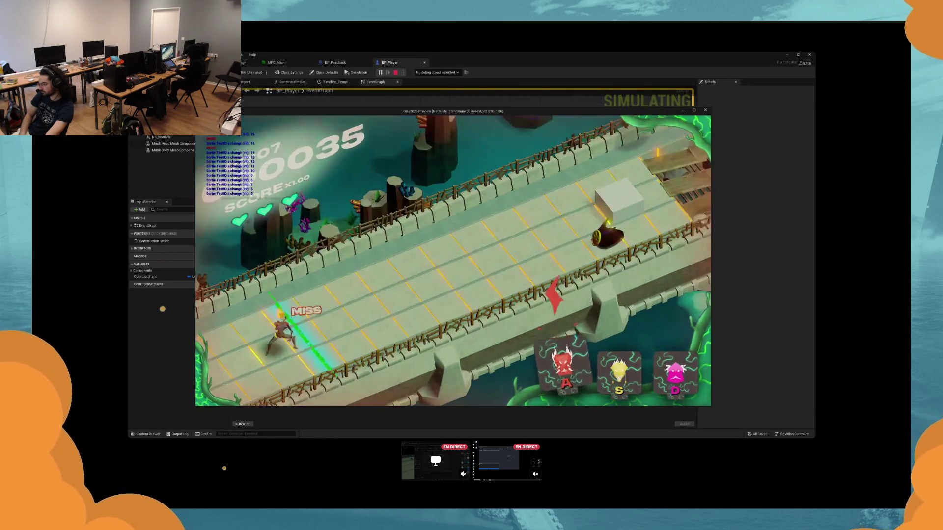
Step: Stop the play-test and re-pick the Red option's colour on the mask Select node
key("Escape")
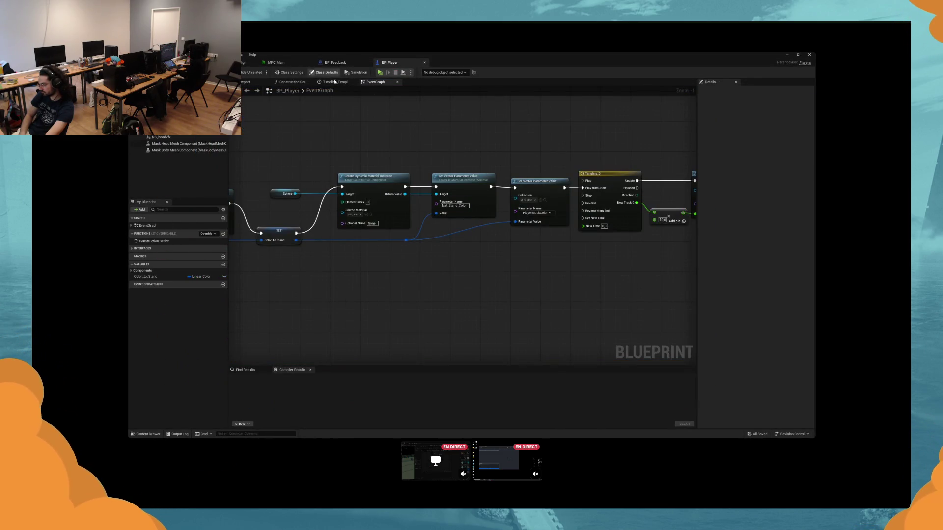
left_click_drag(319, 120, 521, 121)
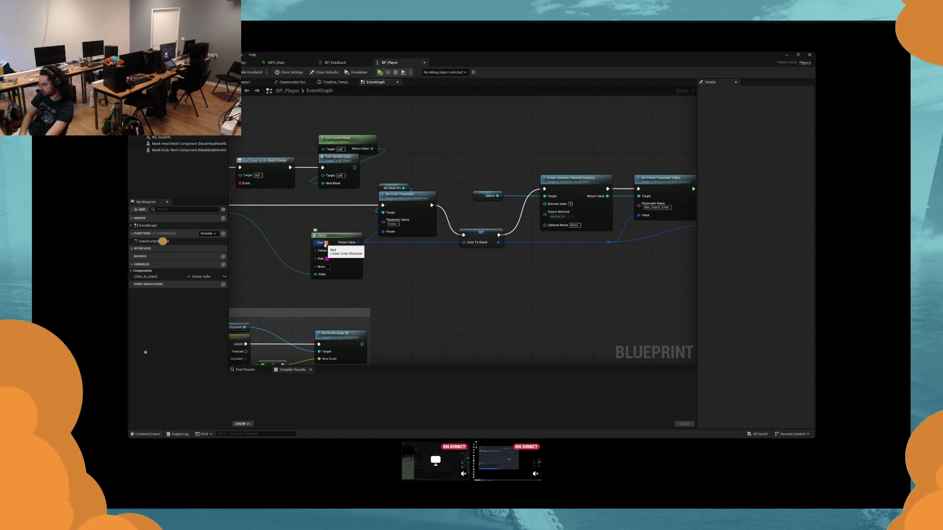
left_click(326, 243)
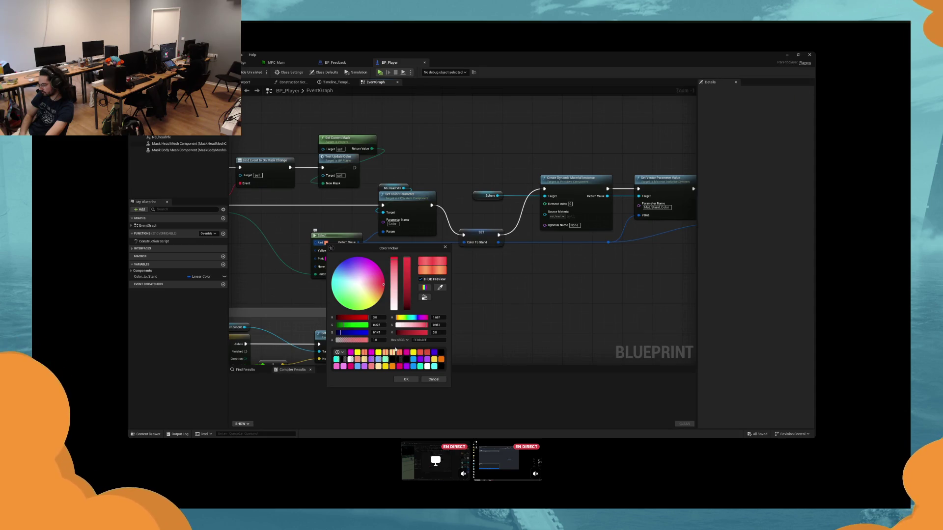
left_click(406, 379)
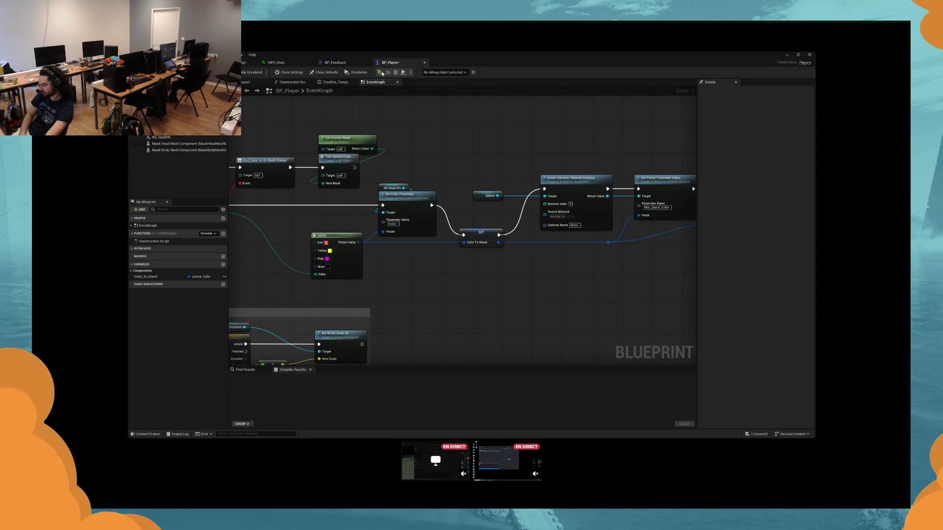
Step: Run another brief play-test of the game and stop it
key("alt+p")
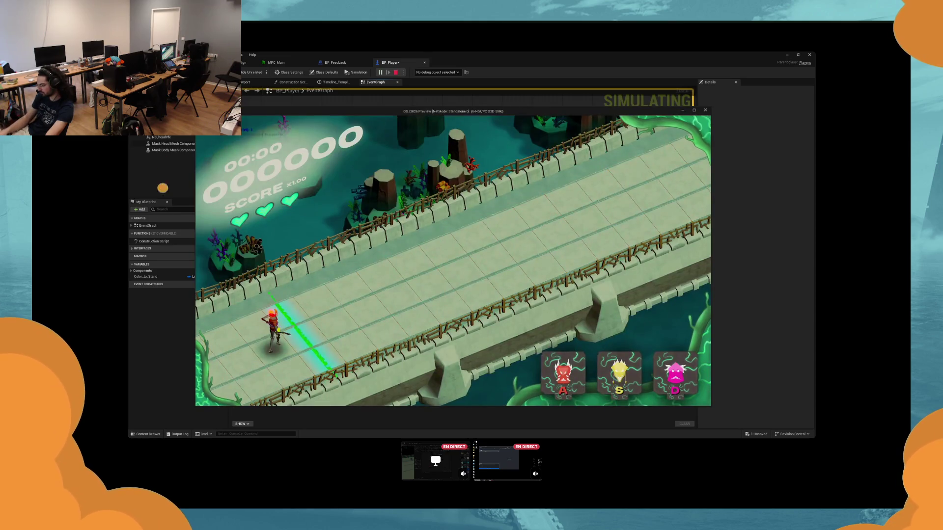
key("Escape")
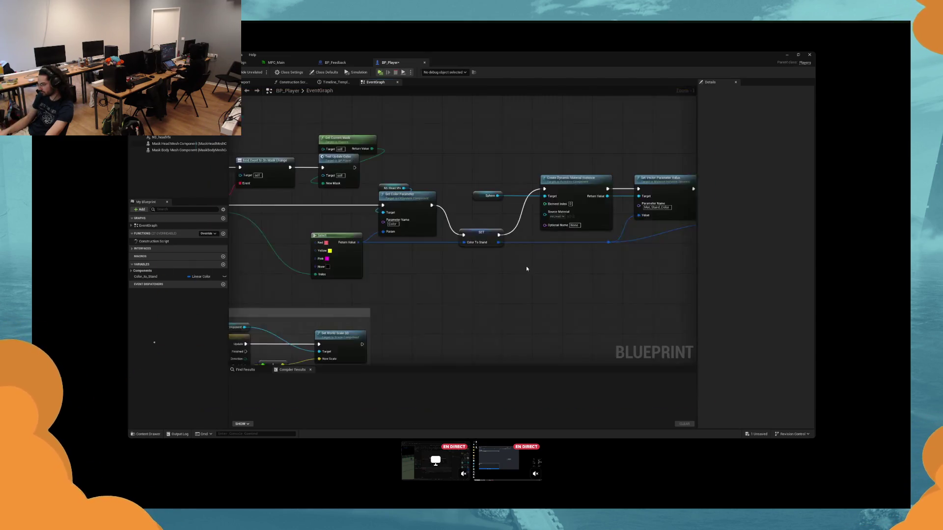
left_click_drag(458, 266, 438, 277)
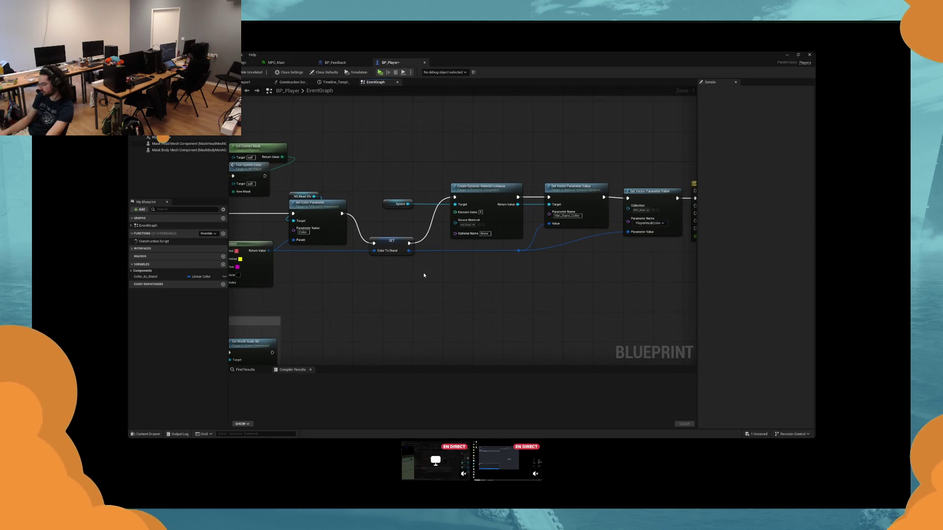
Step: Save BP_Player and frame the impact comment box with its timeline and parameter nodes
mouse_move(462, 279)
left_mouse_down()
mouse_move(565, 260)
mouse_move(533, 292)
mouse_move(407, 288)
mouse_move(474, 282)
left_mouse_up()
key("ctrl+s")
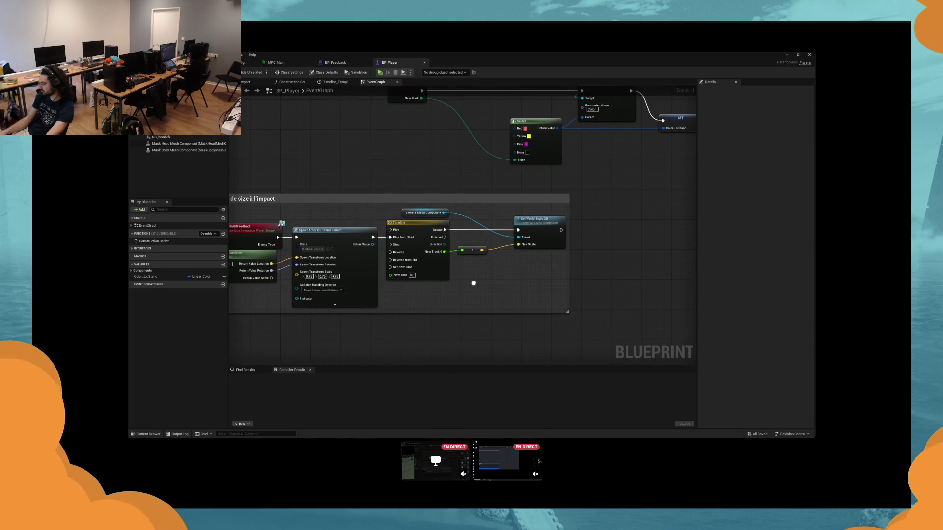
mouse_move(472, 282)
left_mouse_down()
mouse_move(360, 205)
mouse_move(459, 189)
left_mouse_up()
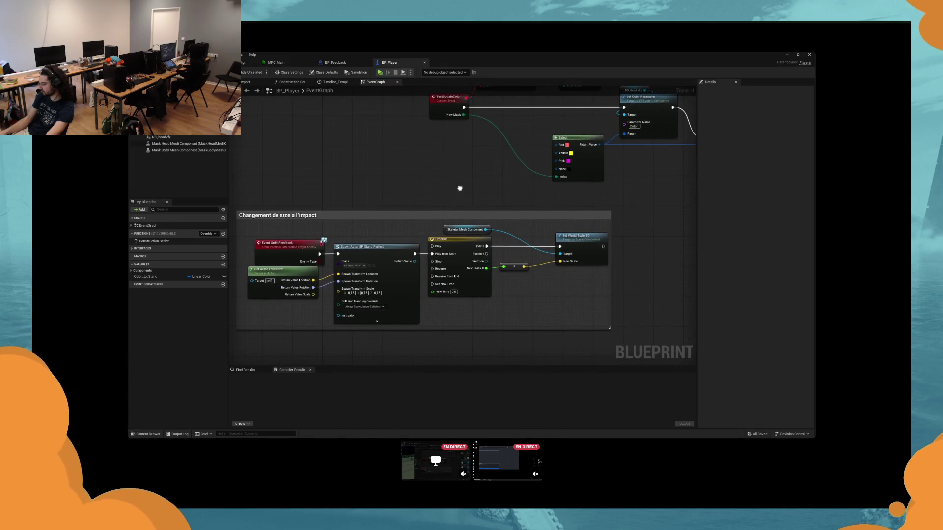
scroll(476, 227, "down", 2)
scroll(596, 221, "up", 2)
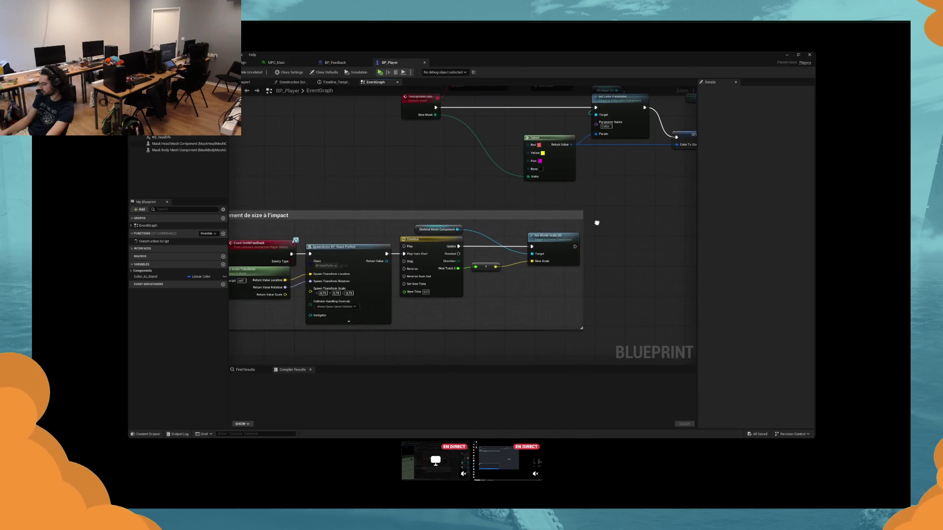
scroll(431, 226, "down", 2)
left_click_drag(569, 229, 366, 272)
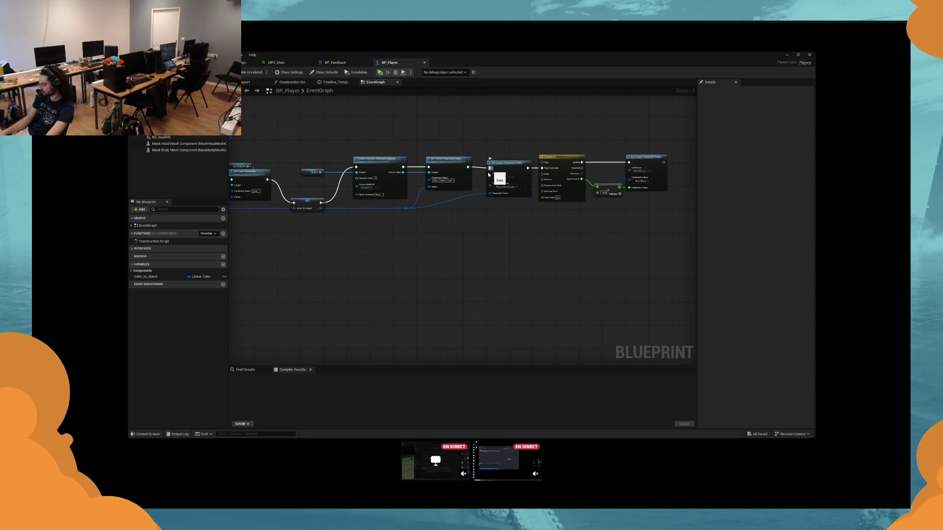
mouse_move(488, 174)
left_mouse_down()
mouse_move(477, 171)
mouse_move(689, 222)
mouse_move(274, 304)
mouse_move(387, 278)
left_mouse_up()
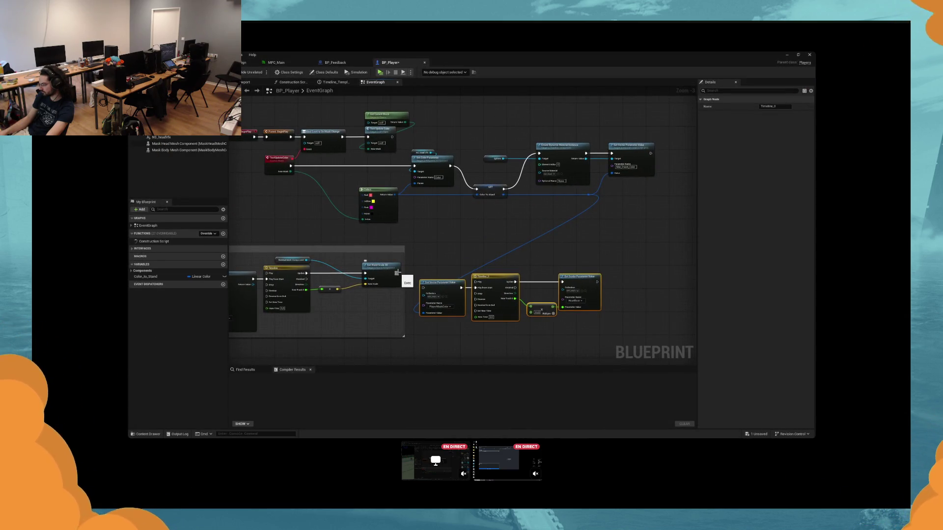
left_click_drag(397, 272, 352, 248)
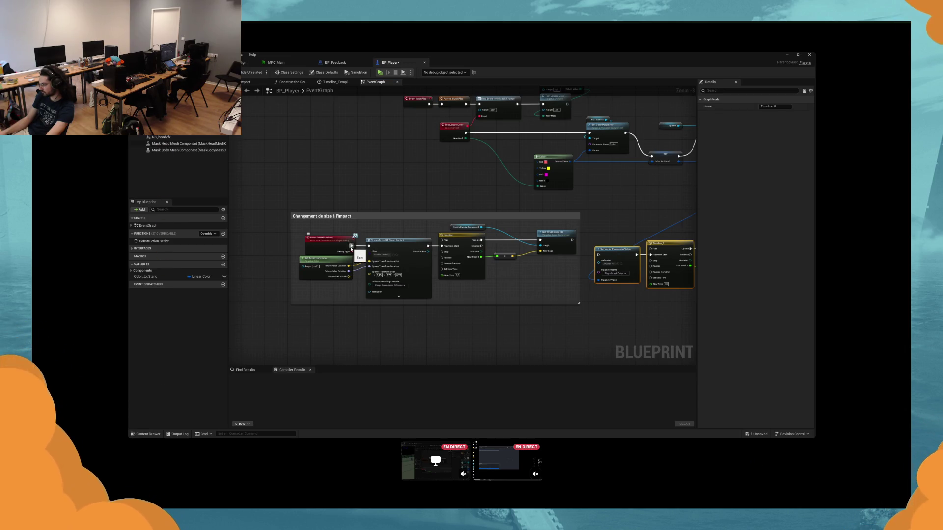
Step: Add a Sequence after Event OnHitFeedback, place the colour-update nodes beneath, and enlarge the comment
left_click(370, 228)
mouse_move(289, 230)
left_mouse_down()
mouse_move(347, 229)
mouse_move(294, 231)
mouse_move(414, 279)
left_mouse_up()
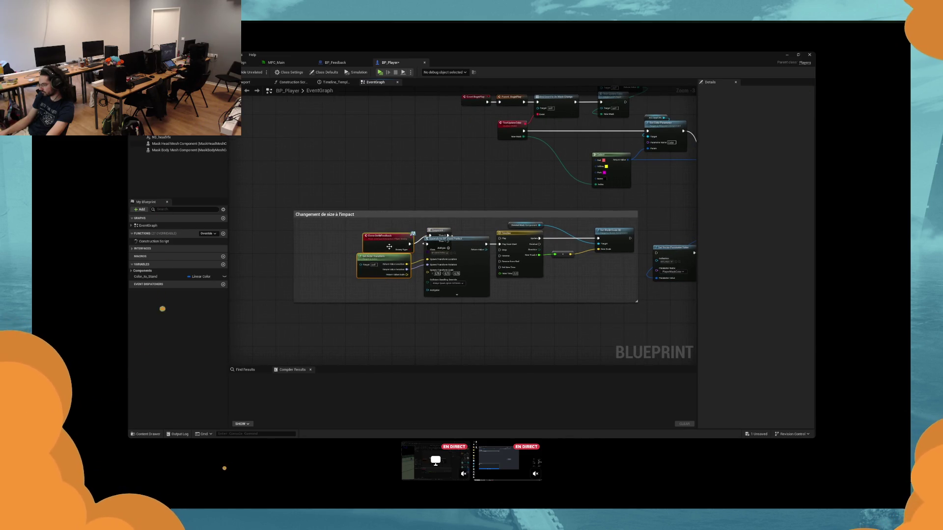
left_click_drag(388, 246, 320, 246)
left_click_drag(441, 230, 384, 242)
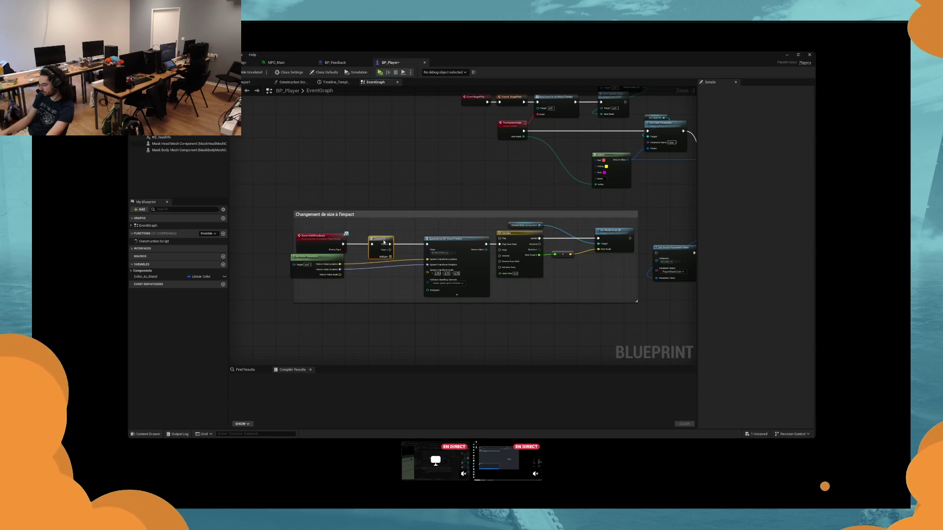
left_click_drag(570, 235, 340, 302)
left_click_drag(431, 284, 429, 340)
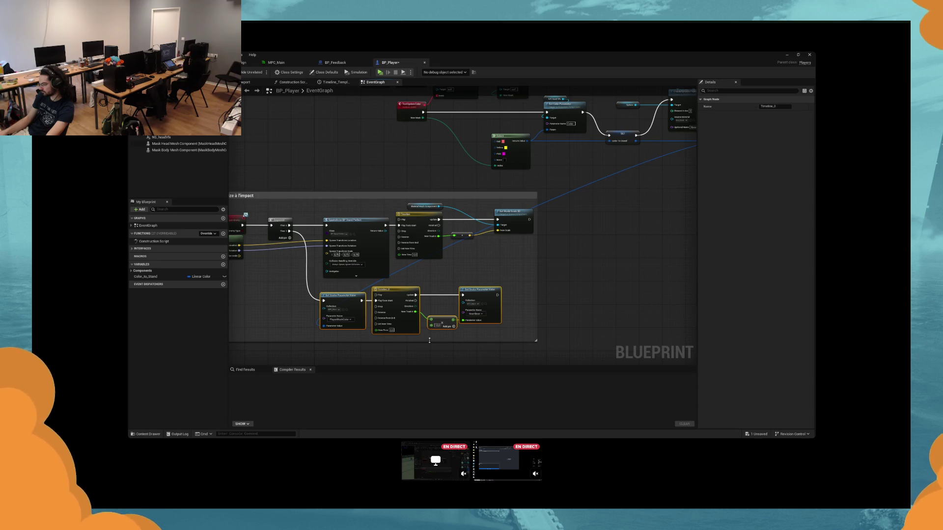
Step: Play-test, swapping among red, yellow and pink masks with A, S, D, then stop at score 003638
key("alt+p")
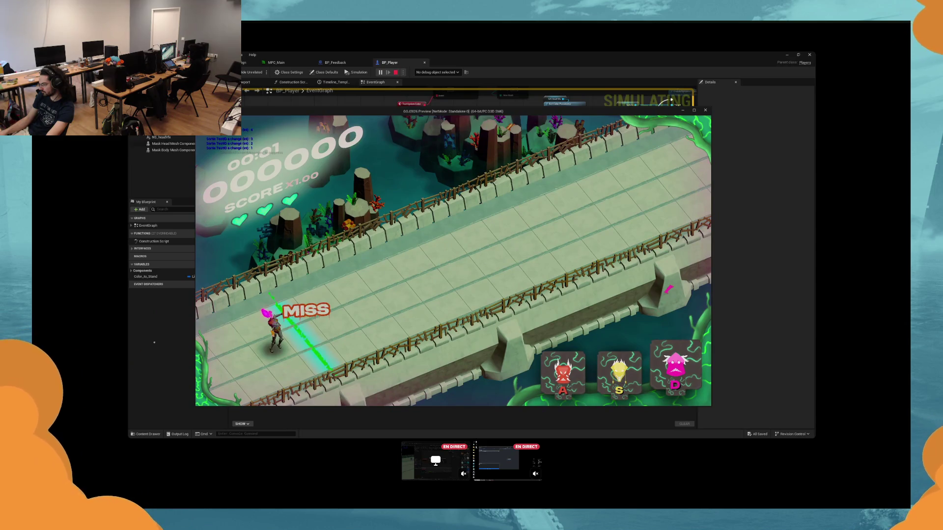
key("a")
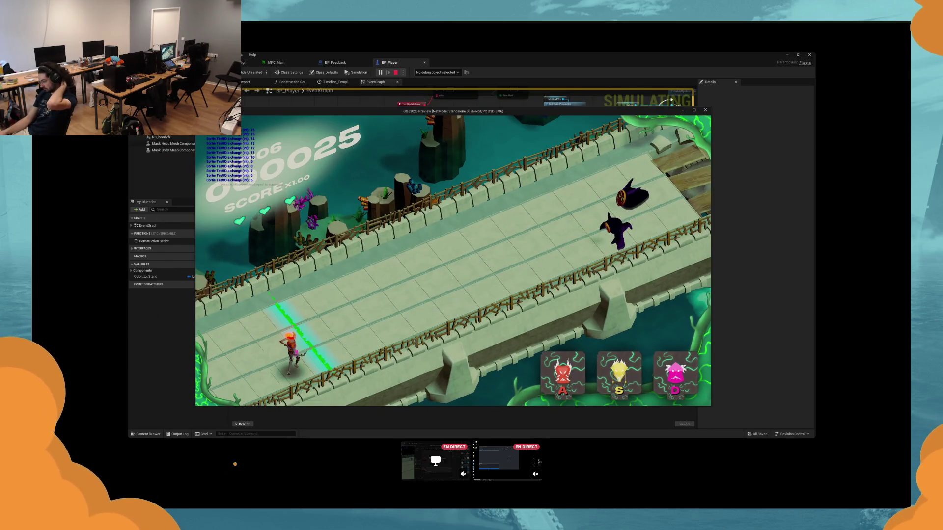
key("a")
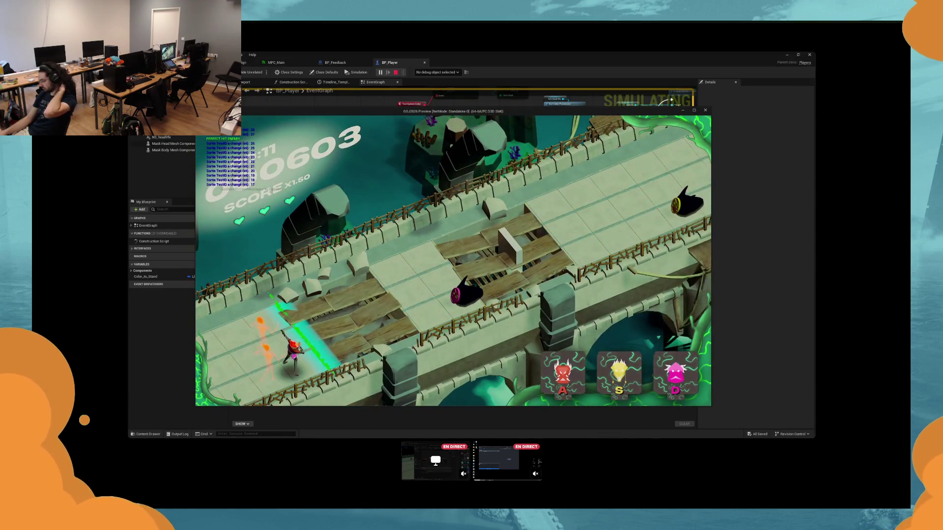
key("d")
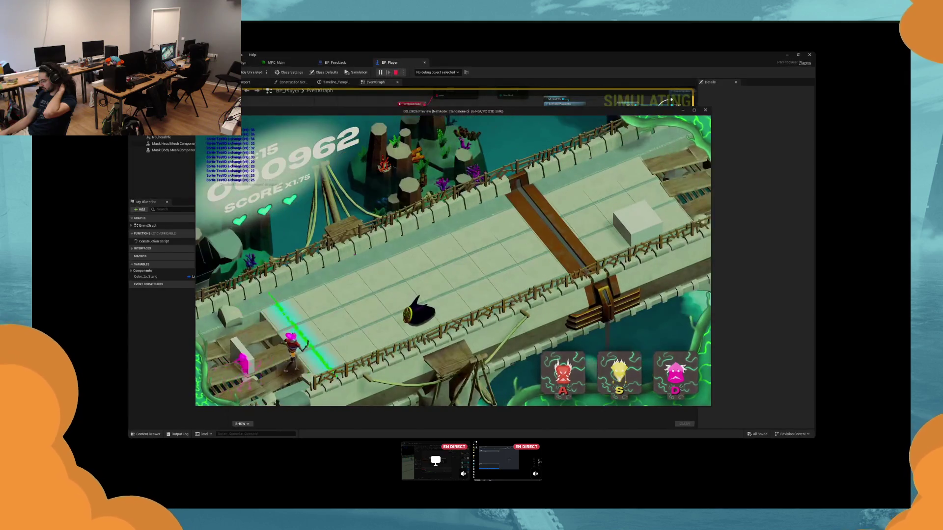
key("s")
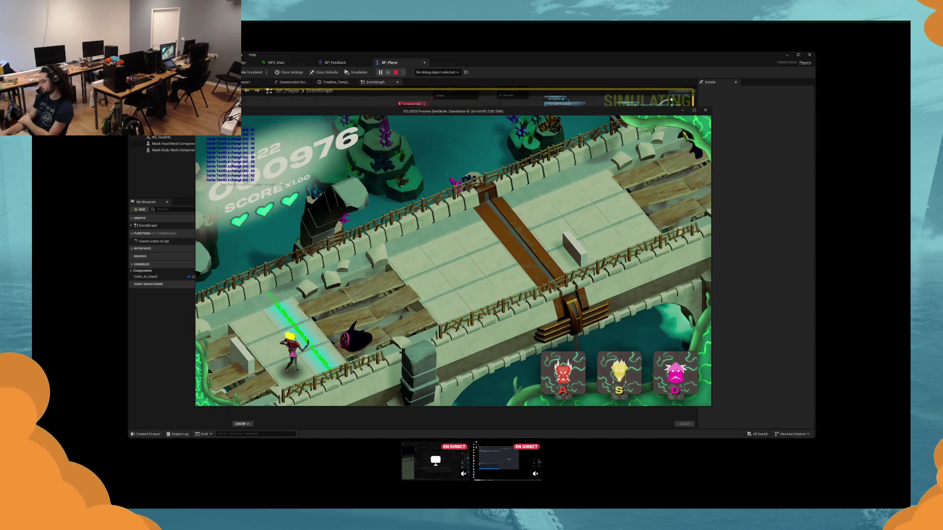
key("d")
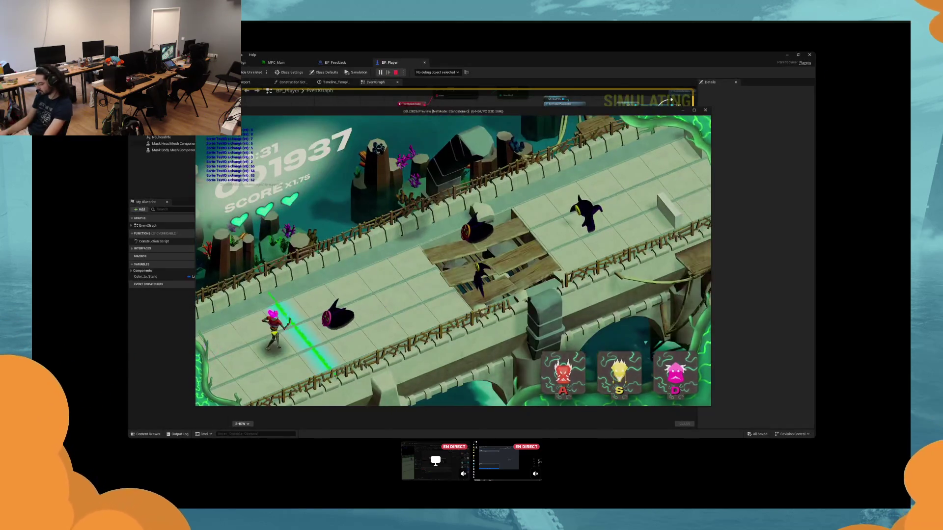
key("d")
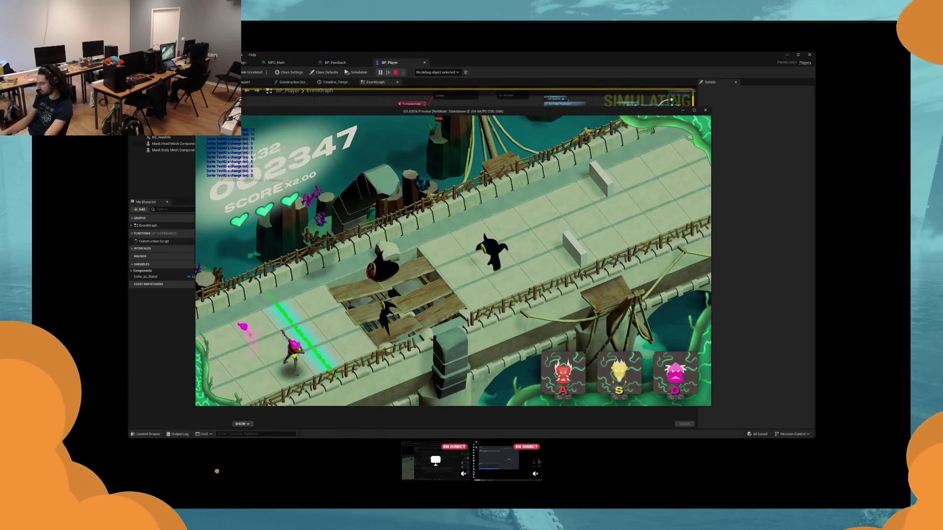
key("s")
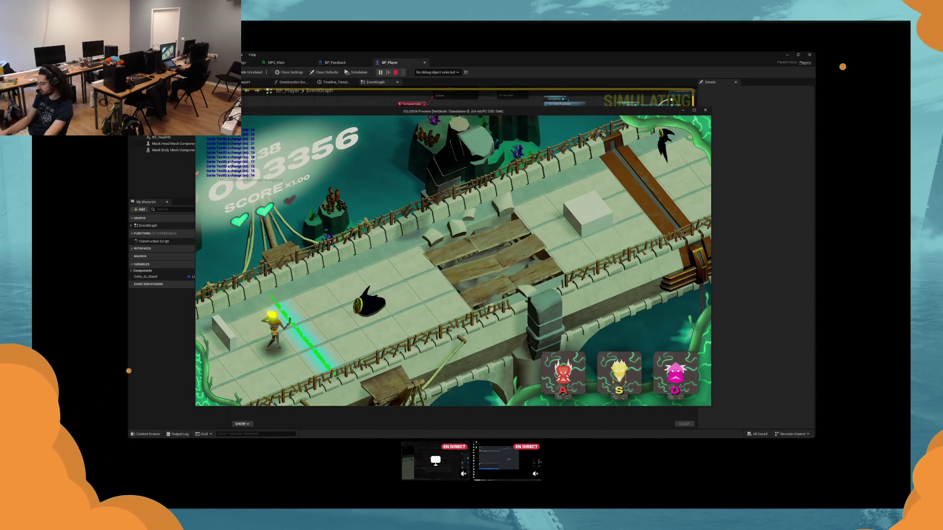
key("a")
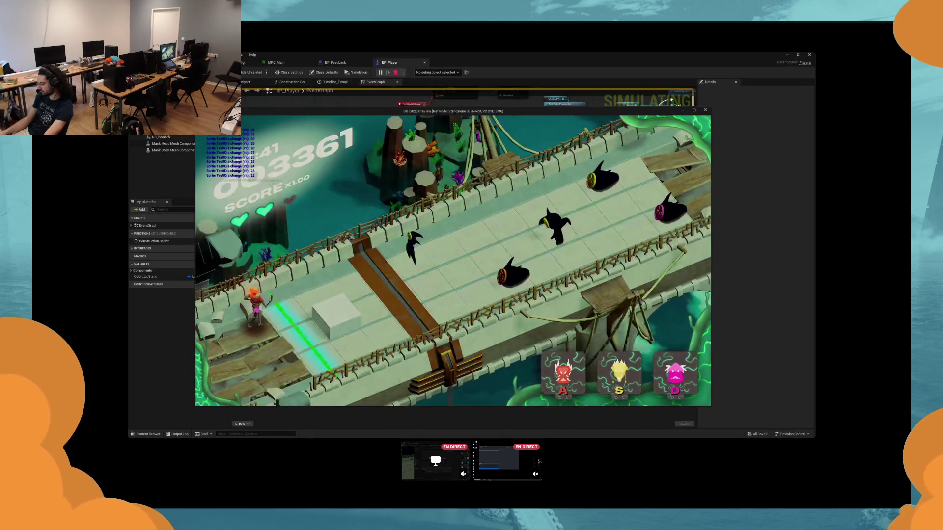
key("s")
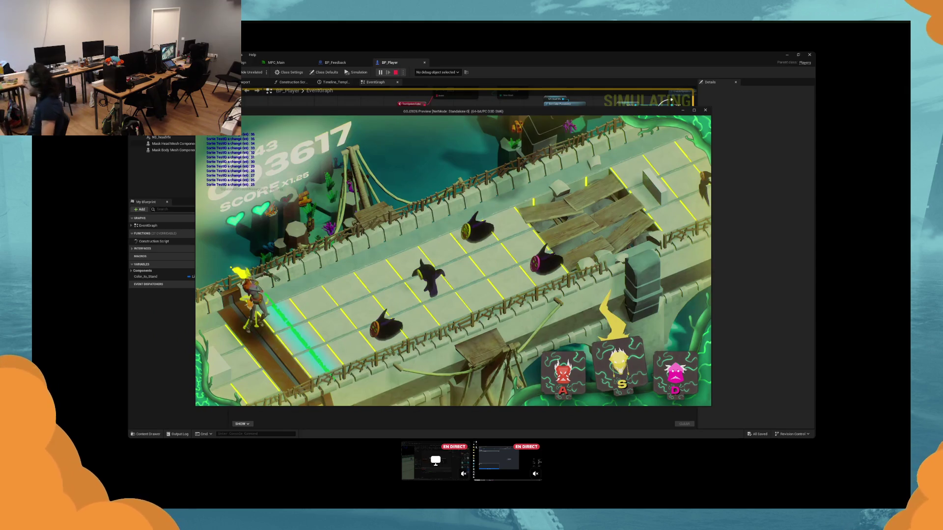
key("d")
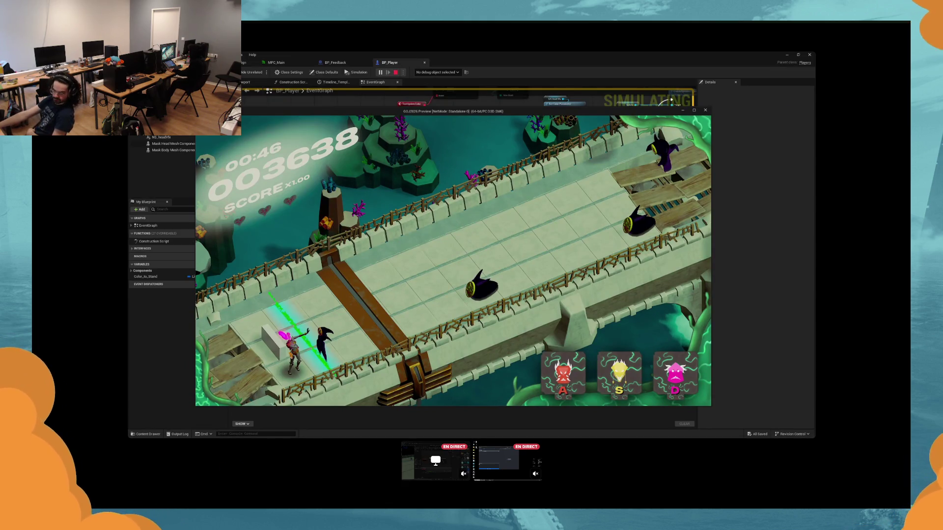
key("Escape")
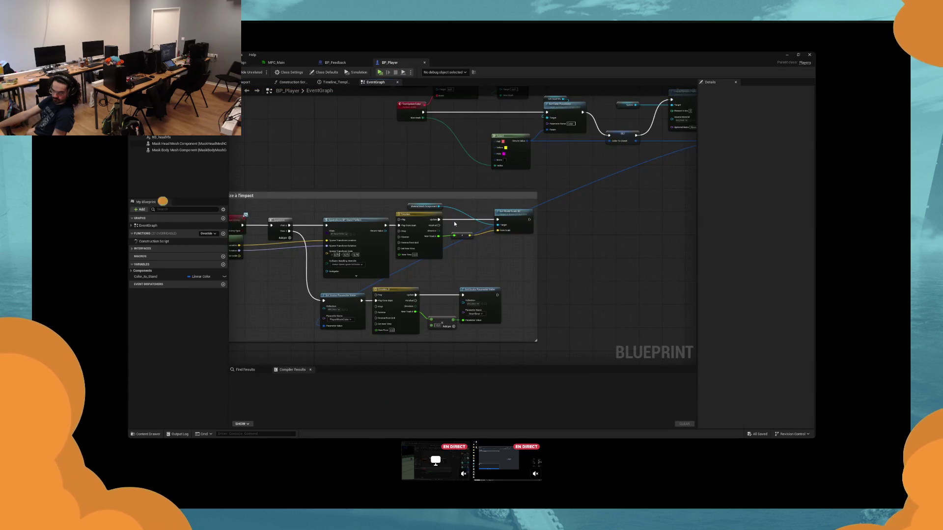
Step: Commit a new Make Array value feeding the HeartBeat Add node, then launch a fresh play-test
scroll(505, 276, "up", 3)
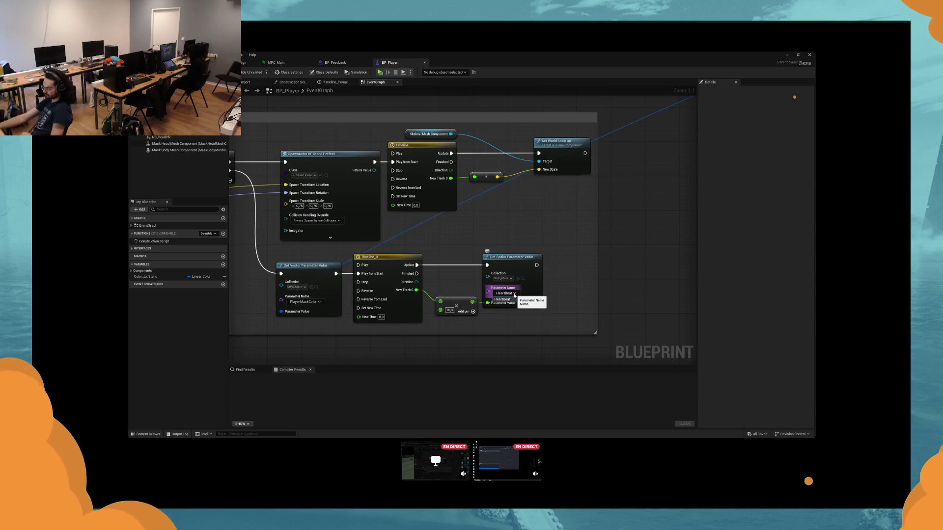
left_click_drag(515, 295, 557, 295)
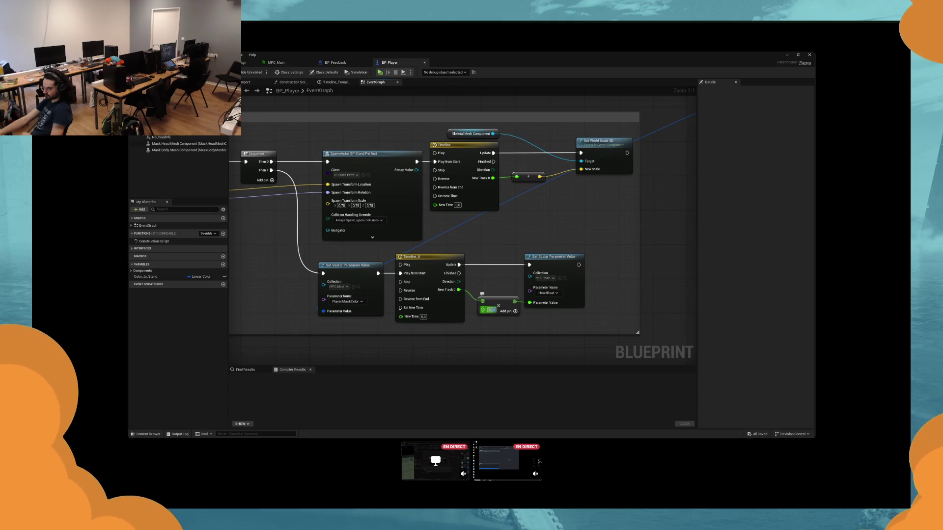
key("Return")
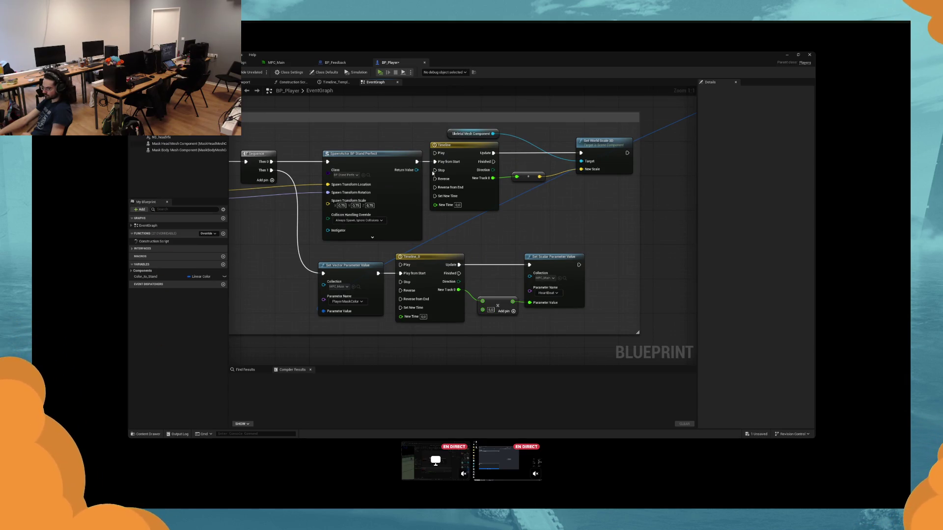
key("alt+p")
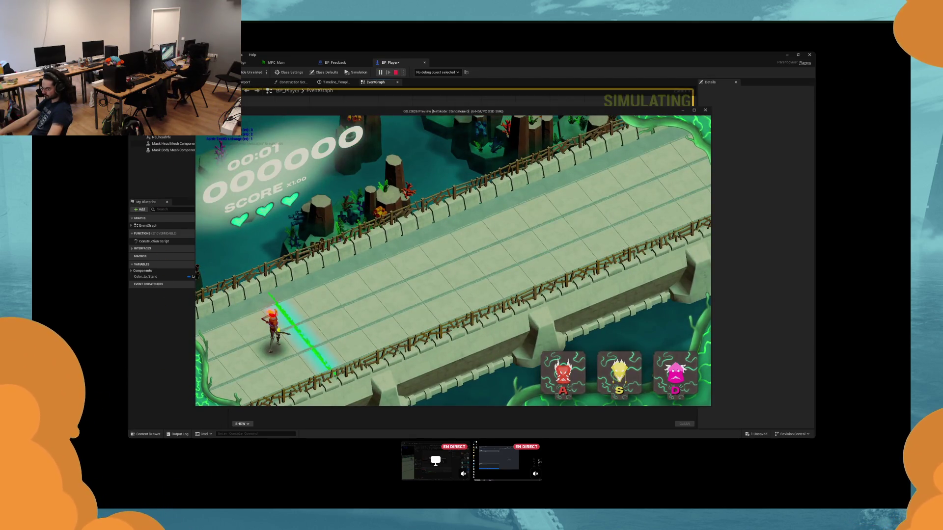
Step: Alternate yellow and pink masks with S and D as lanes recolour, stopping at score 000633
key("s")
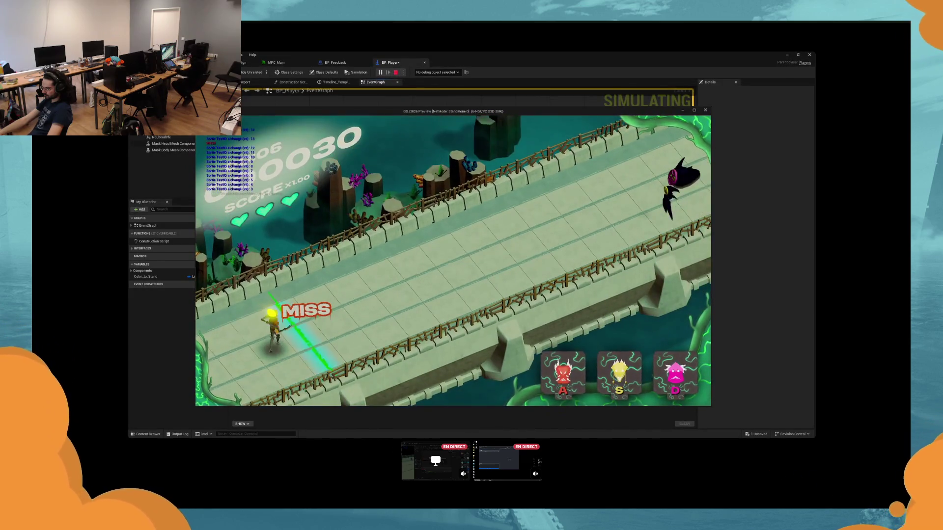
key("d")
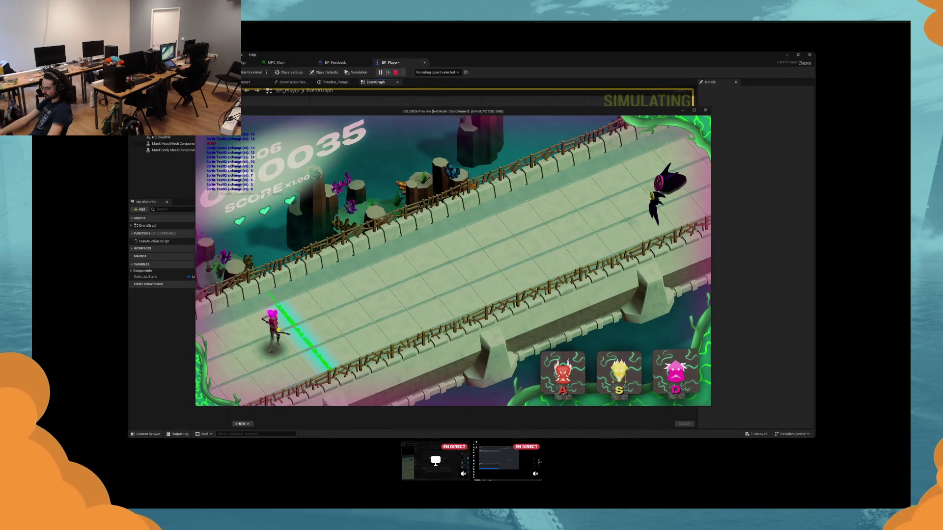
key("s")
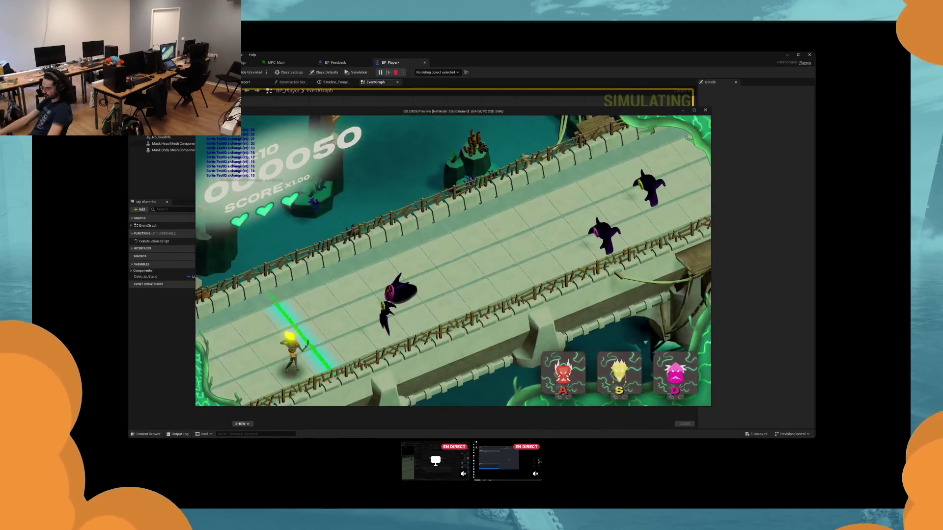
key("d")
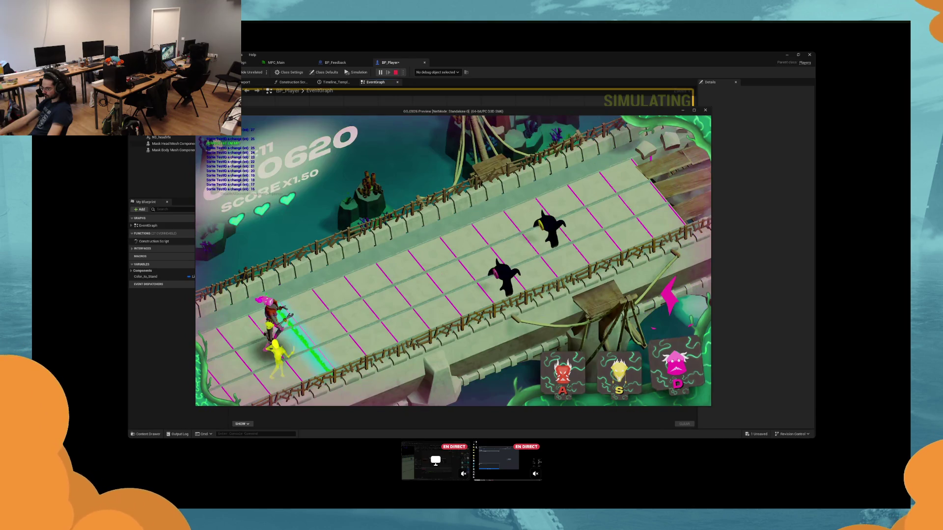
key("s")
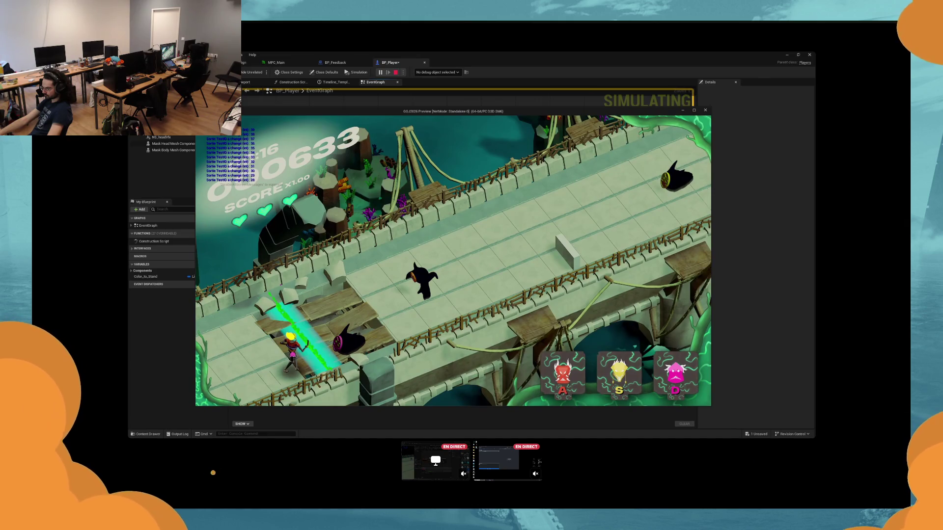
key("Escape")
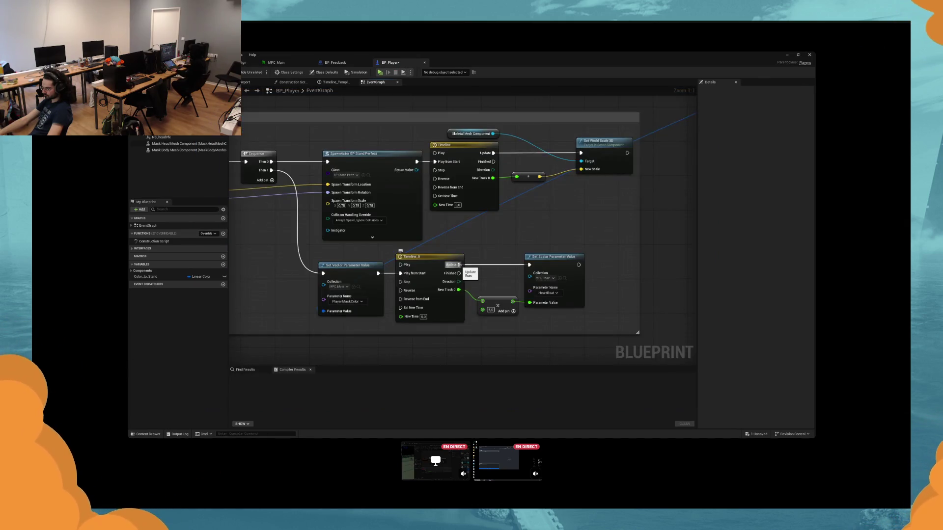
Step: Nudge Get Actor Transform right, widen the impact comment leftward, and minimize the Blueprint editor
scroll(525, 270, "down", 2)
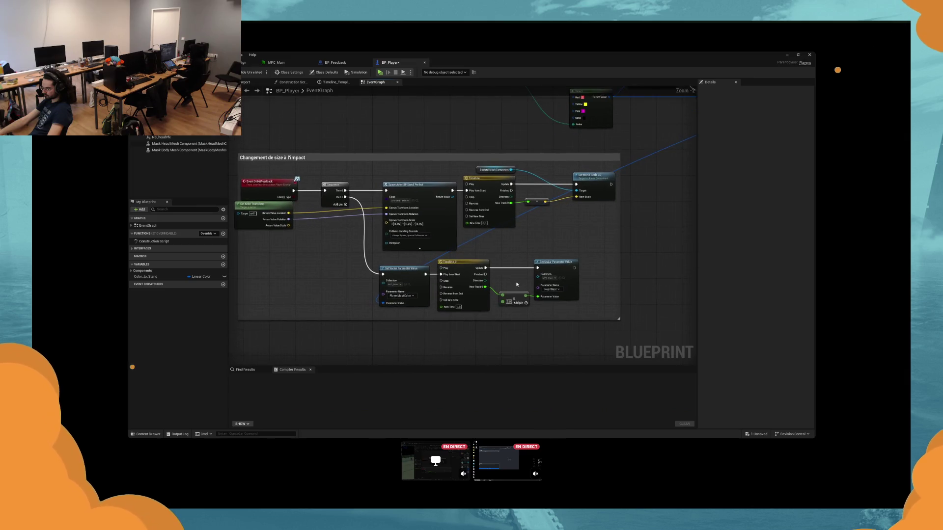
left_click_drag(329, 207, 335, 211)
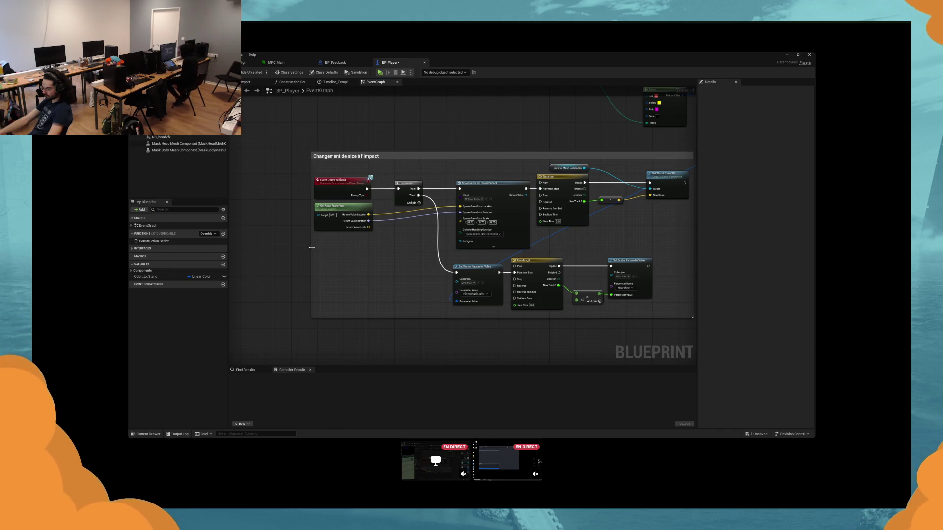
left_click_drag(312, 248, 305, 248)
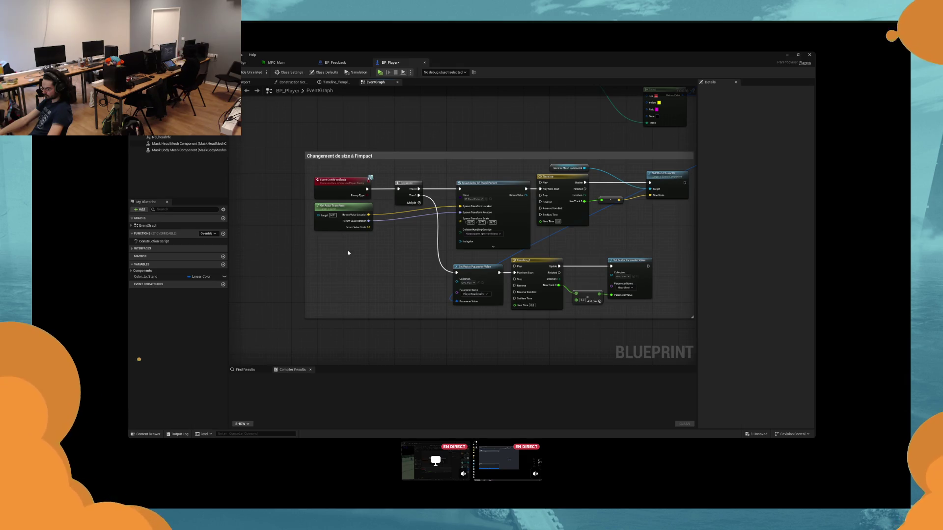
left_click(787, 55)
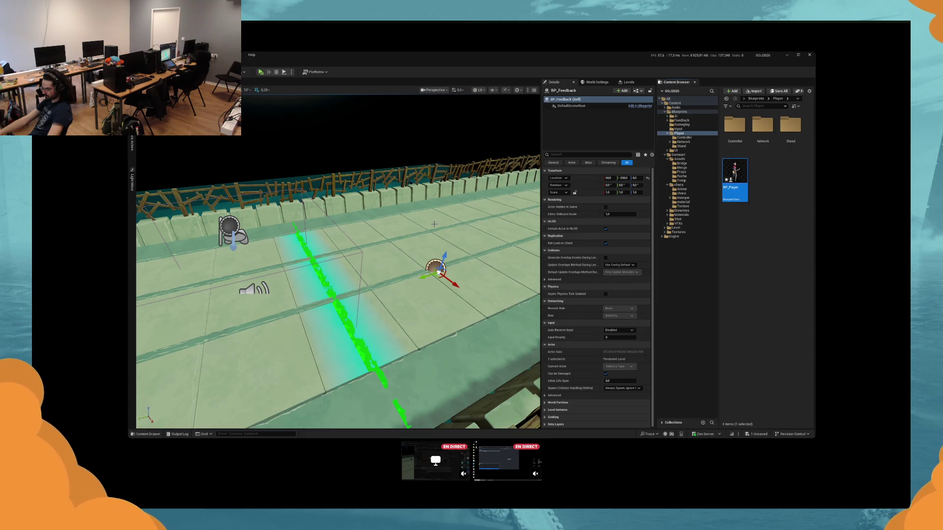
Step: Move BP_FlameReact along Y to about -159, then orbit the view and select Plane2
scroll(434, 224, "up", 5)
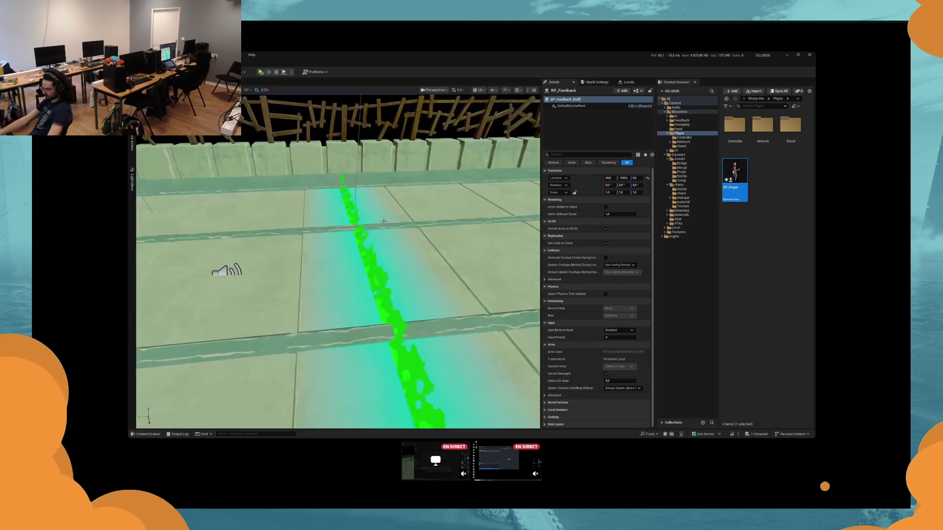
left_click(381, 262)
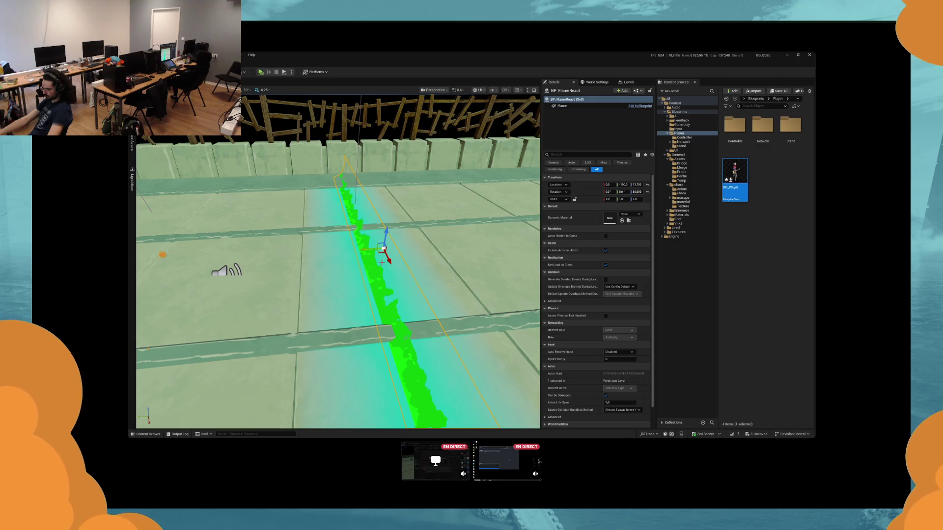
mouse_move(382, 262)
left_mouse_down()
mouse_move(326, 251)
mouse_move(399, 243)
left_mouse_up()
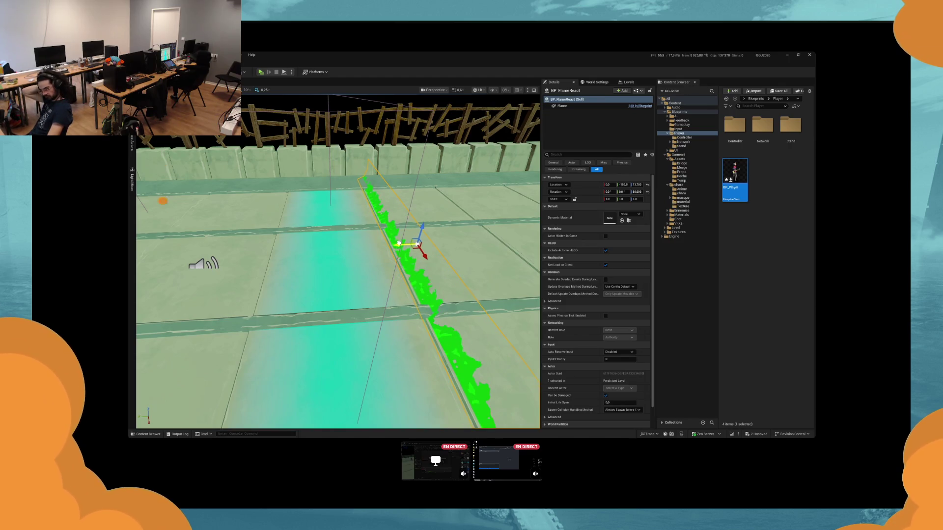
scroll(337, 262, "down", 2)
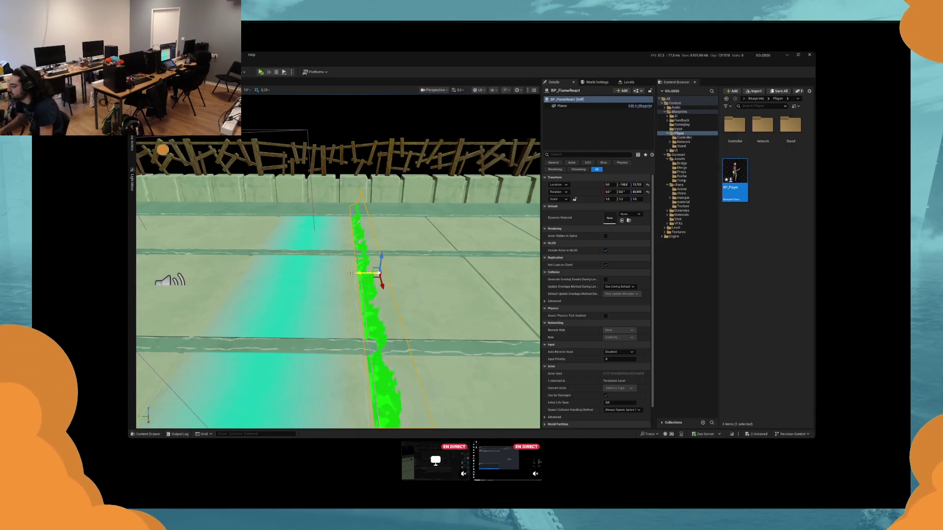
left_click_drag(338, 275, 295, 275)
left_click_drag(415, 274, 344, 262)
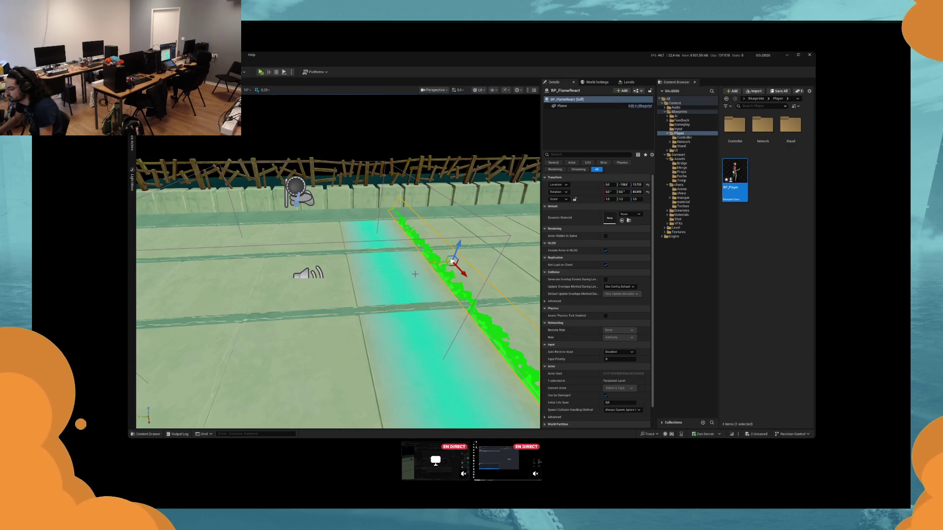
left_click(415, 274)
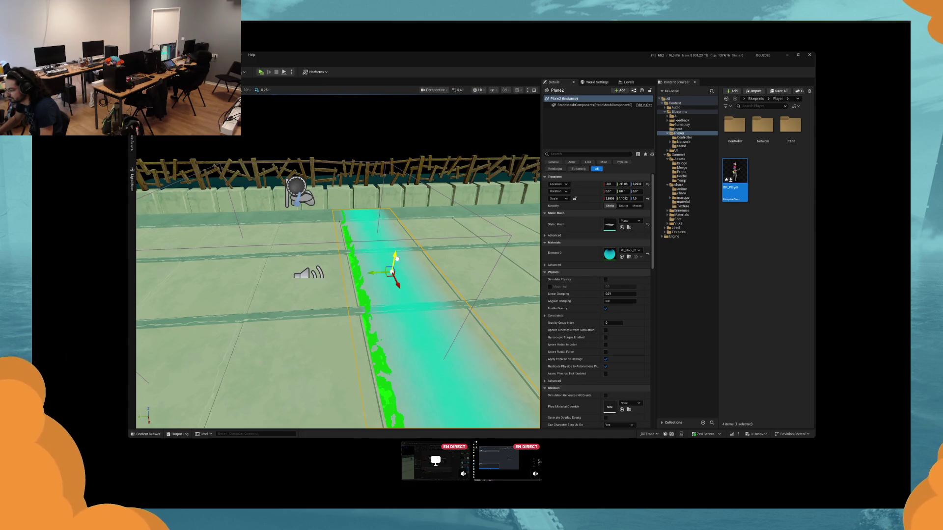
Step: Scale the Plane2 floor strip along X to about 3.12
key("r")
left_click_drag(339, 262, 322, 263)
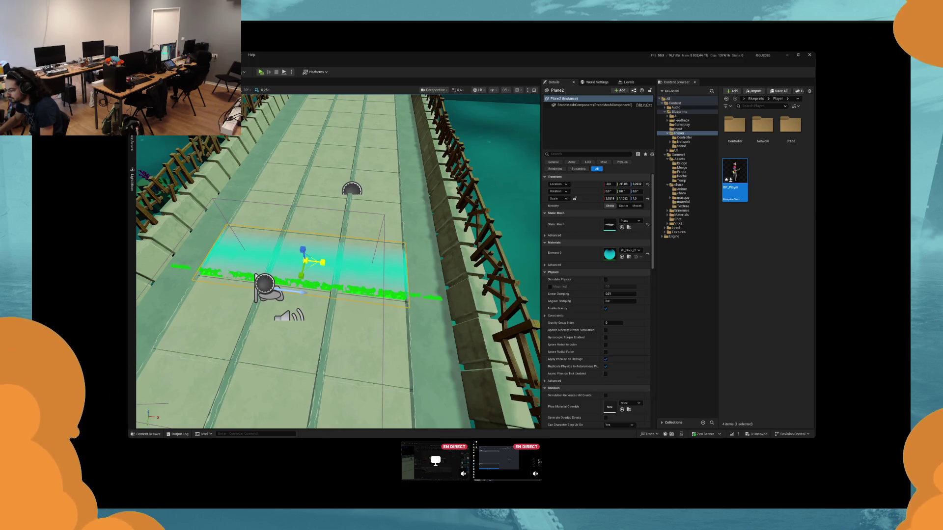
left_click_drag(323, 262, 338, 243)
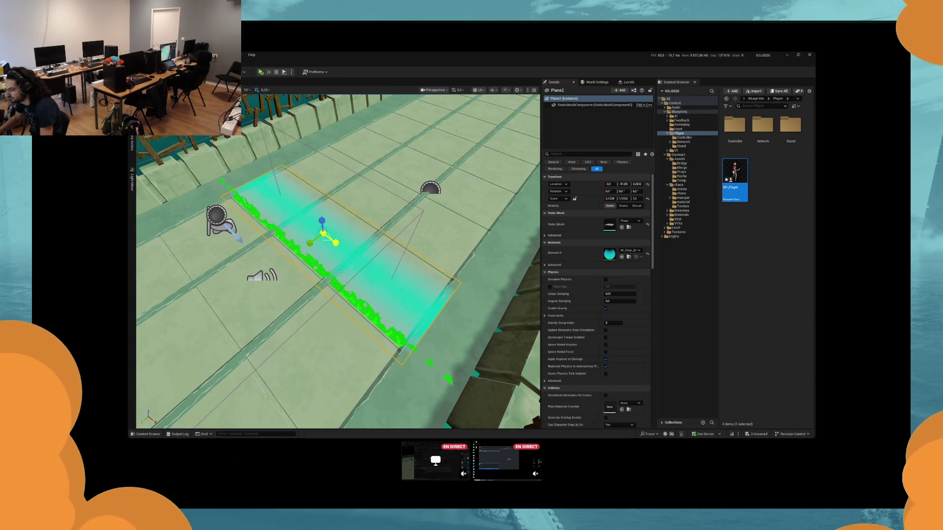
left_click_drag(338, 242, 338, 242)
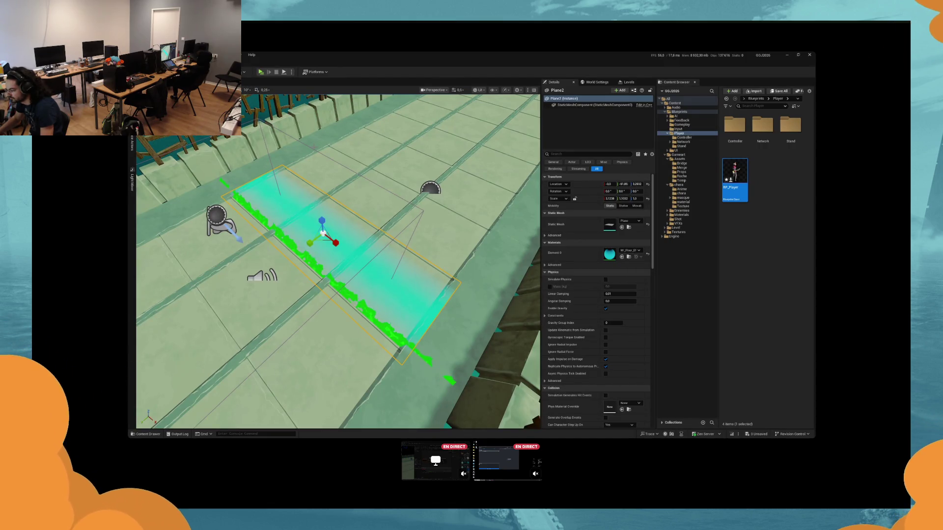
Step: Fly low along the floor strip, reselect Plane2, then select and focus BP_FlameReact
left_click_drag(344, 275, 275, 275)
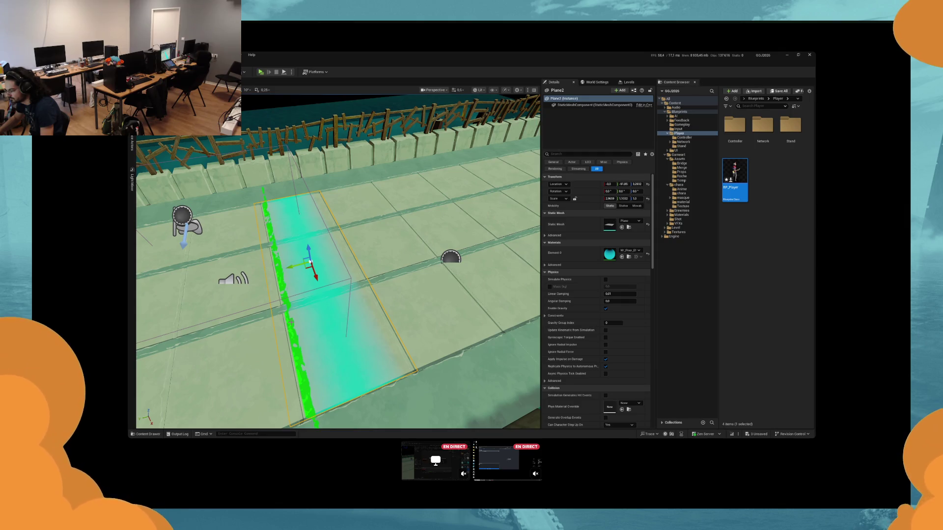
left_click_drag(339, 275, 339, 206)
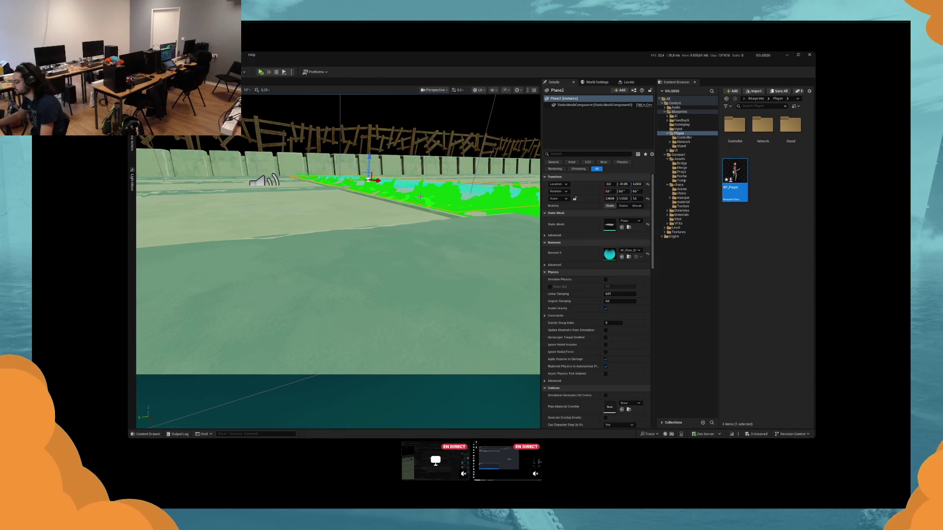
left_click_drag(421, 196, 355, 255)
key("Escape")
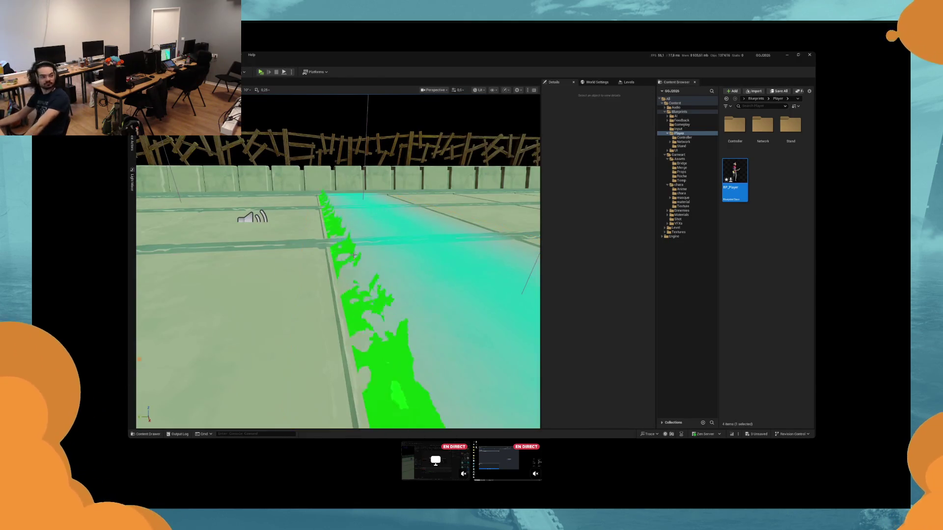
left_click(355, 255)
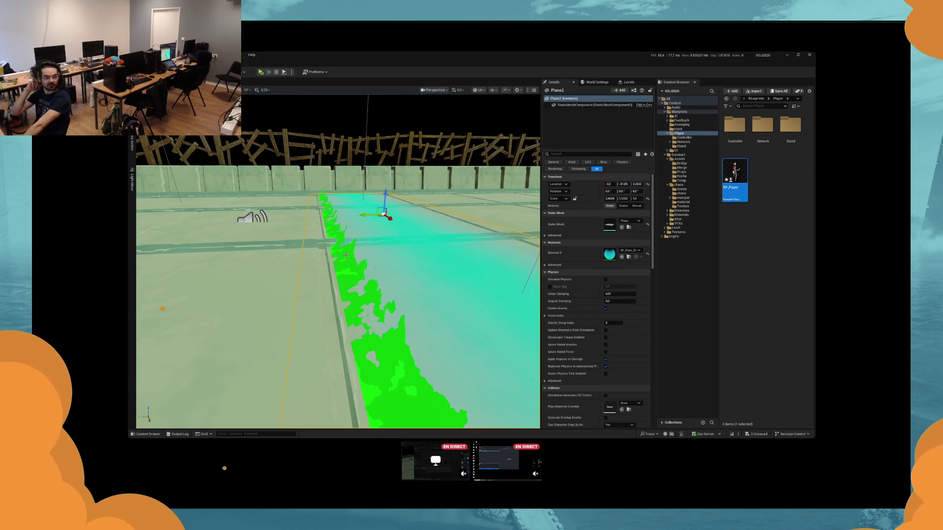
left_click_drag(346, 255, 413, 250)
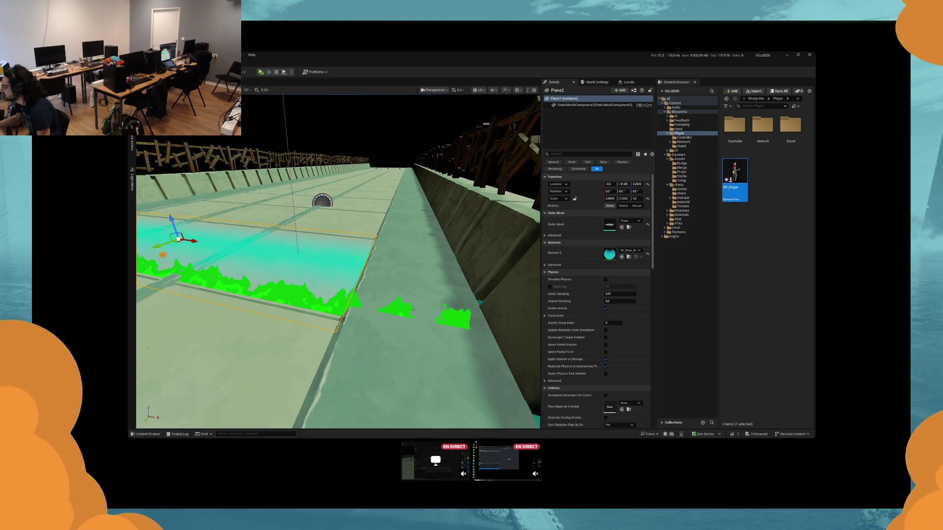
left_click(414, 310)
key("f")
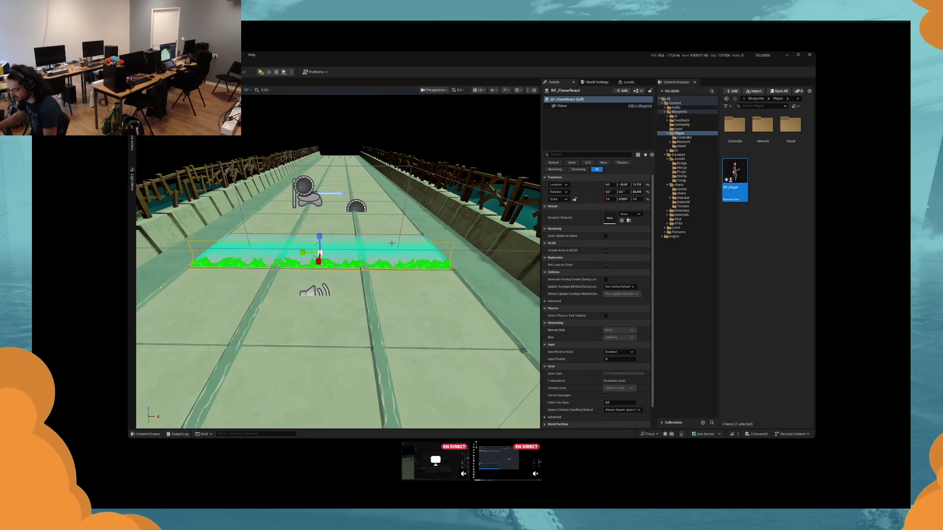
Step: Open the M_Flame material and move the HeartBeat node above Flame_Color
double_click(426, 211)
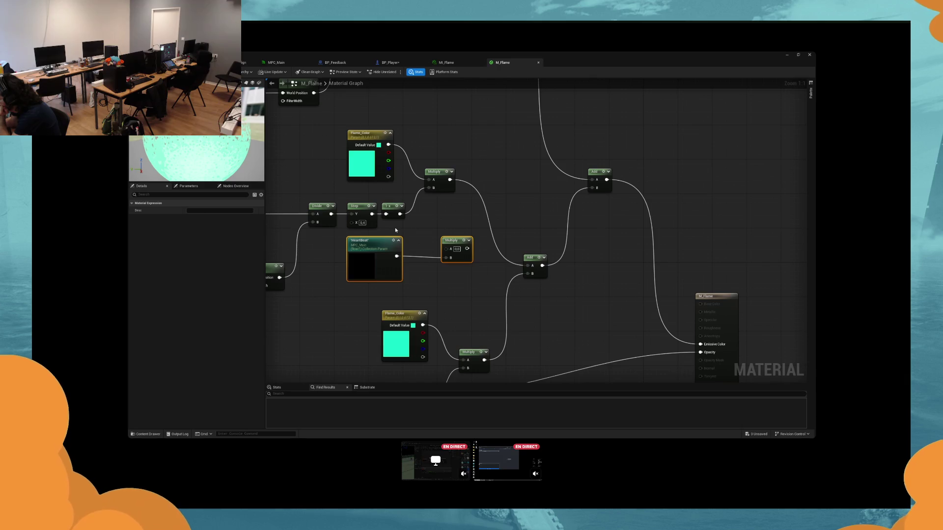
scroll(495, 229, "down", 3)
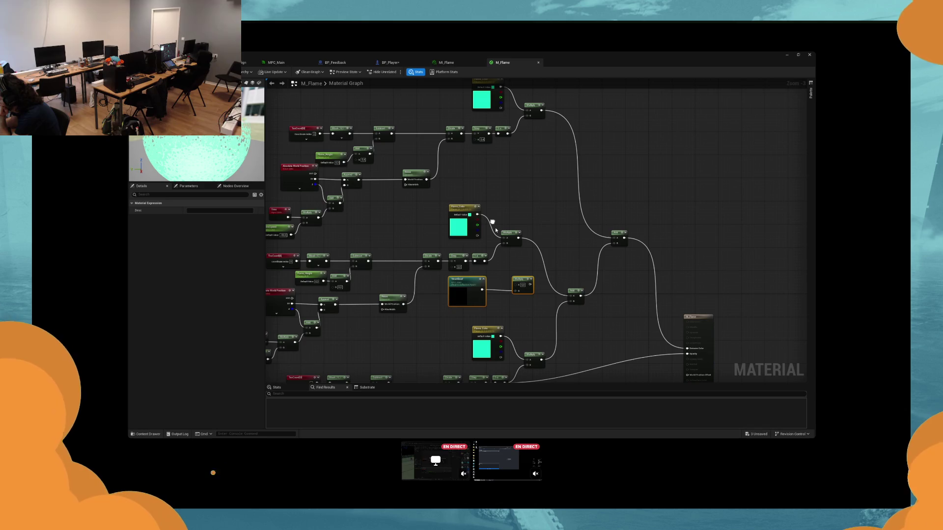
left_click_drag(467, 281, 468, 171)
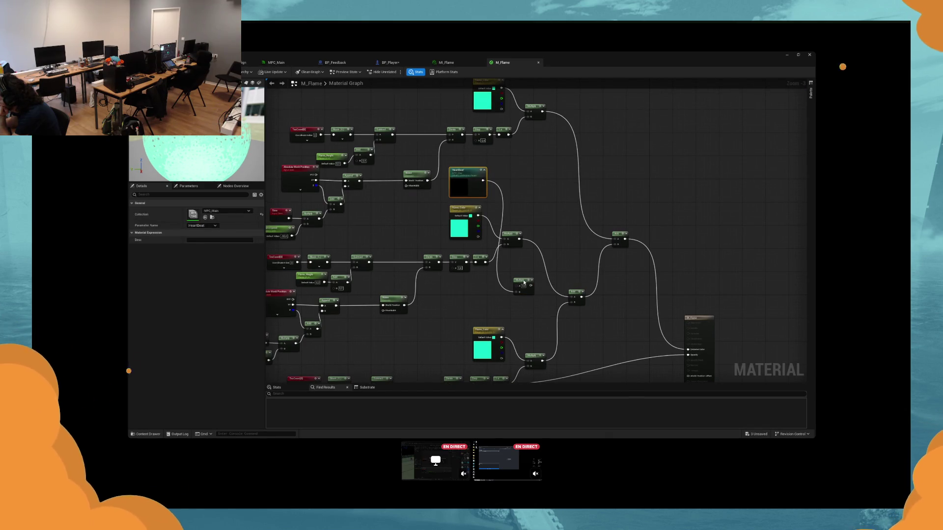
scroll(524, 283, "up", 2)
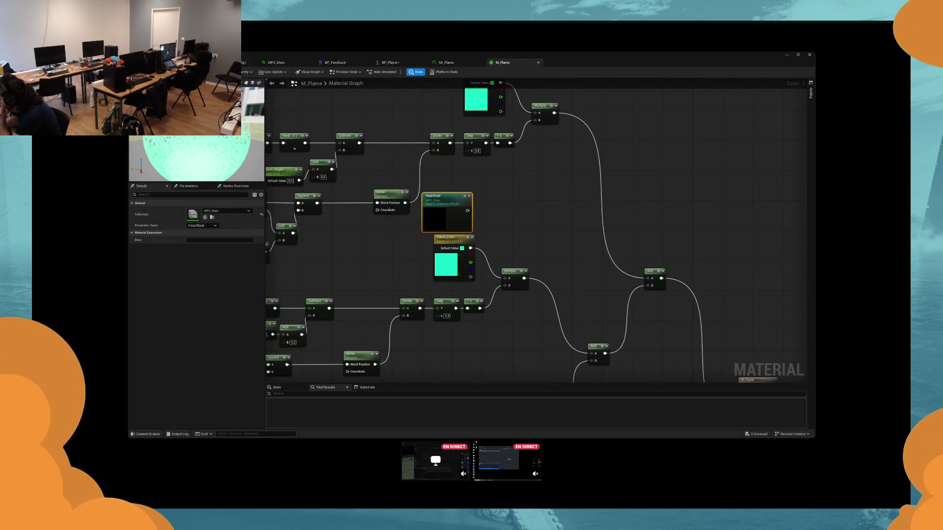
scroll(466, 205, "up", 1)
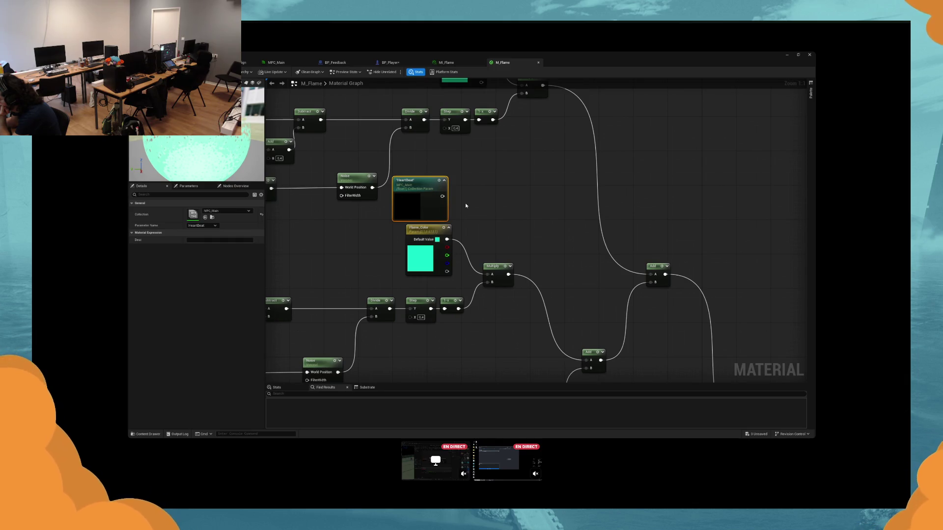
Step: Duplicate HeartBeat as a PlayerMaskColor parameter and wire it into both Multiply A inputs
key("ctrl+w")
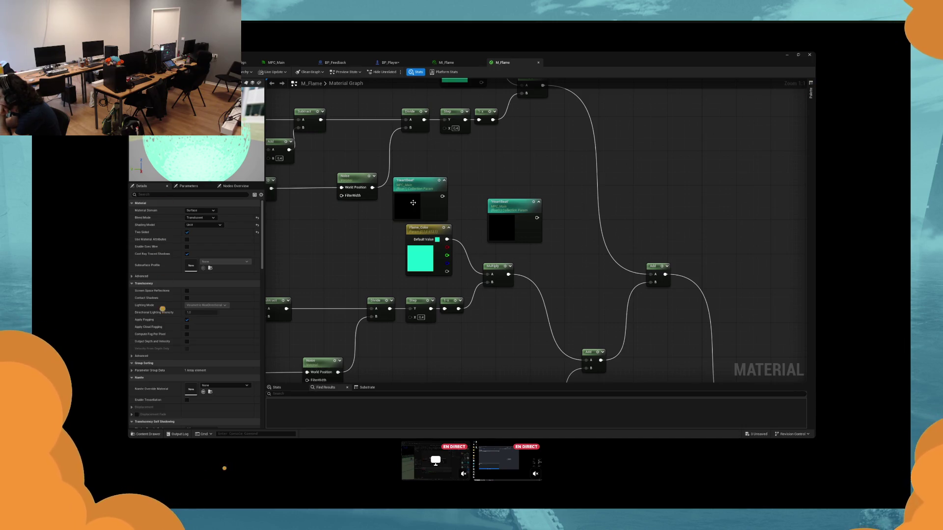
left_click(413, 203)
left_click_drag(447, 239, 445, 198)
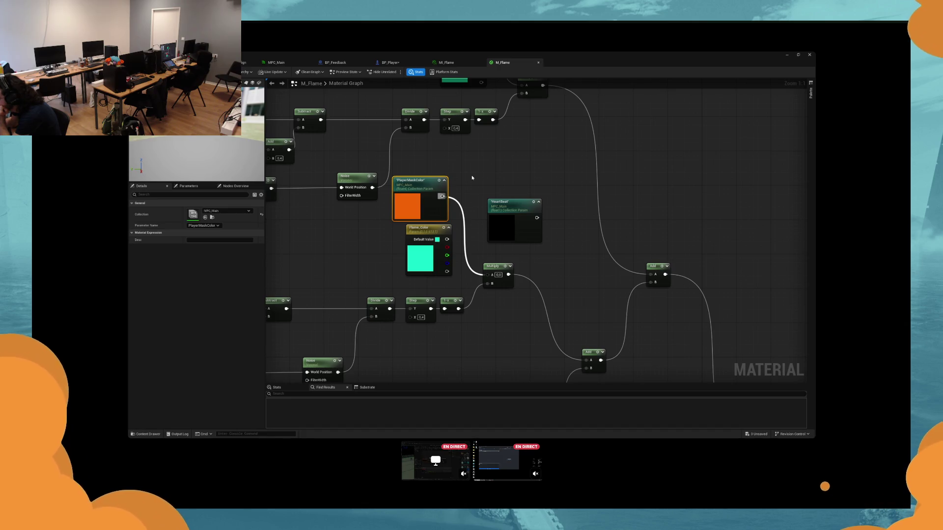
left_click_drag(442, 197, 508, 169)
mouse_move(465, 266)
left_mouse_down()
mouse_move(475, 174)
mouse_move(449, 252)
mouse_move(438, 424)
left_mouse_up()
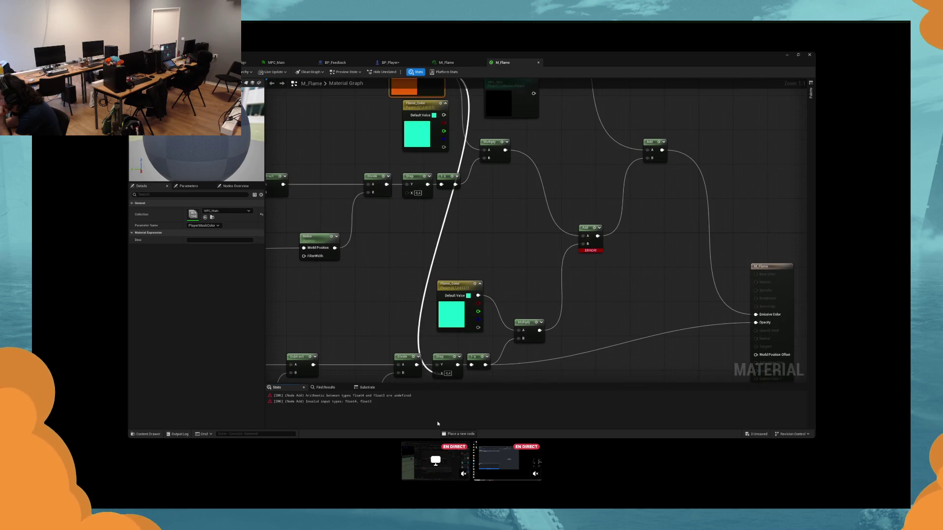
Step: Drop the stray wire, route Add through a new Multiply into Emissive Color, and save all
left_click_drag(438, 423, 438, 426)
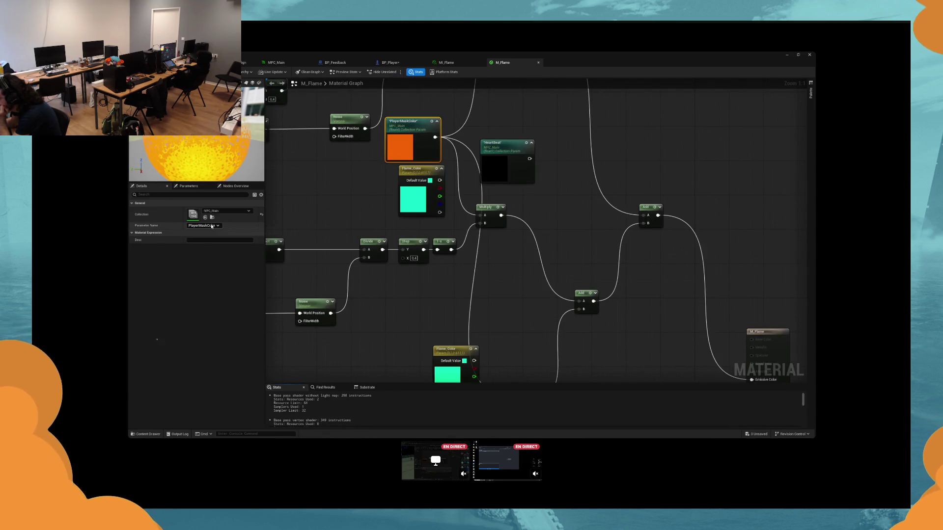
mouse_move(390, 165)
left_mouse_down()
mouse_move(534, 326)
mouse_move(478, 262)
left_mouse_up()
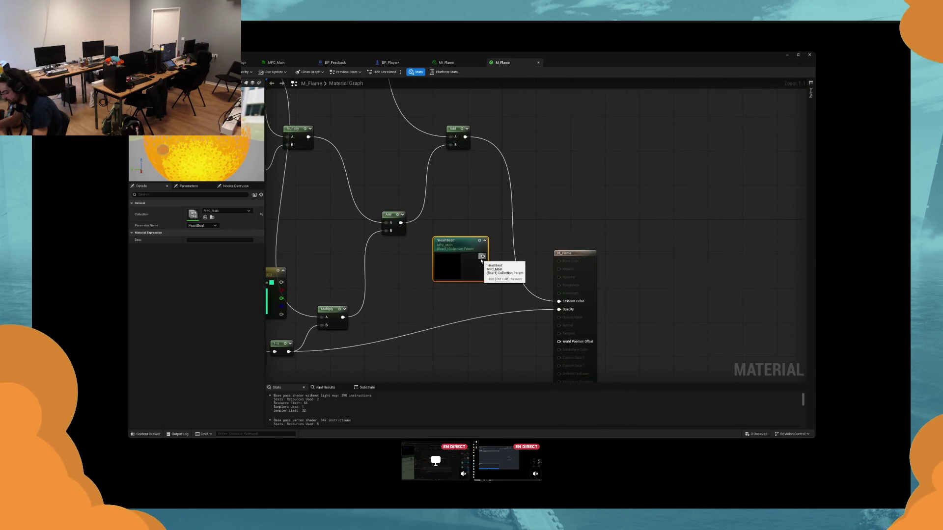
left_click(533, 216)
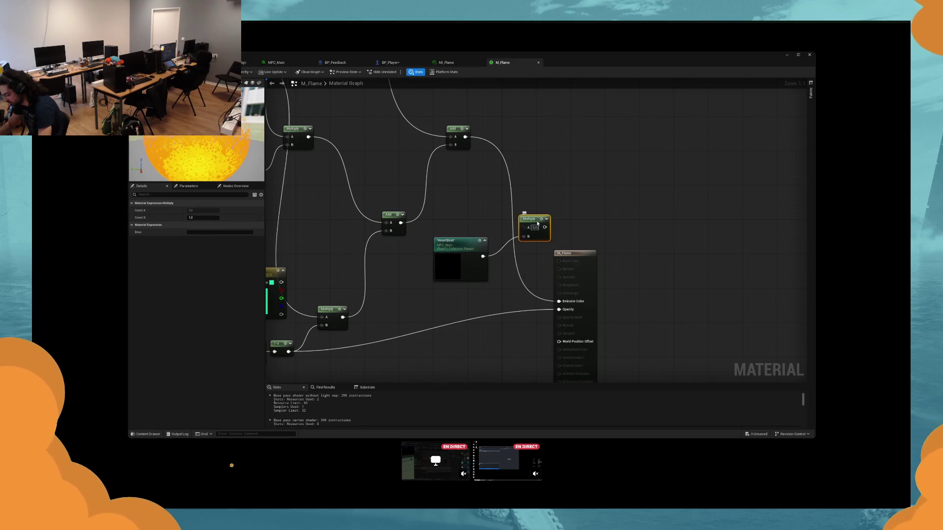
left_click_drag(521, 216, 507, 235)
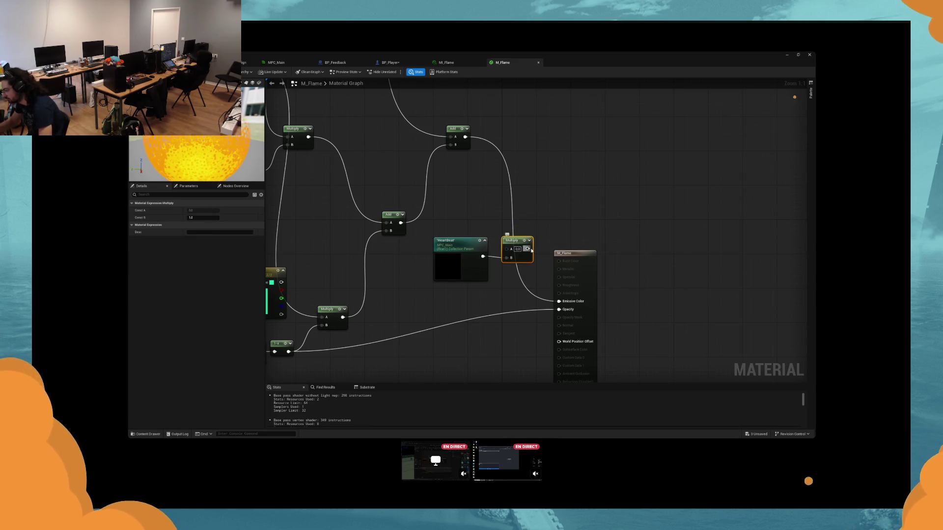
left_click_drag(527, 249, 558, 301)
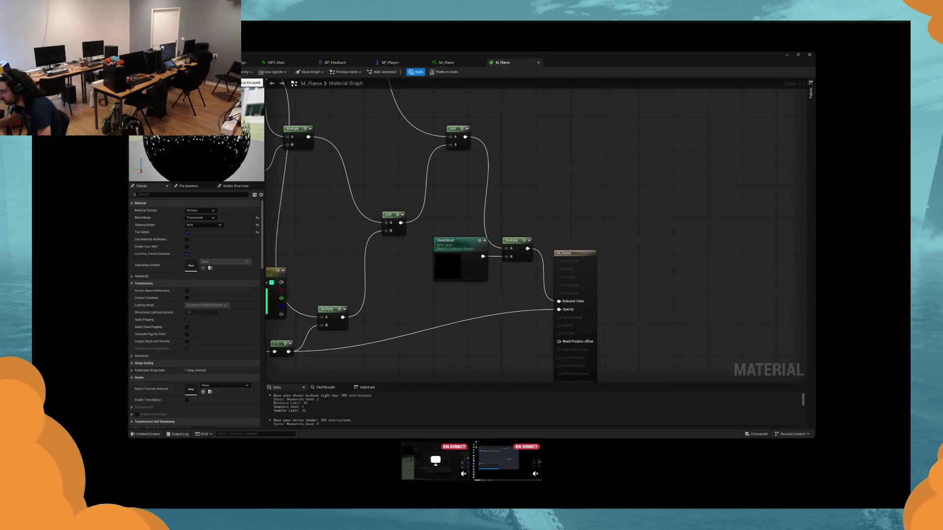
key("ctrl+shift+s")
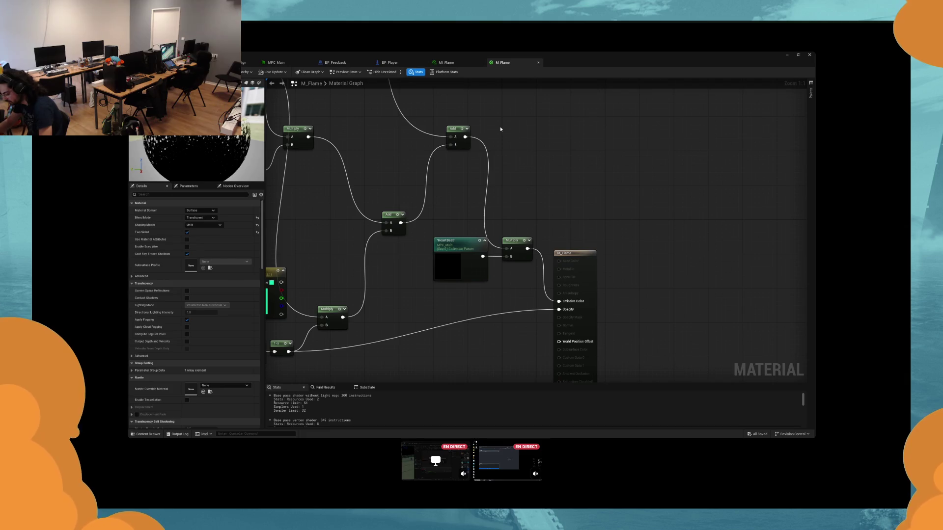
Step: Select the orange PlayerMaskColor node and open the MPC_Main parameter collection
left_click(565, 253)
left_click_drag(552, 237, 587, 186)
left_click(444, 327)
left_click_drag(444, 326, 511, 322)
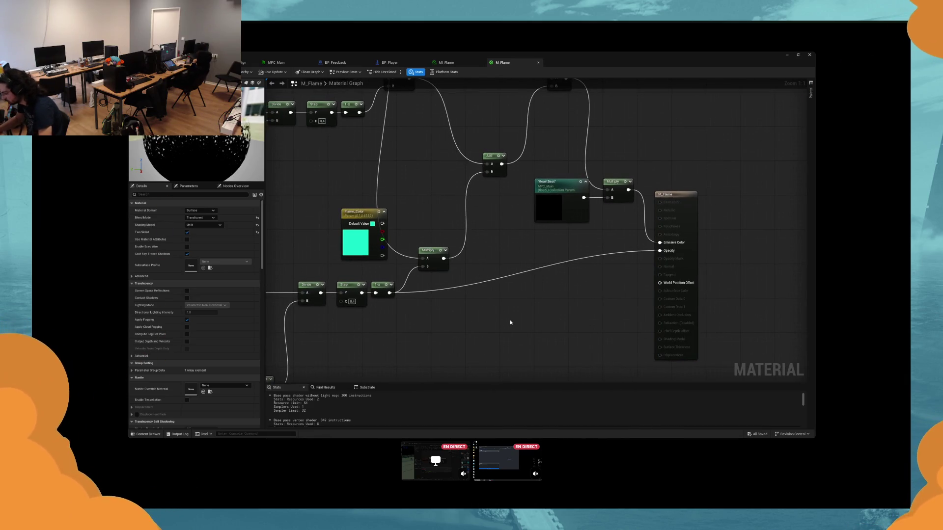
scroll(511, 323, "down", 4)
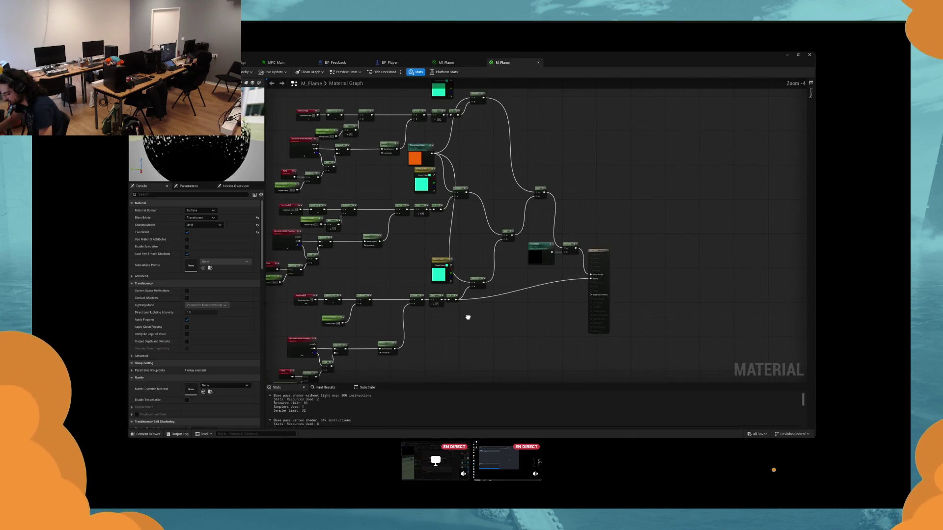
left_click_drag(468, 318, 482, 324)
left_click(430, 162)
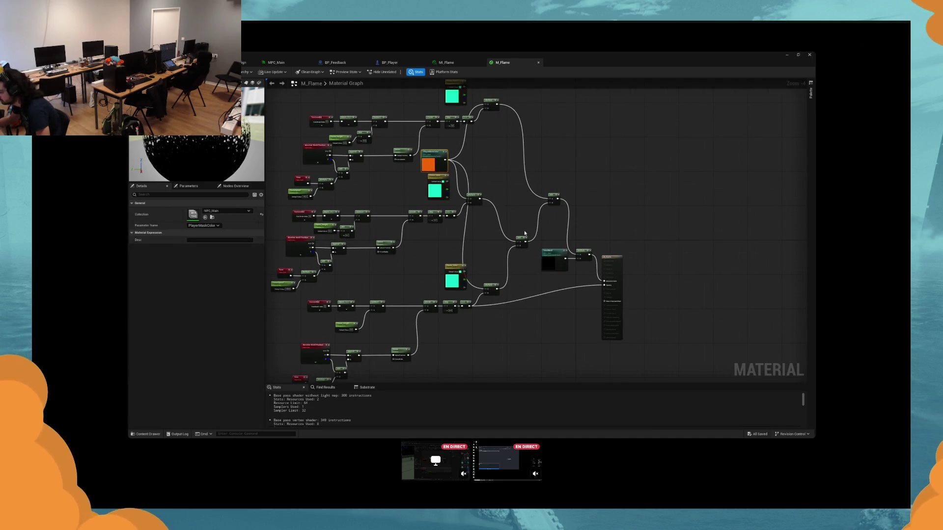
double_click(430, 162)
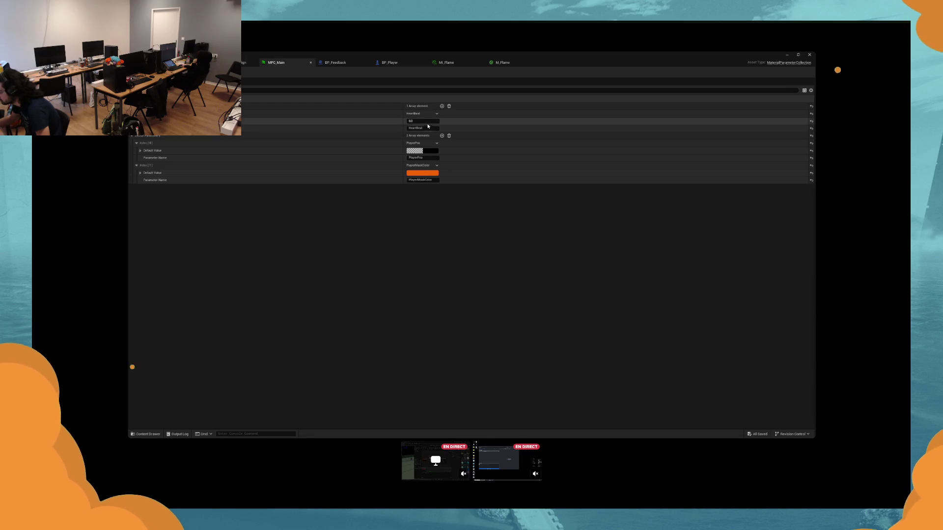
Step: In M_Flame, keep Emissive Color on Add, wire the HeartBeat Multiply into Opacity, and apply
left_click(501, 63)
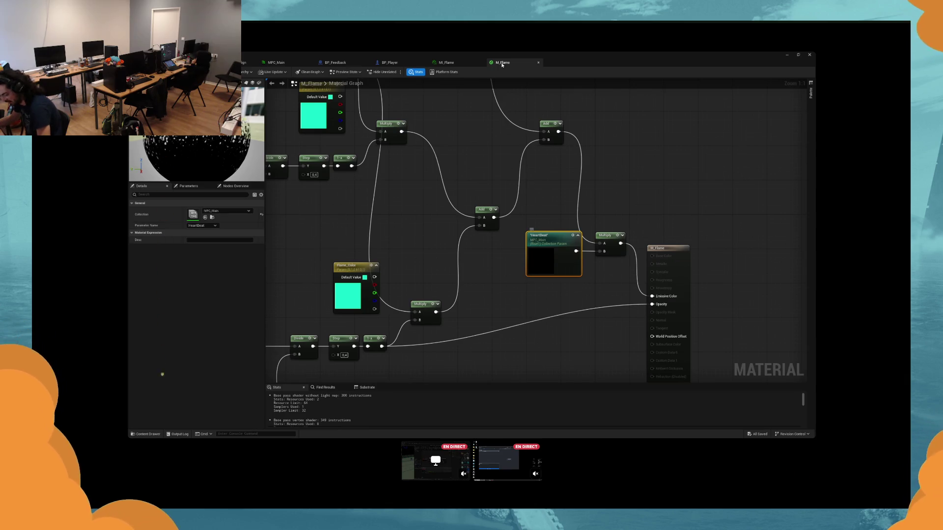
left_click_drag(552, 280, 472, 278)
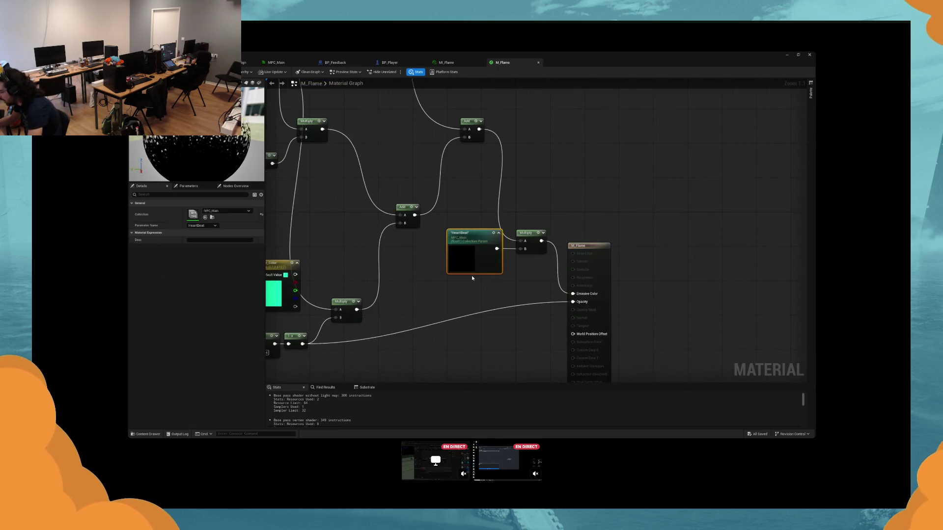
mouse_move(573, 294)
left_mouse_down()
mouse_move(530, 186)
mouse_move(528, 241)
left_mouse_up()
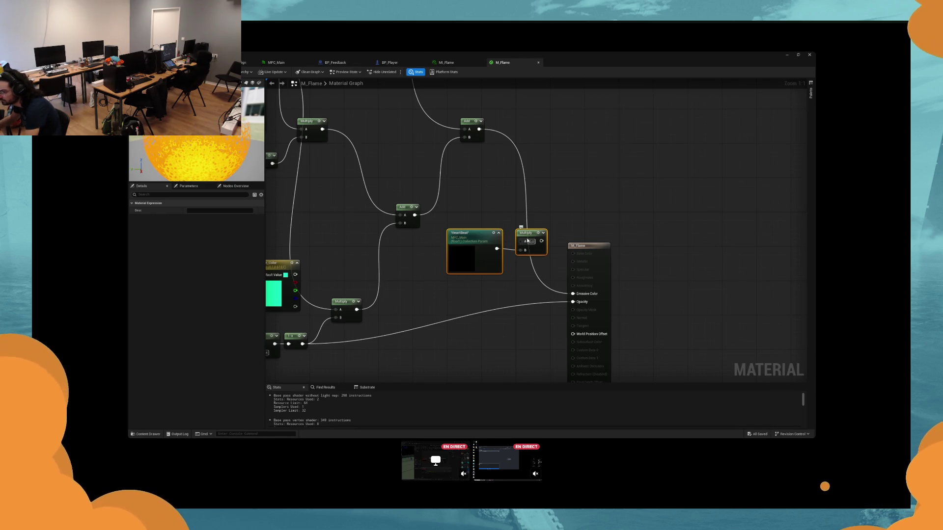
key("ctrl+z")
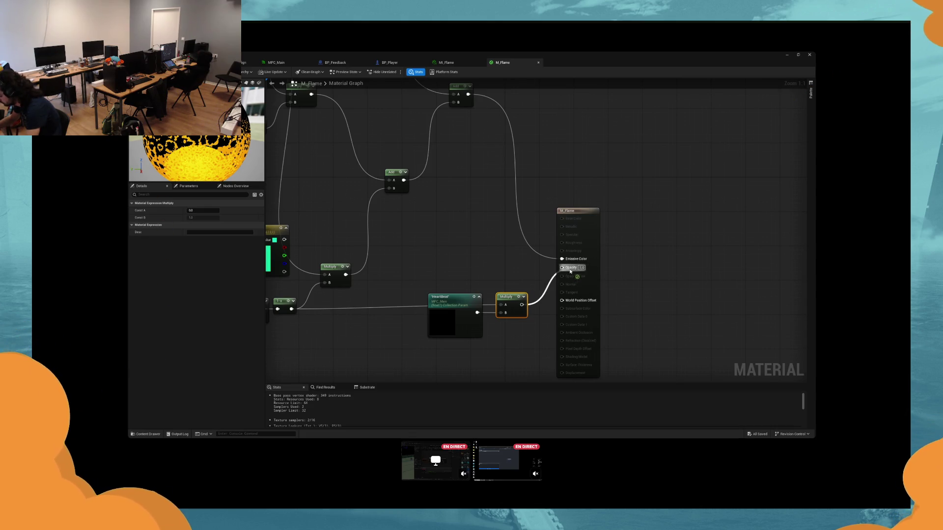
left_click_drag(570, 271, 570, 271)
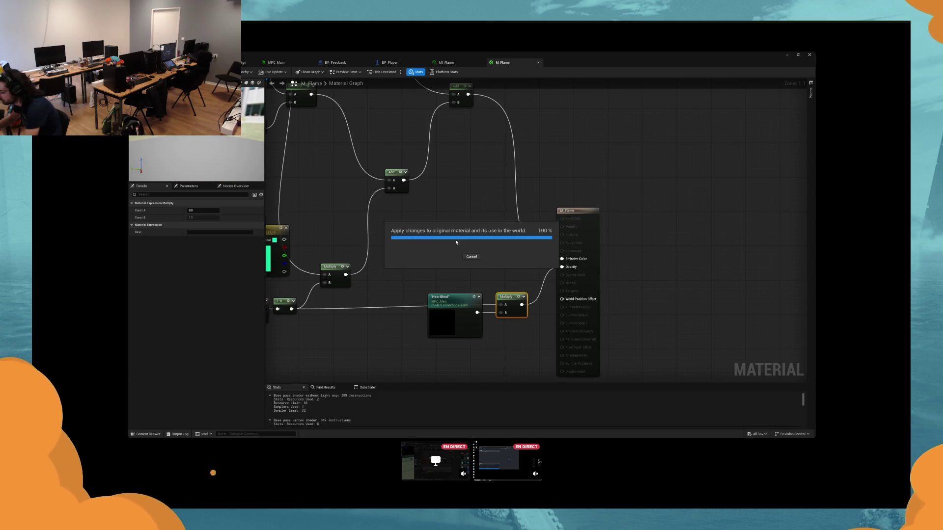
left_click(452, 203)
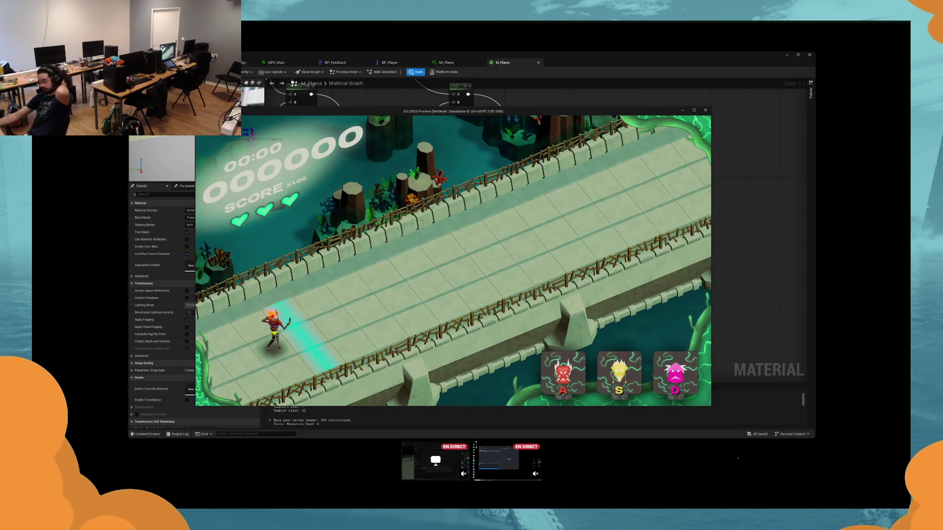
Step: Play the game, alternating the player between yellow S and pink D forms, then stop the play-test
key("s")
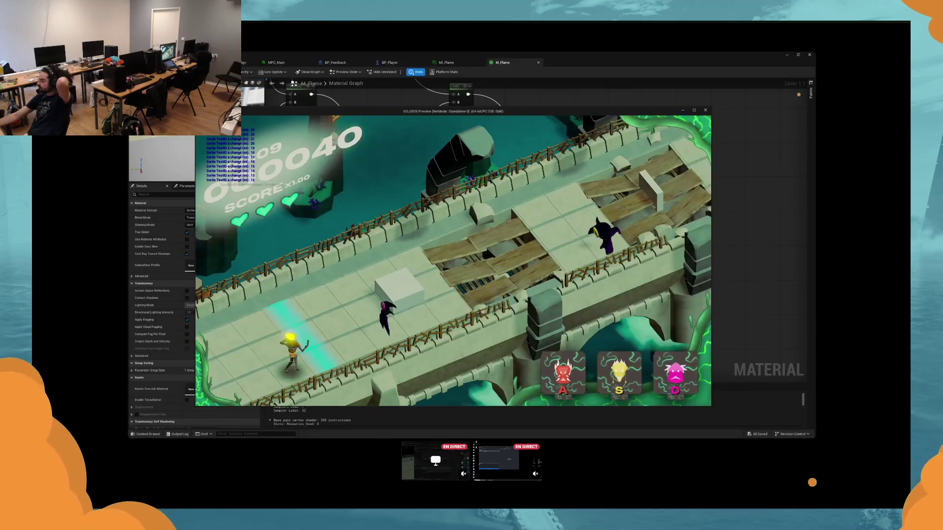
key("d")
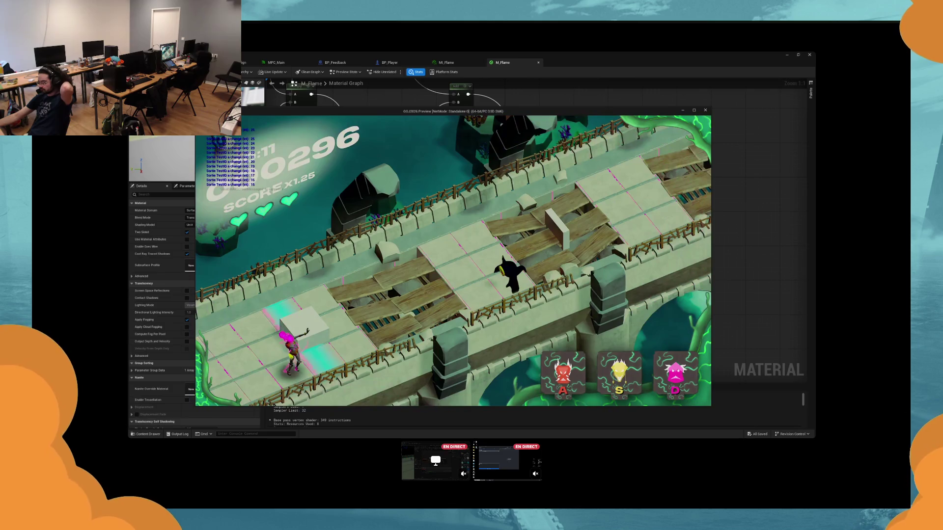
key("s")
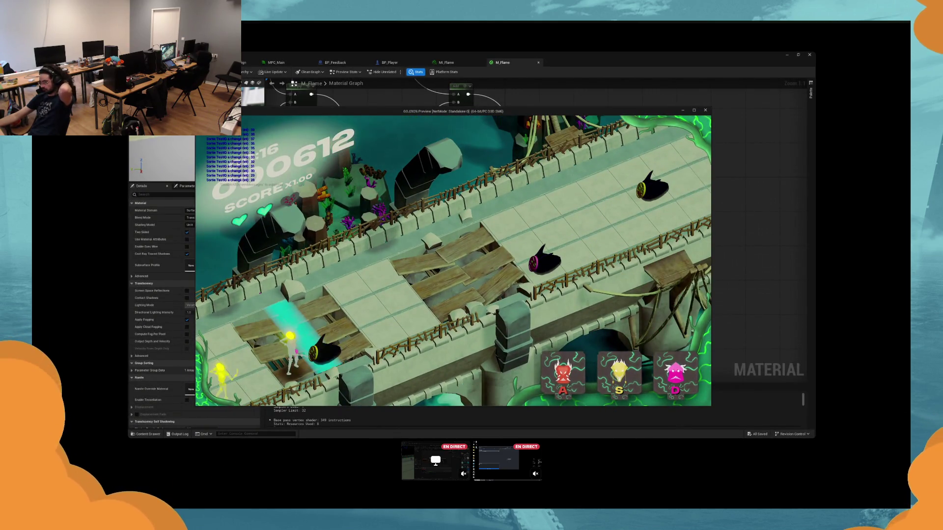
key("d")
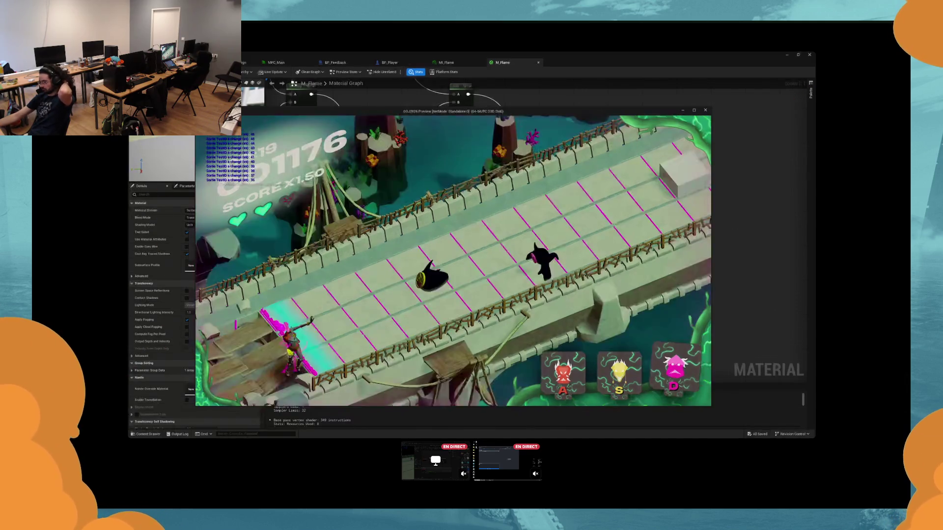
key("s")
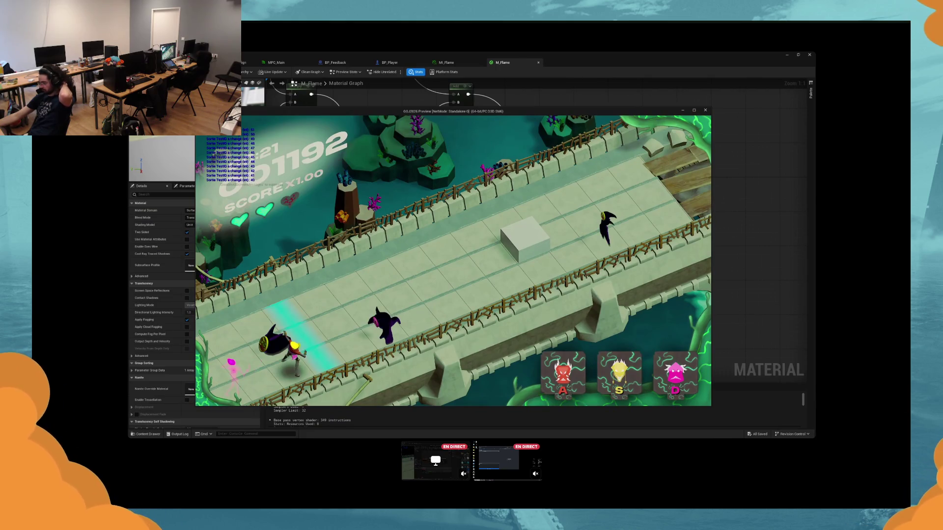
key("s")
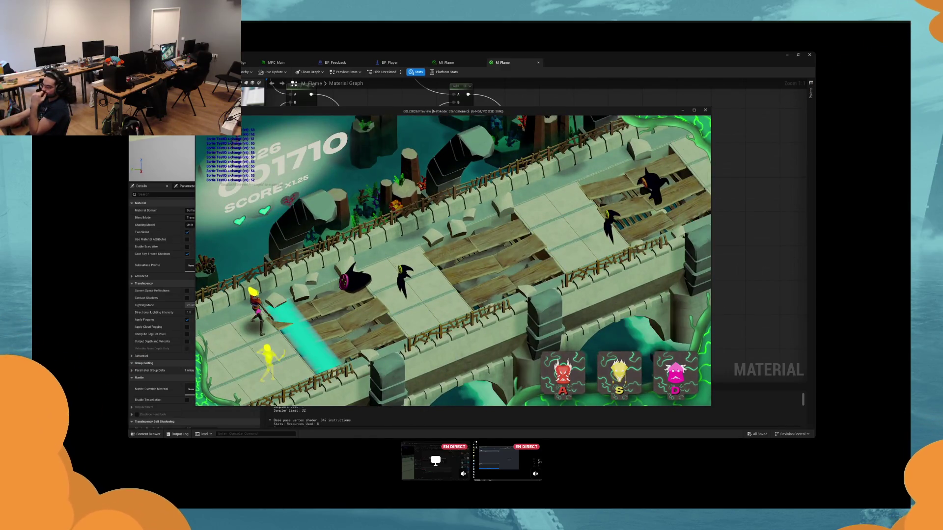
key("d")
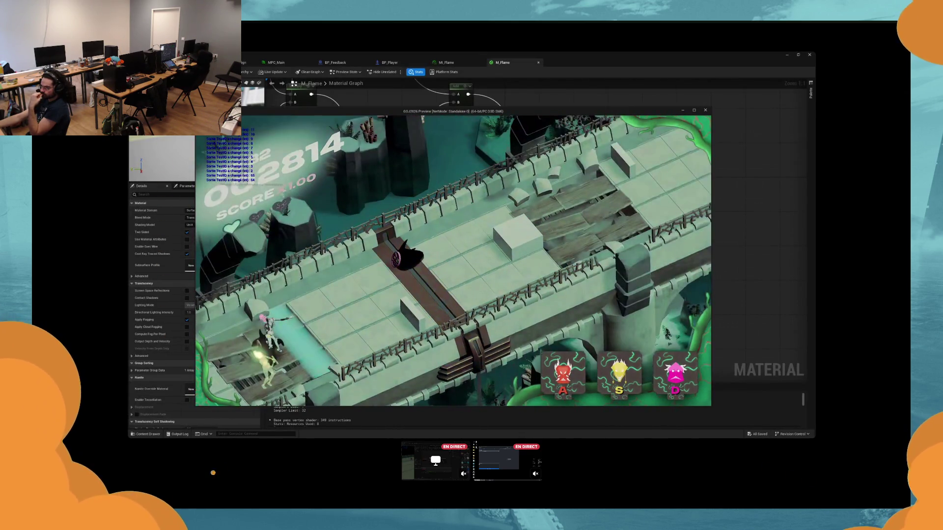
key("Escape")
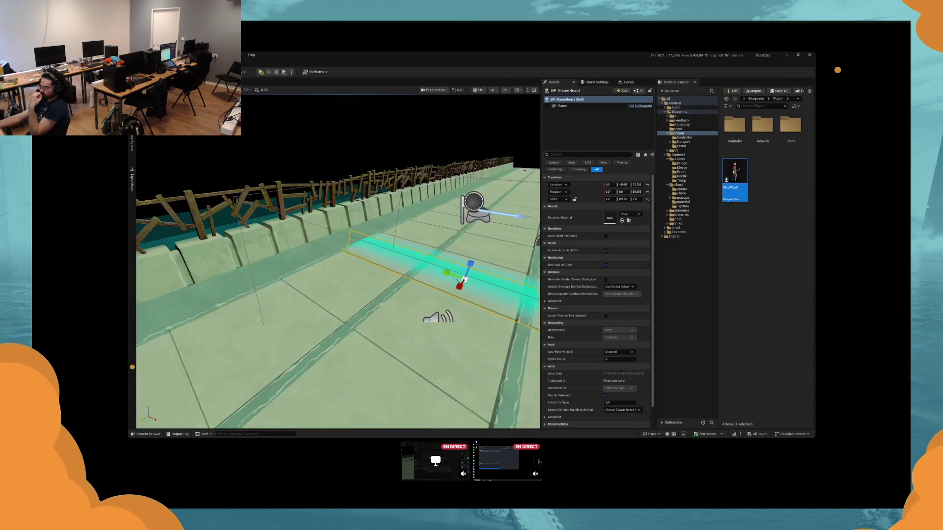
Step: Move the flame-react actor to Y -159.7, then open the floor strip's material M_Floor_Effect
key("f")
left_click_drag(292, 274, 392, 280)
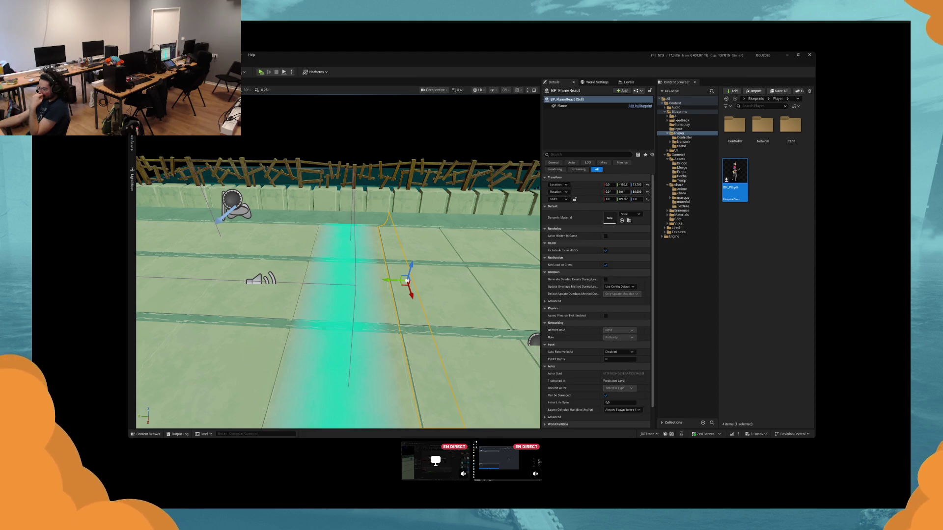
left_click(344, 305)
key("f")
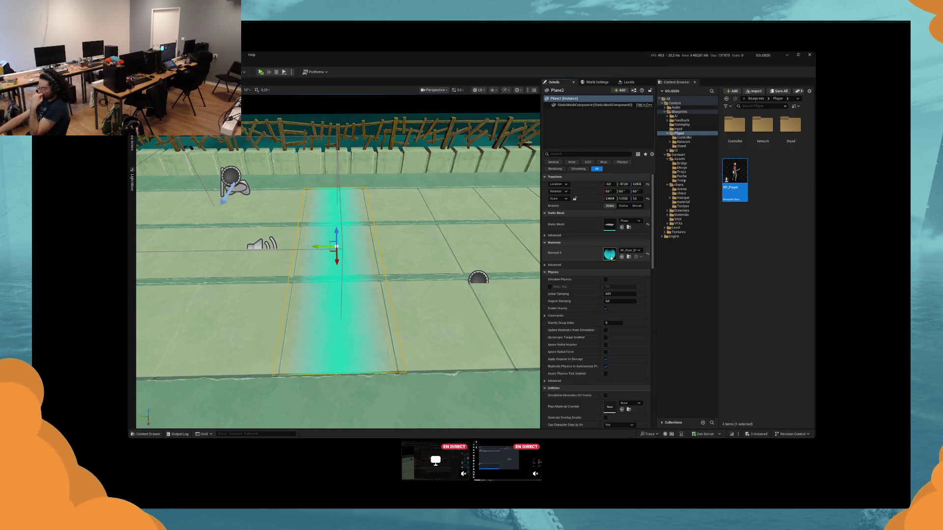
double_click(609, 256)
left_click(502, 62)
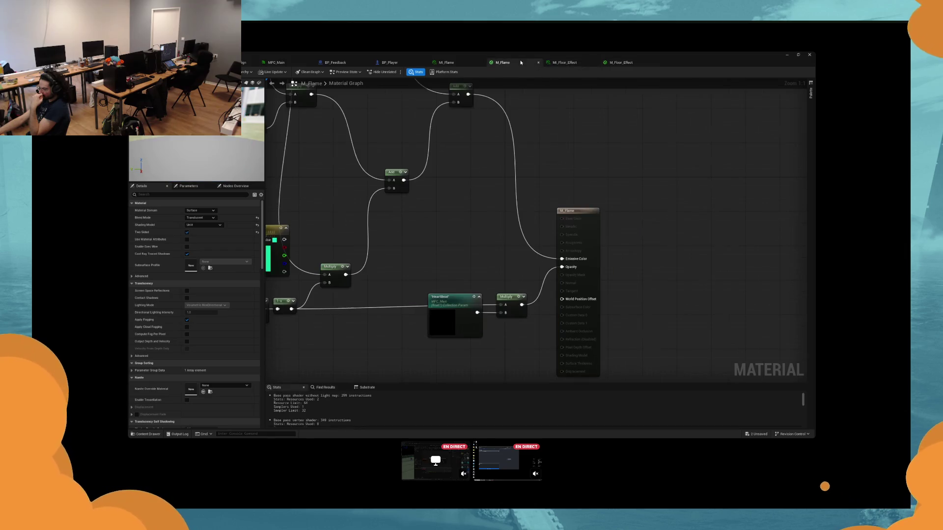
Step: Bring M_Flame's HeartBeat and Multiply nodes into M_Floor_Effect, chain the mask Multiply into them, and save
left_click_drag(440, 270, 538, 329)
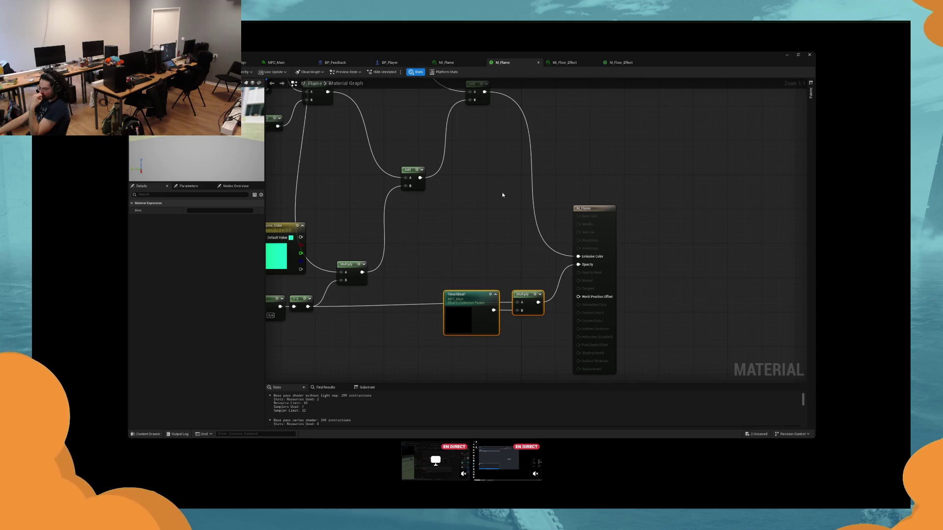
left_click(621, 63)
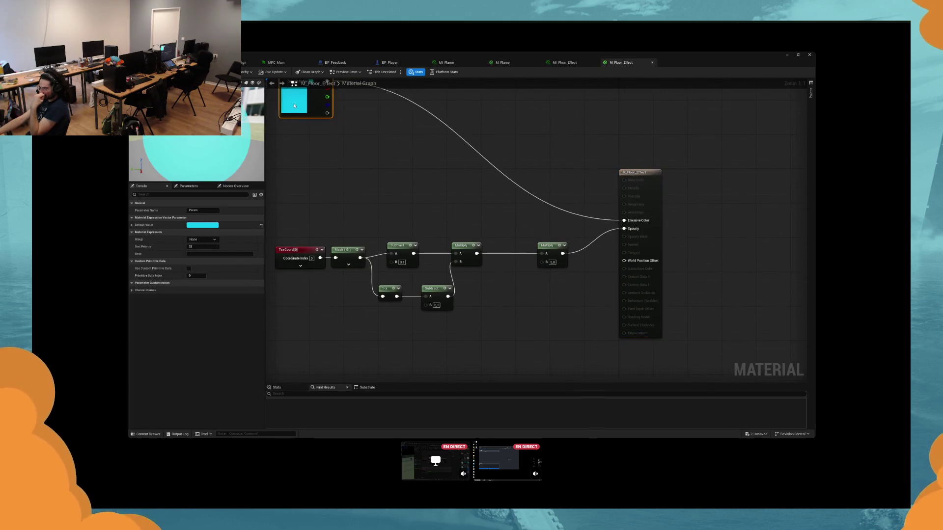
left_click(464, 154)
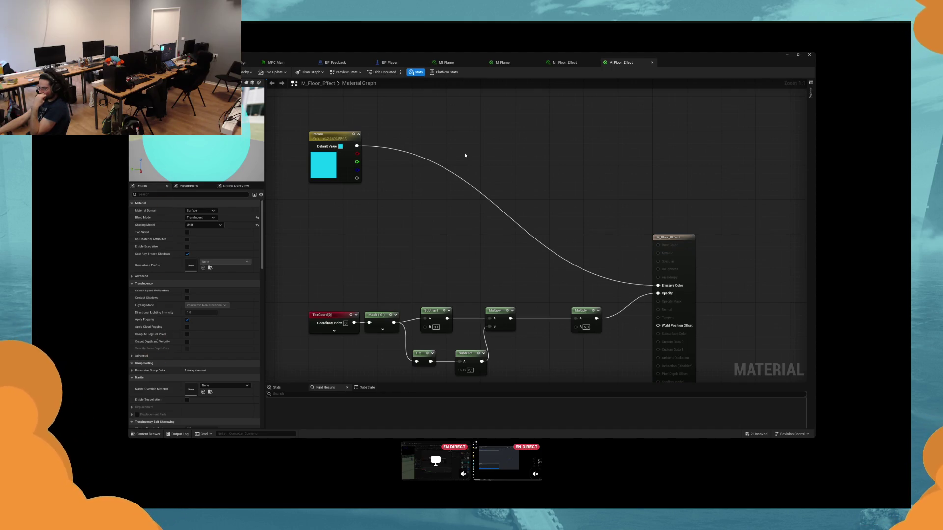
key("ctrl+z")
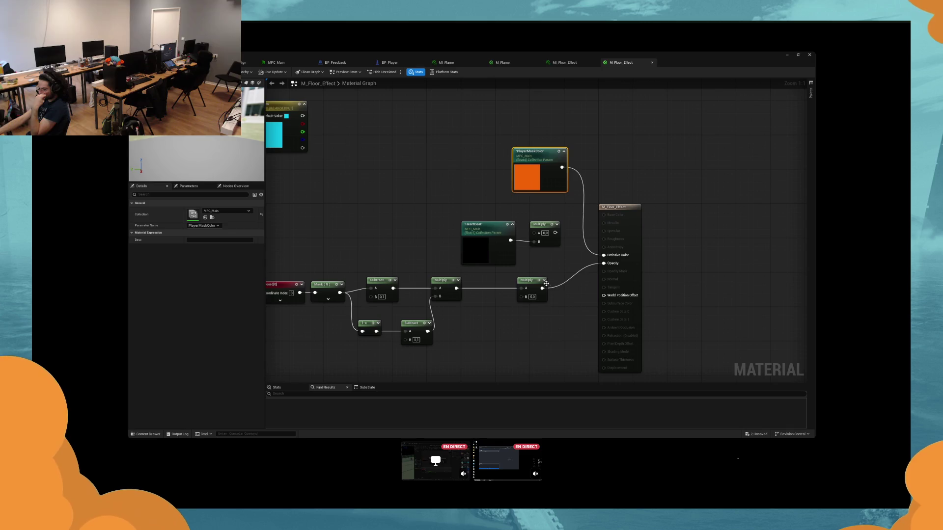
left_click_drag(542, 289, 534, 241)
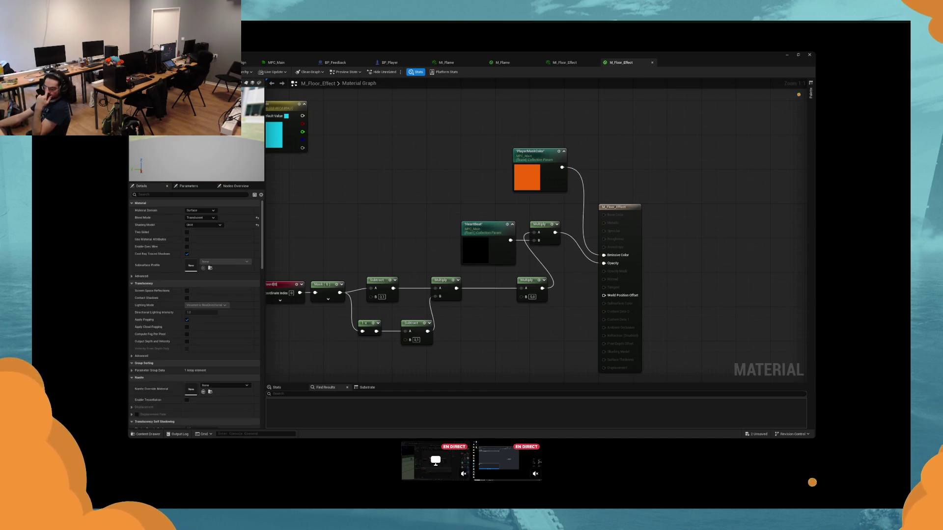
key("ctrl+s")
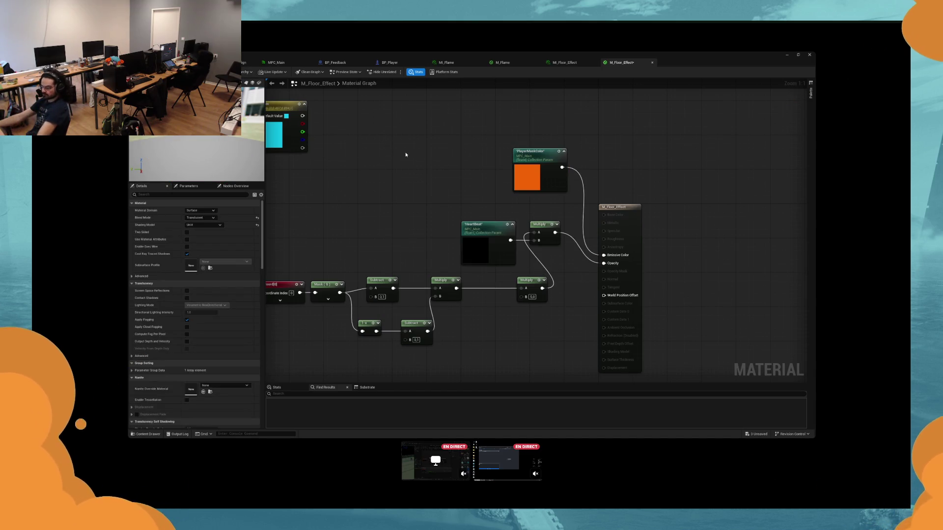
key("super")
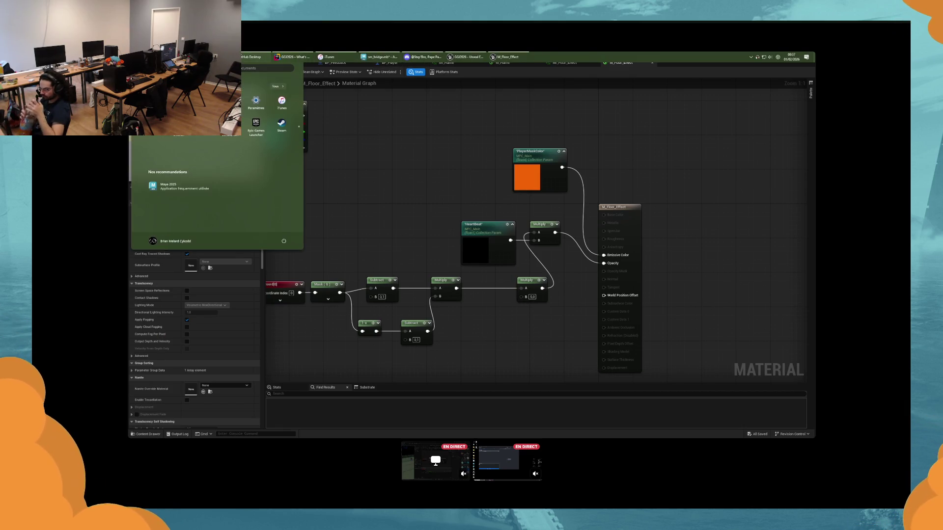
Step: Commit the 8 changed files to main as 'update material for feedback' and push to origin
left_click(251, 57)
left_click(603, 387)
type("updat")
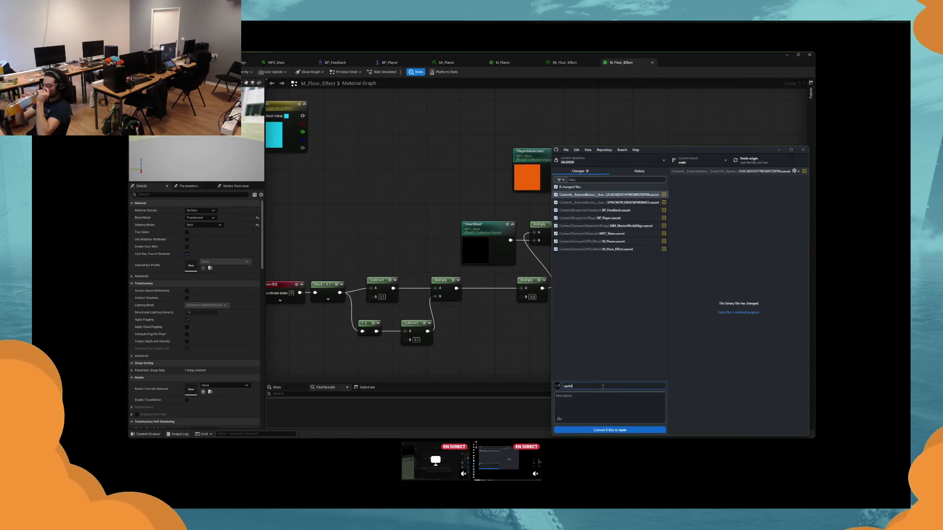
type("e material for feedback")
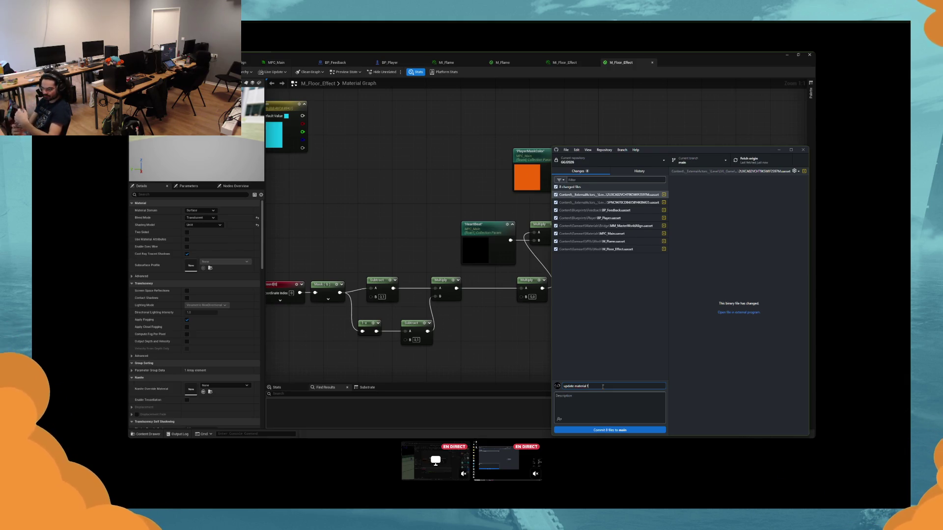
left_click(603, 432)
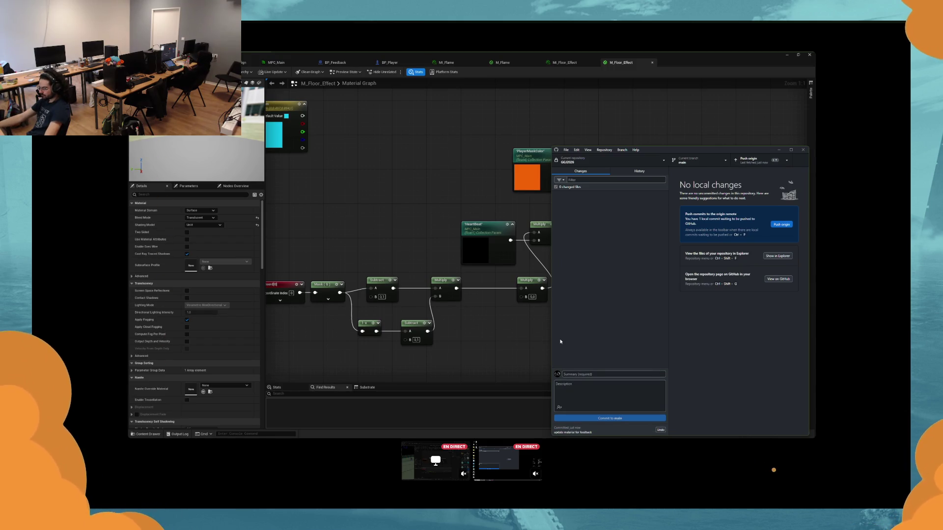
left_click(747, 161)
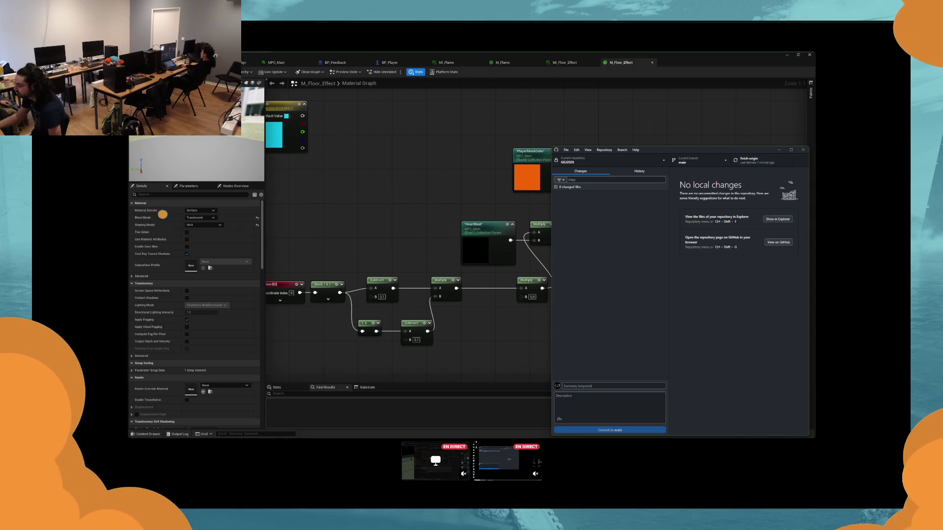
Step: Delete the HeartBeat and Multiply nodes from M_Floor_Effect so the strip glows solid orange
left_click(788, 55)
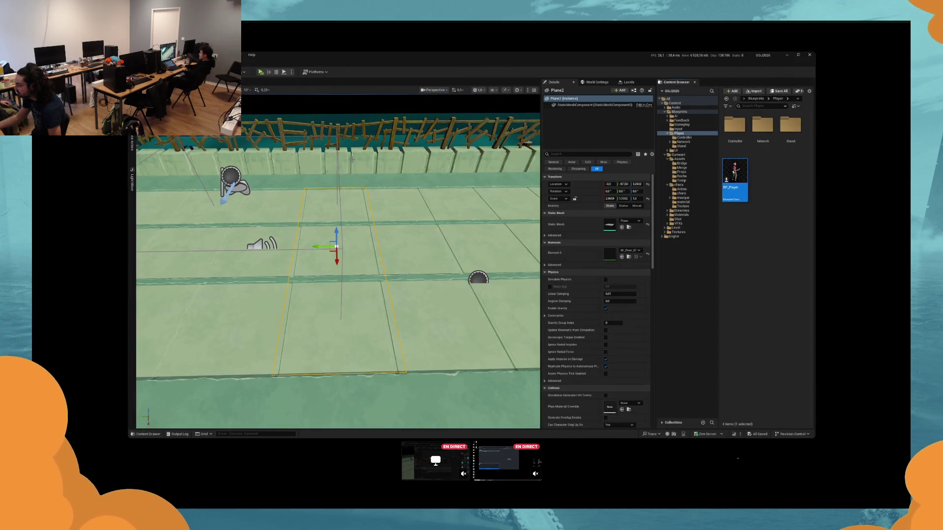
key("super")
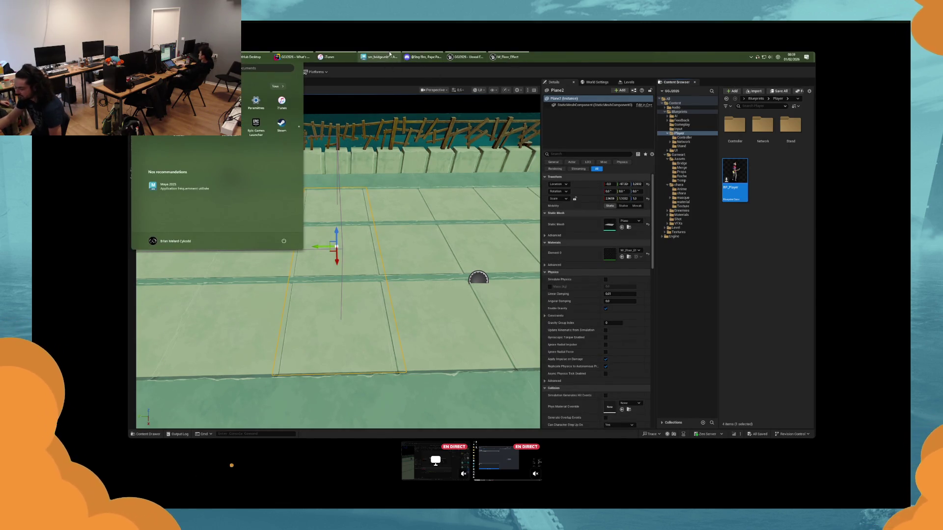
left_click(491, 55)
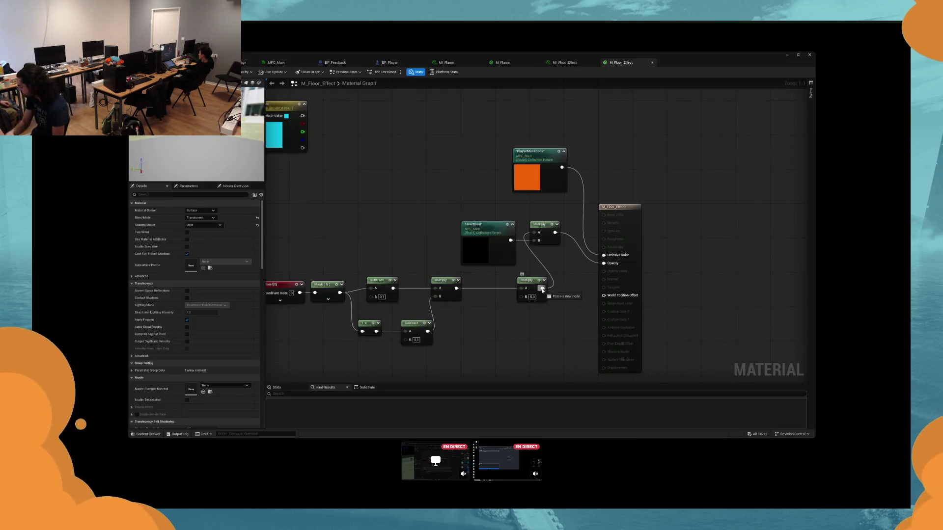
left_click_drag(569, 260, 420, 200)
key("Delete")
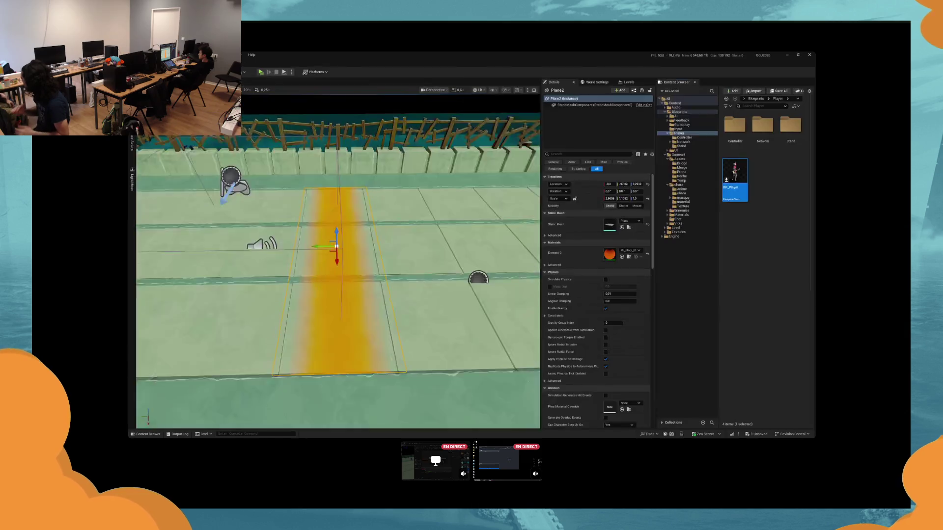
Step: Check the floor strip in the level, then go to GitHub Desktop to commit the fix
left_click(809, 54)
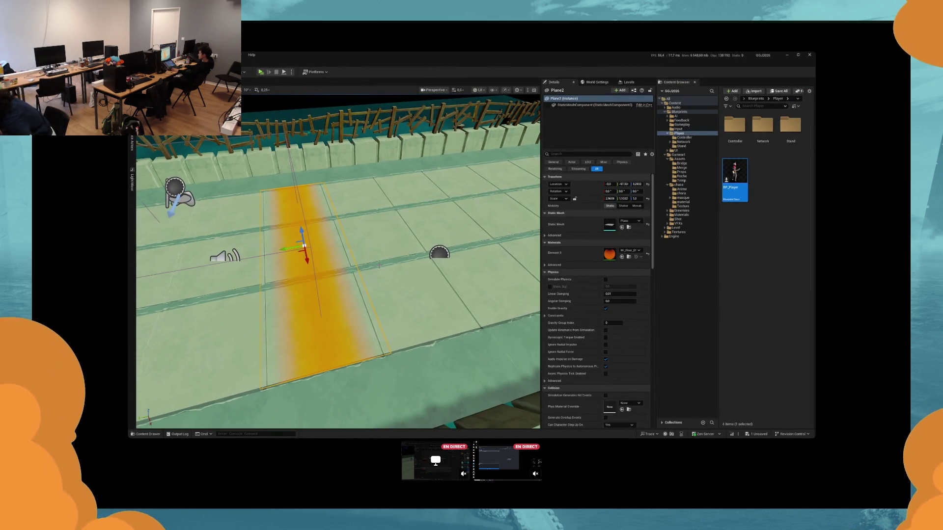
key("super")
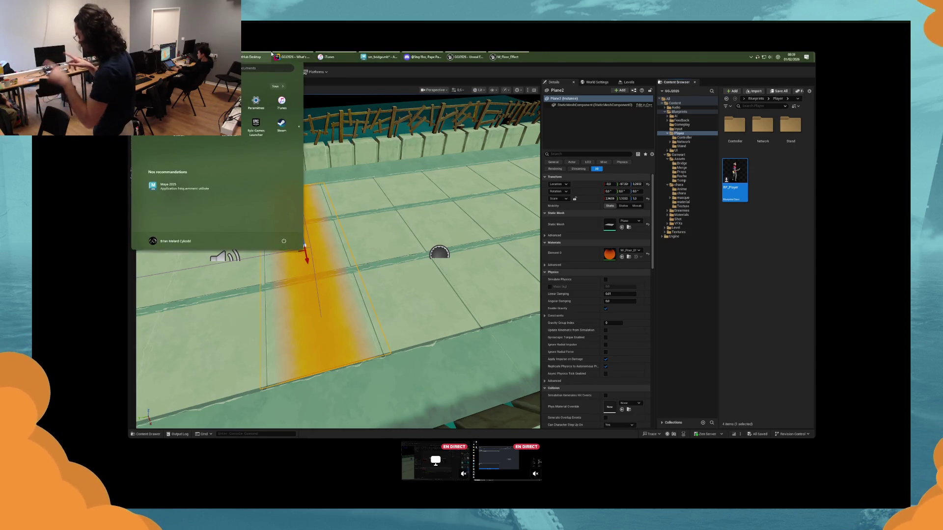
left_click(271, 55)
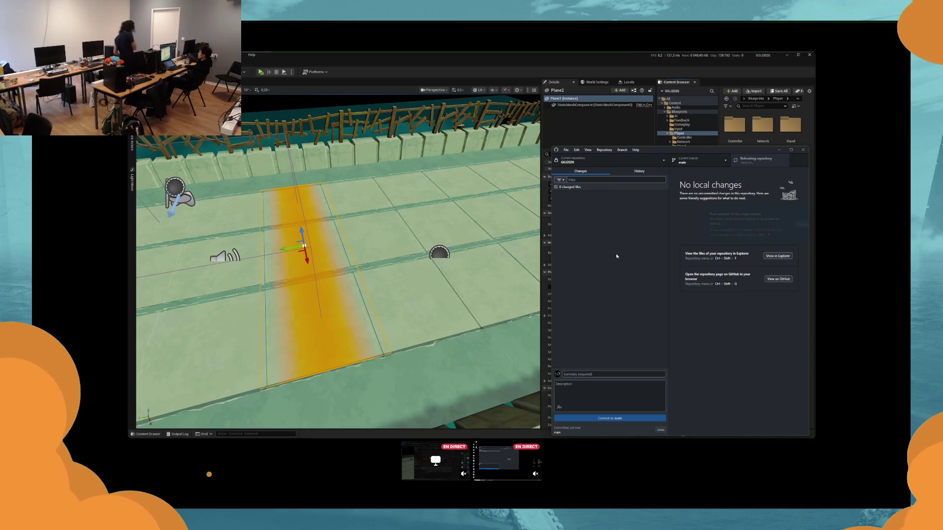
Step: Run a brief play-test, stop it, and open M_Floor_Effect, moving the PlayerMaskColor node lower
key("alt+p")
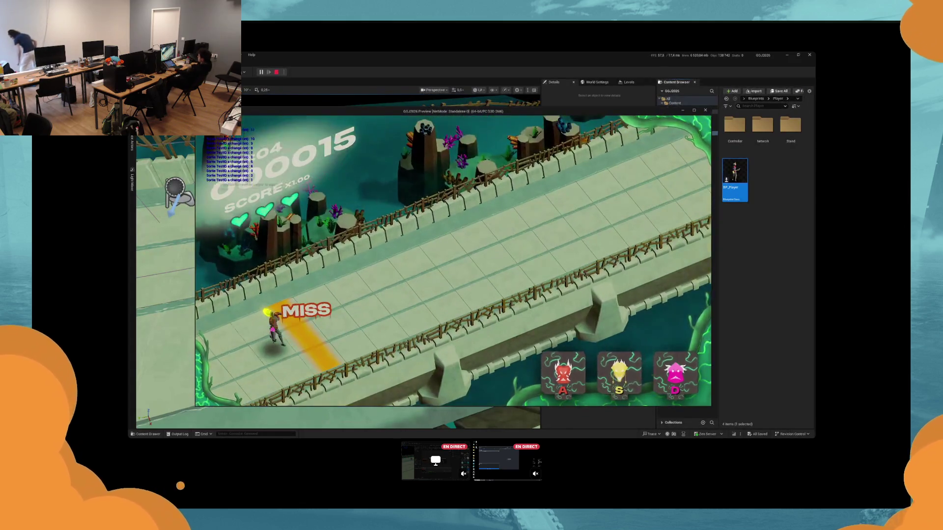
key("Escape")
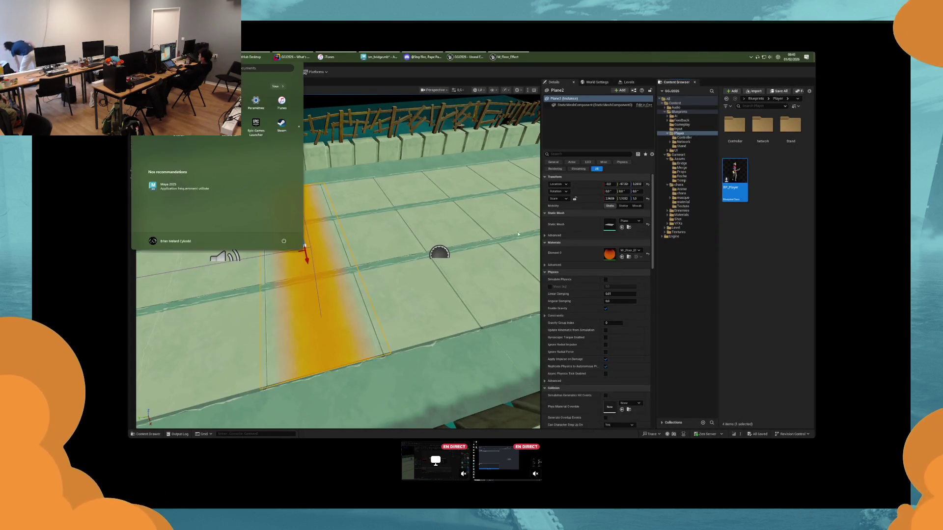
double_click(606, 255)
left_click_drag(535, 202, 520, 265)
left_click_drag(446, 122, 460, 137)
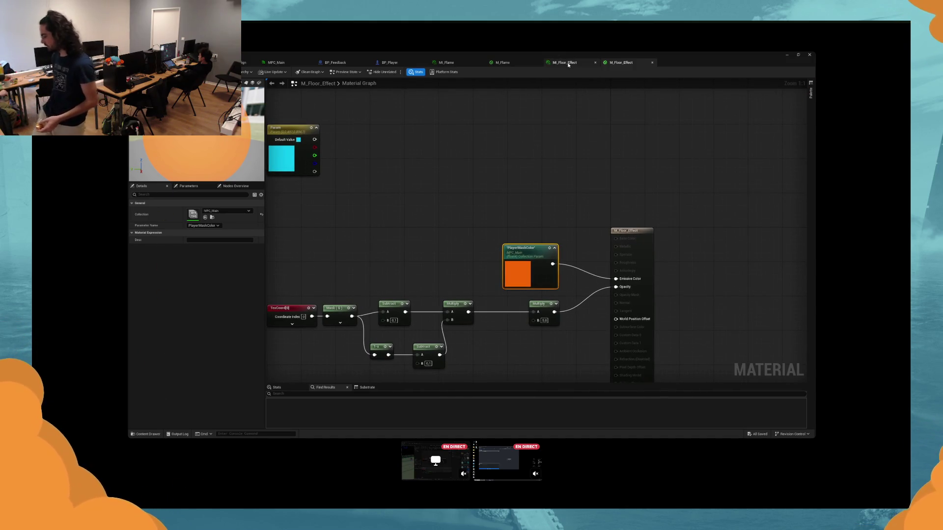
Step: Inspect the M_Flame graph, then return to M_Floor_Effect
left_click(502, 62)
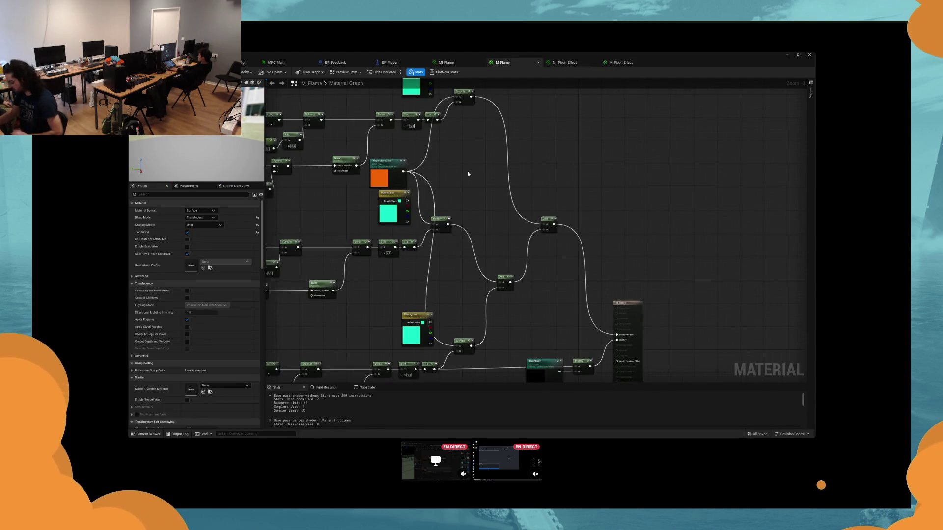
left_click_drag(468, 174, 478, 178)
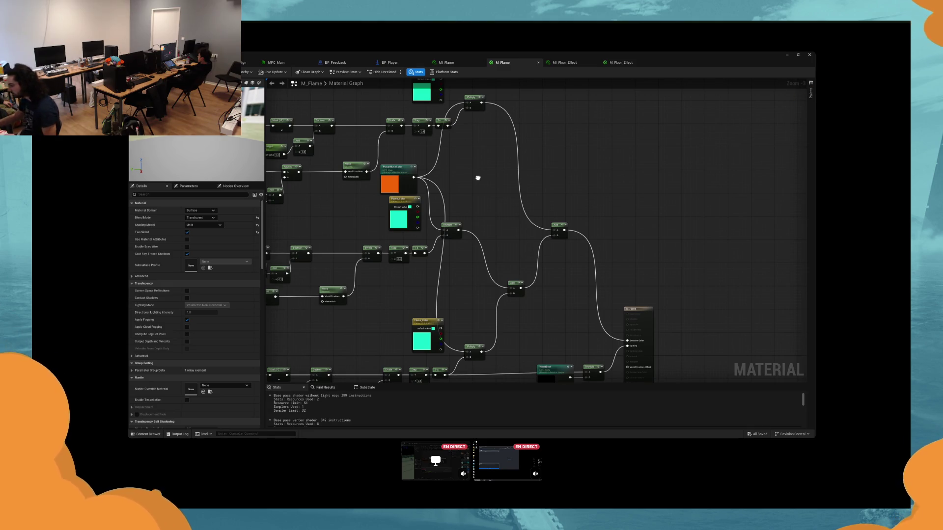
left_click(620, 62)
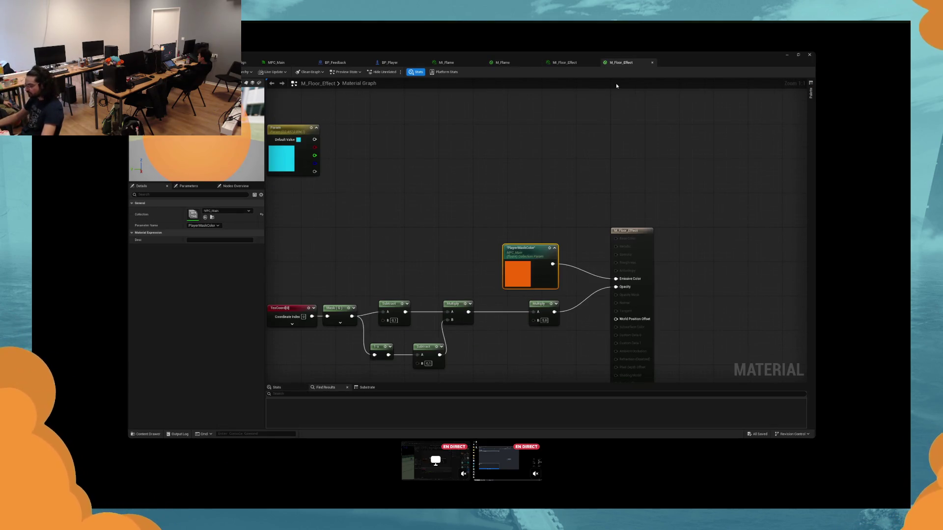
Step: Inspect BP_Player's Set Vector Parameter Value node, return to M_Floor_Effect, and end a short play-test
left_click(389, 62)
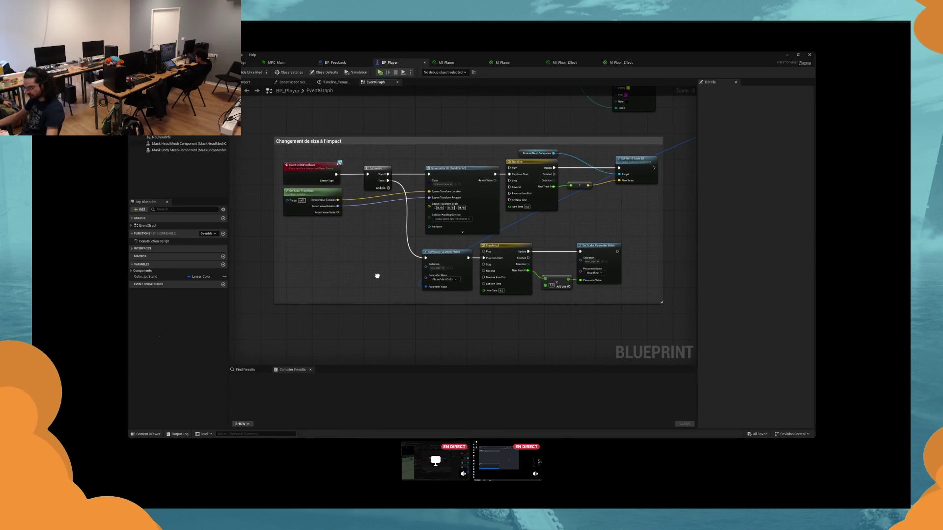
scroll(346, 232, "up", 2)
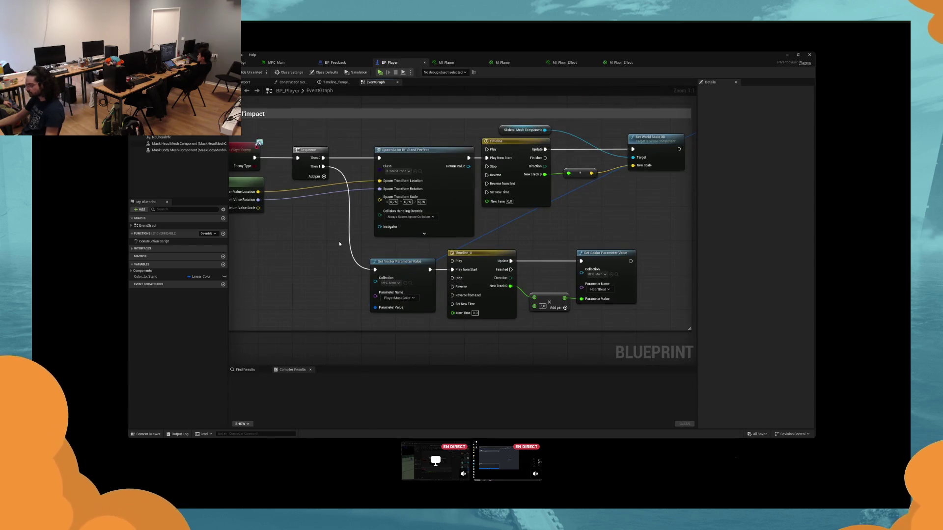
left_click_drag(339, 244, 329, 246)
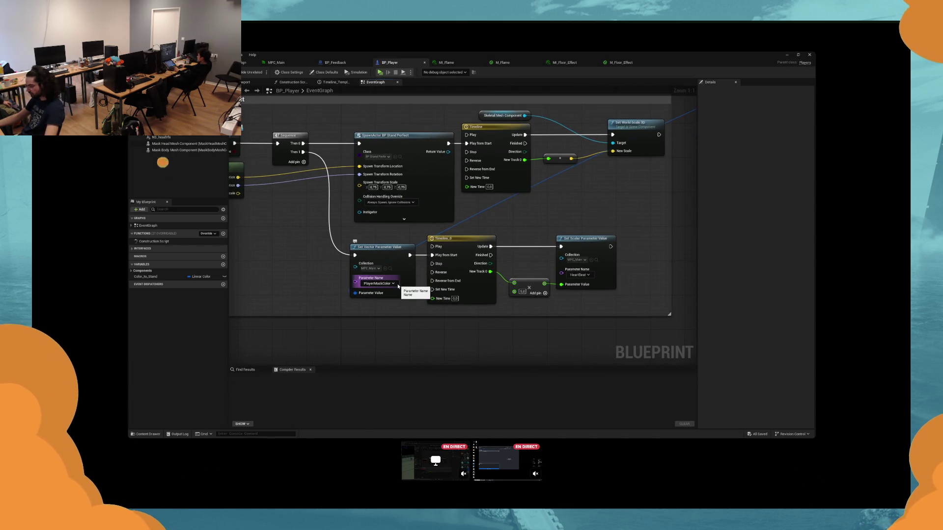
left_click(621, 63)
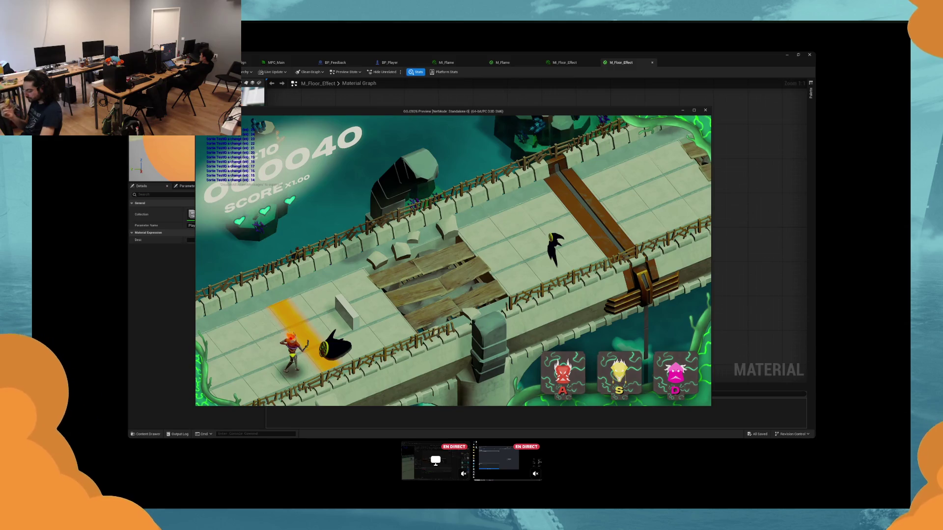
key("Escape")
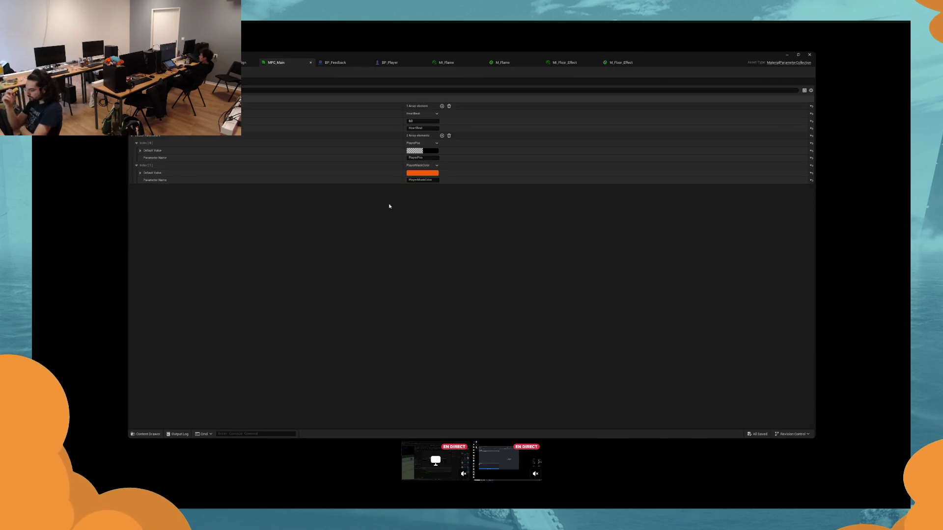
Step: Add a third vector parameter, renaming PlayerMaskColor to ColorFromPlayerWhenHit and the new one ColorFromPlayer
left_click(441, 136)
left_click(136, 188)
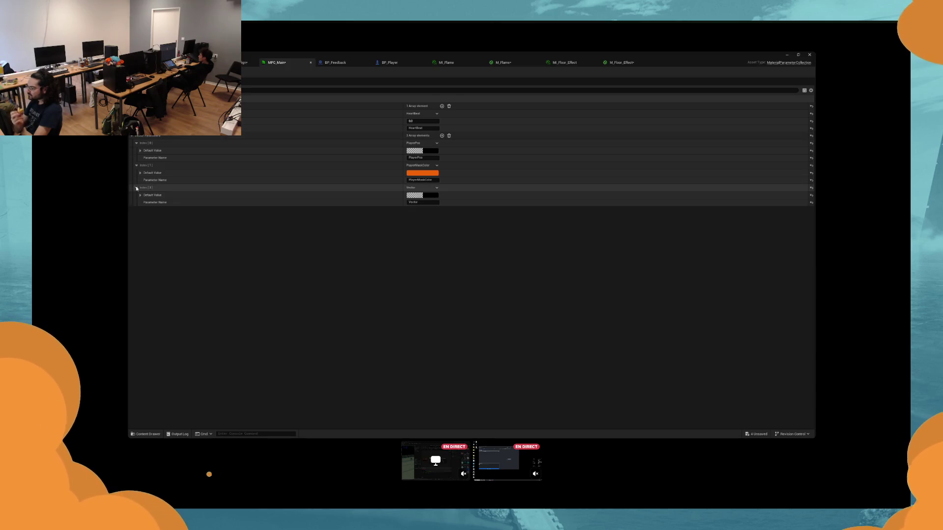
left_click(435, 180)
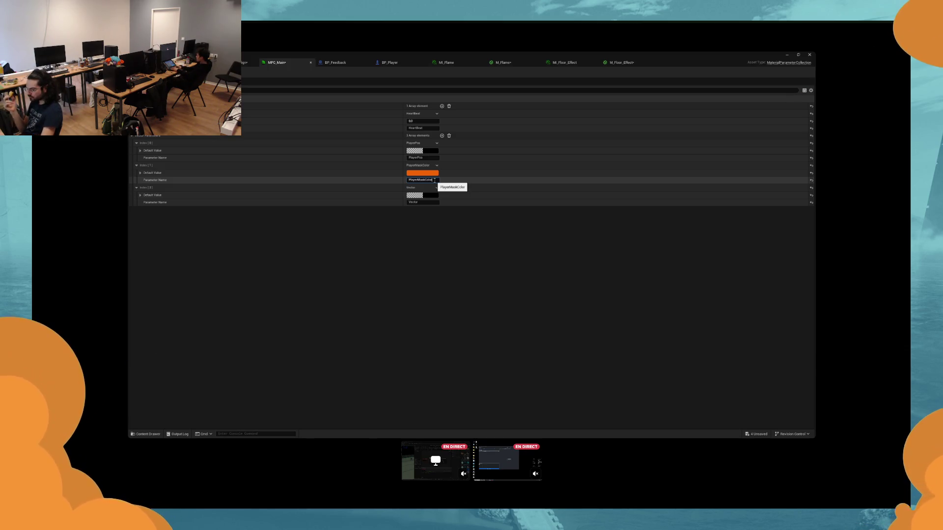
type("ColorFromPlayer")
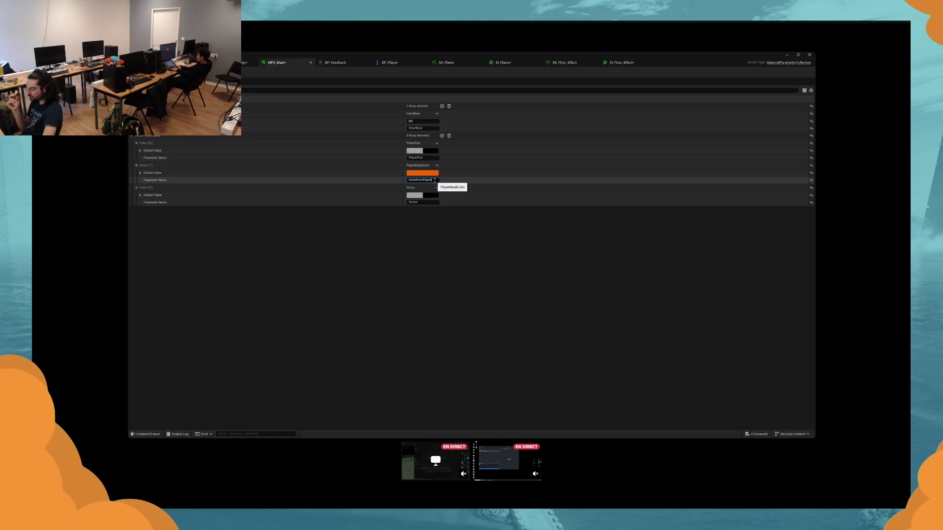
type("WhenHit")
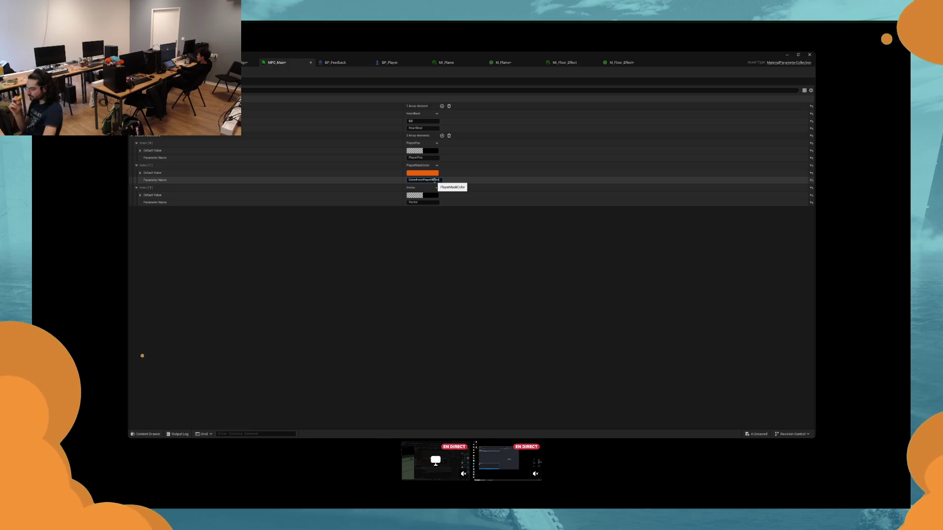
left_click(415, 202)
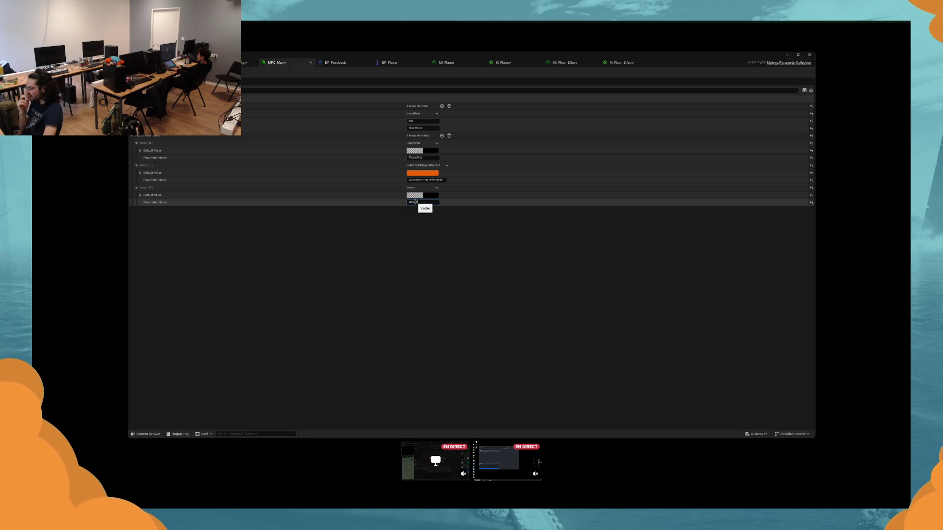
type("romPlayer")
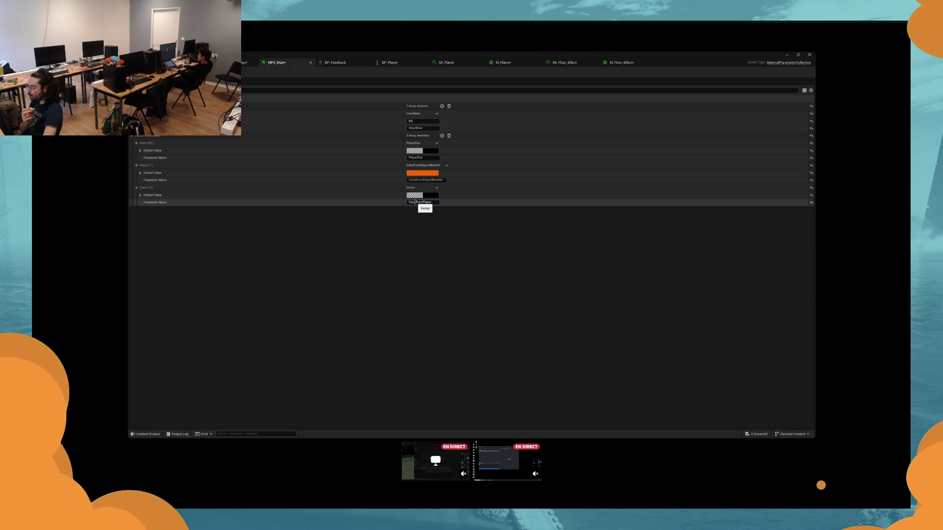
Step: Give the ColorFromPlayer parameter a pink default colour
left_click(422, 196)
left_click(484, 234)
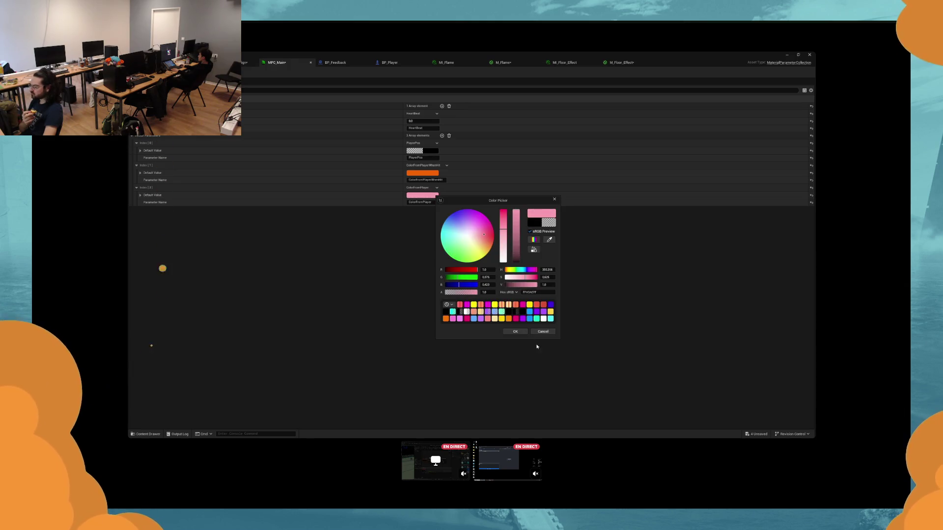
left_click(518, 334)
left_click(621, 62)
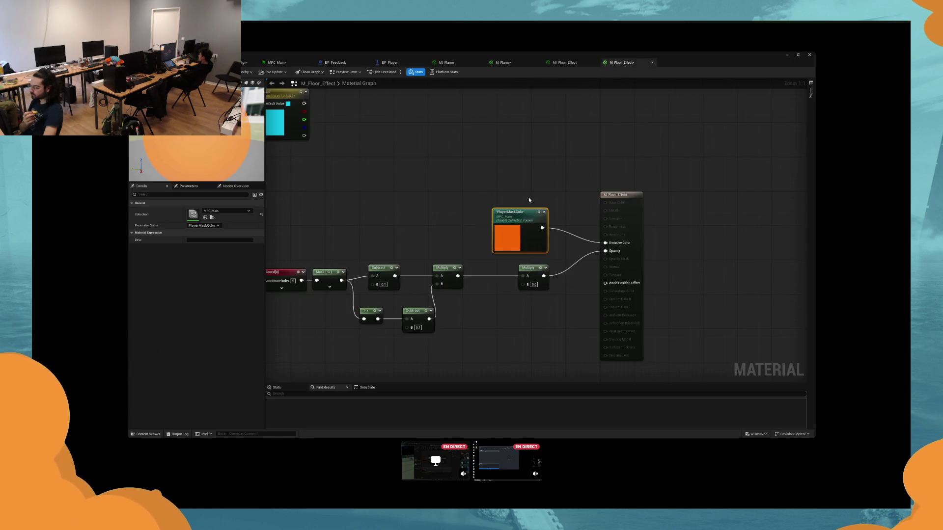
Step: Switch the floor material's collection parameter node to ColorFromPlayer and apply the material
left_click(218, 226)
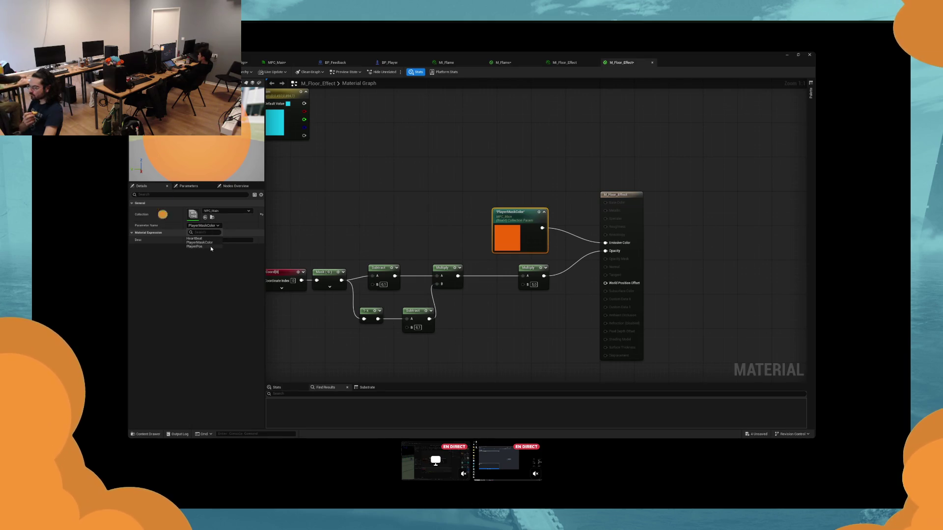
left_click(422, 216)
key("ctrl+s")
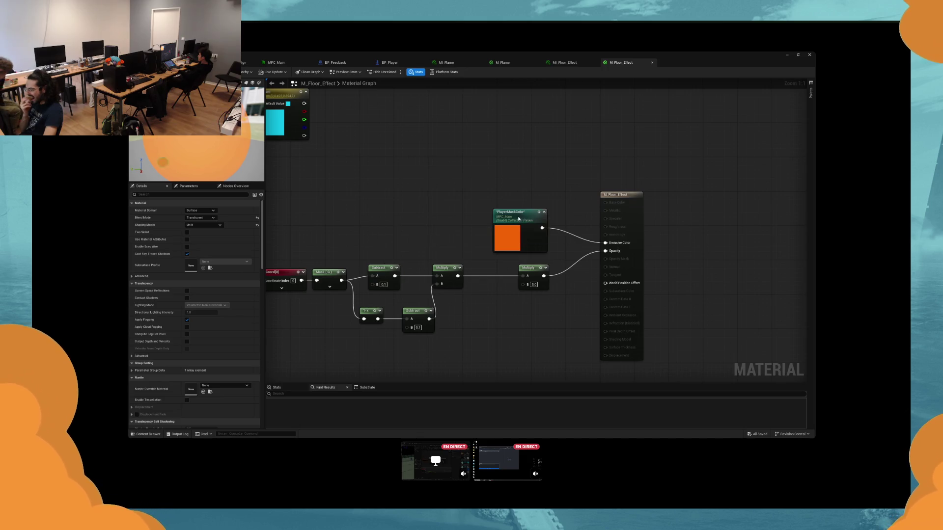
left_click(519, 218)
left_click(194, 226)
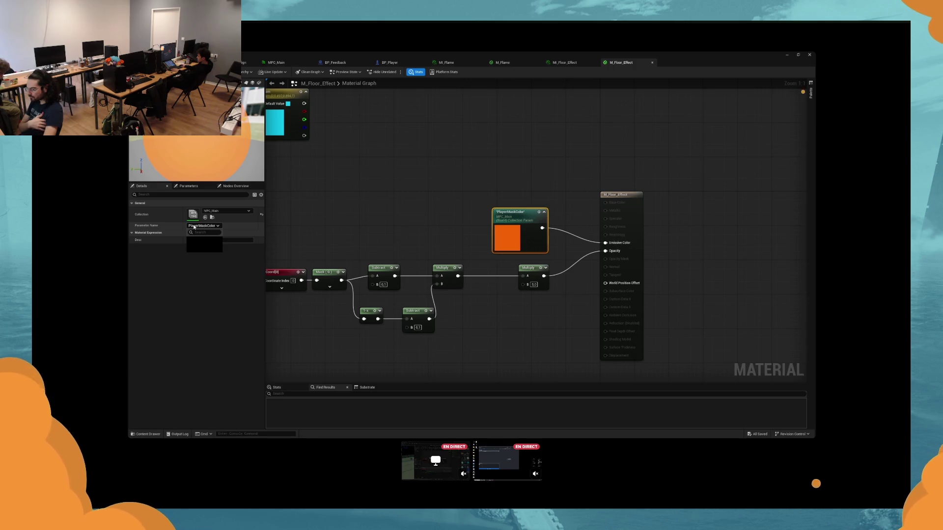
left_click(206, 238)
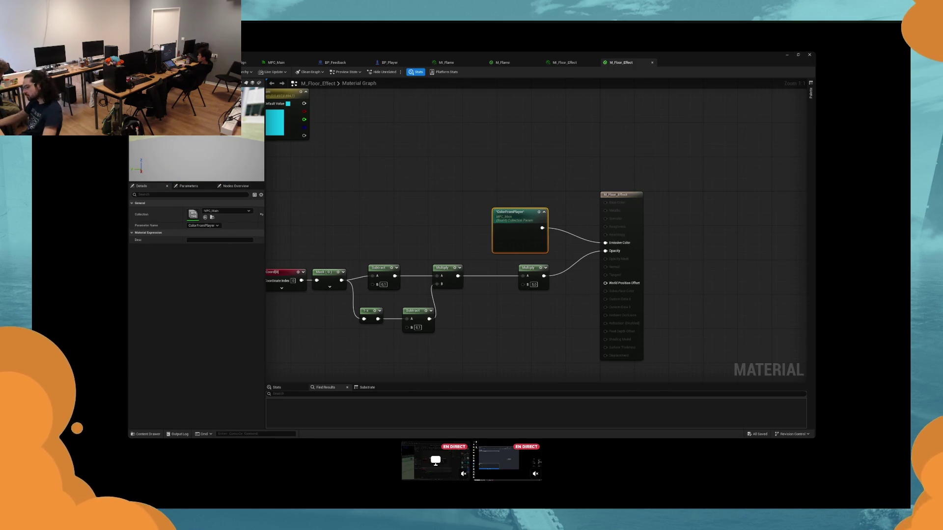
left_click(258, 83)
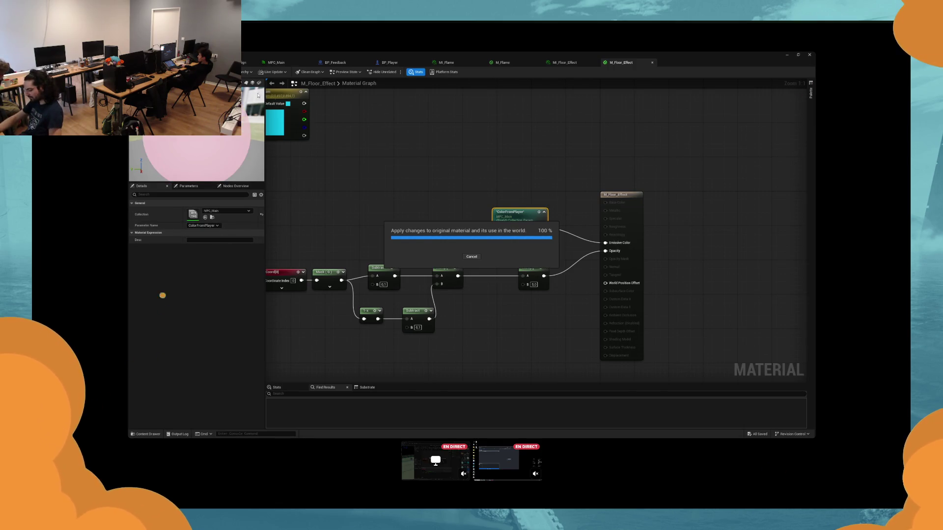
left_click(390, 63)
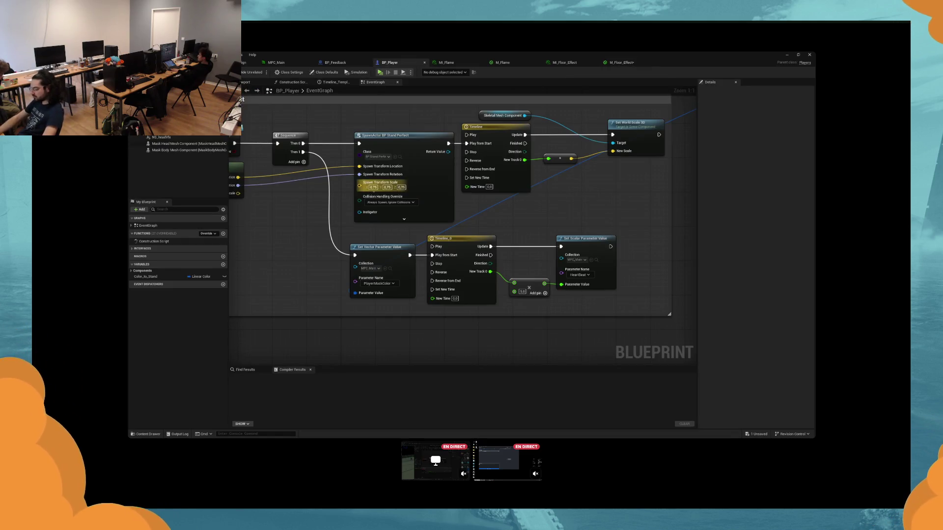
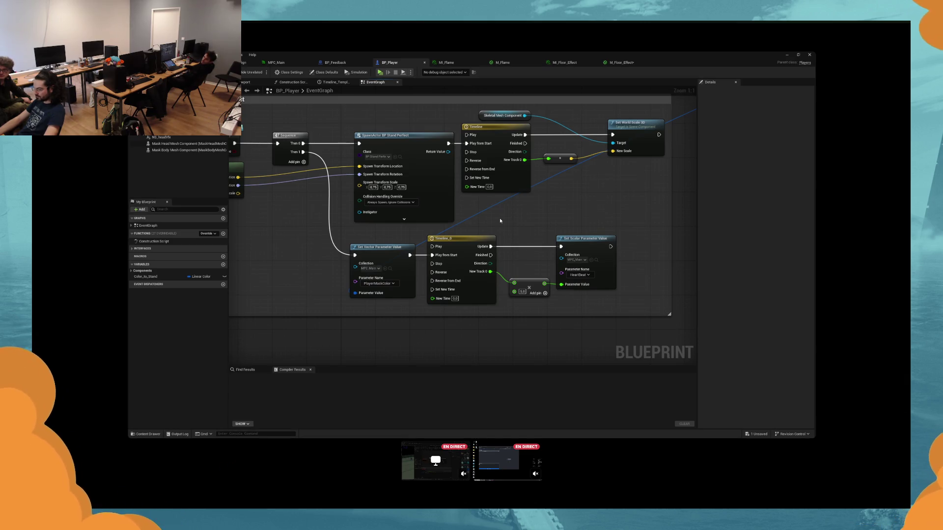
Step: Add a collection Set Vector Parameter Value node after the material's colour node in BP_Player
left_click(163, 214)
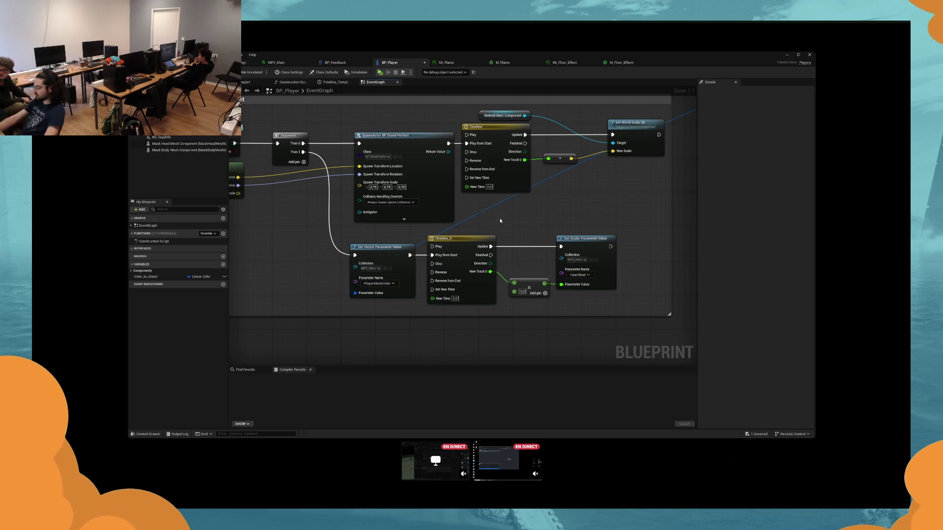
left_click_drag(500, 221, 540, 243)
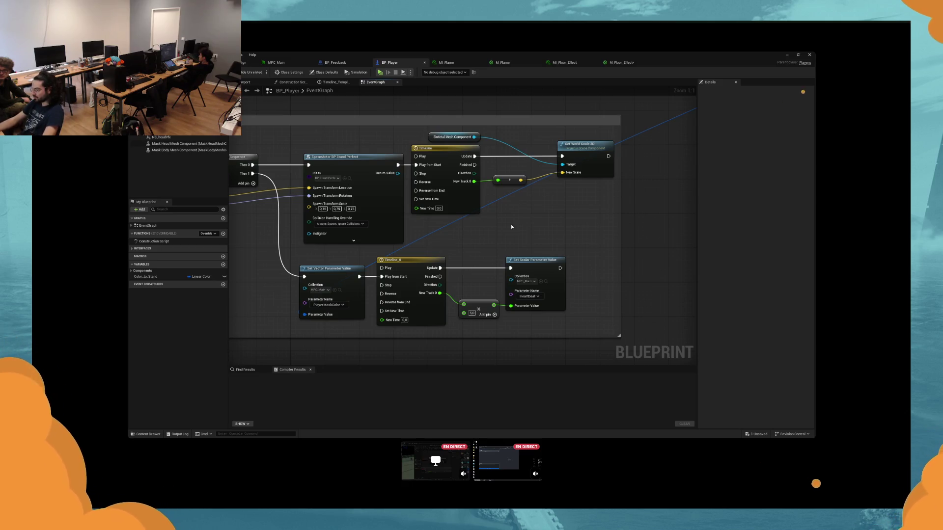
scroll(510, 224, "down", 1)
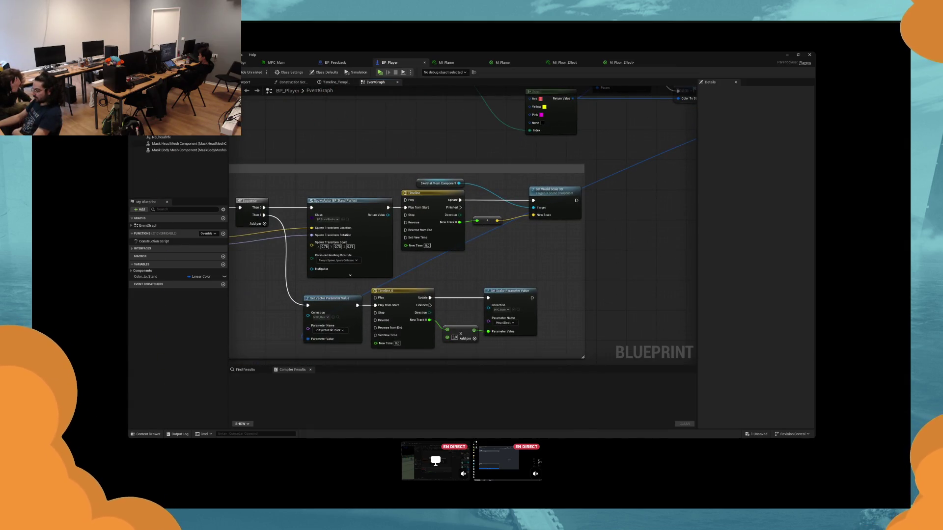
mouse_move(479, 131)
left_mouse_down()
mouse_move(556, 231)
mouse_move(536, 125)
left_mouse_up()
left_click(522, 158)
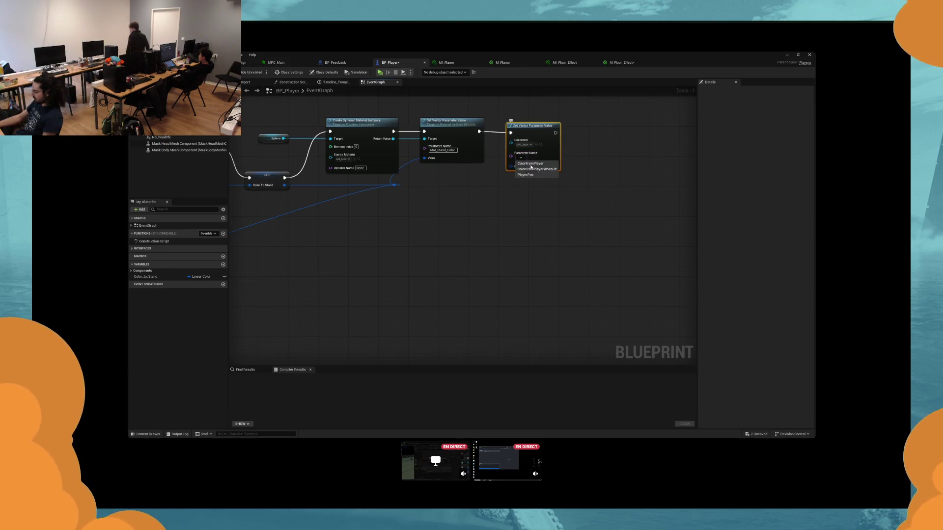
Step: Set the new node's parameter to ColorFromPlayer and review the compile error log
left_click(535, 164)
left_click_drag(510, 167, 564, 201)
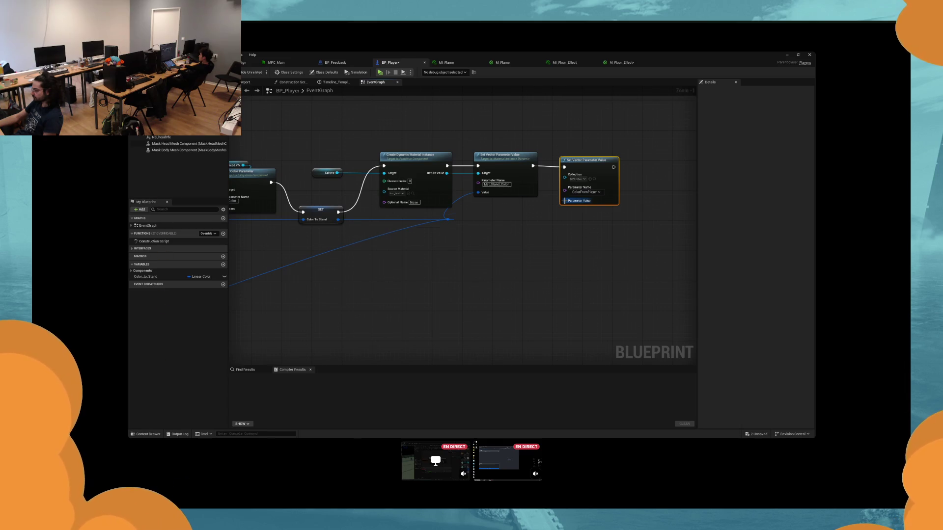
left_click(536, 251)
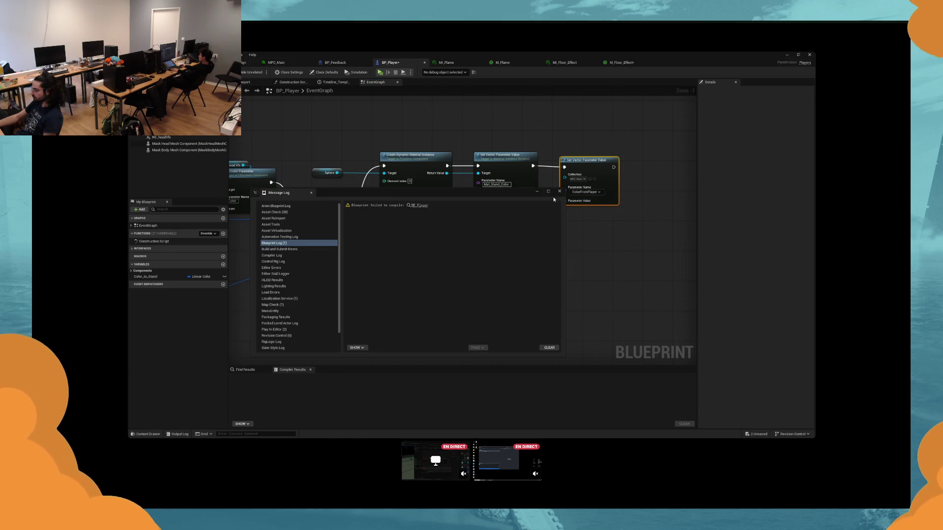
left_click(559, 191)
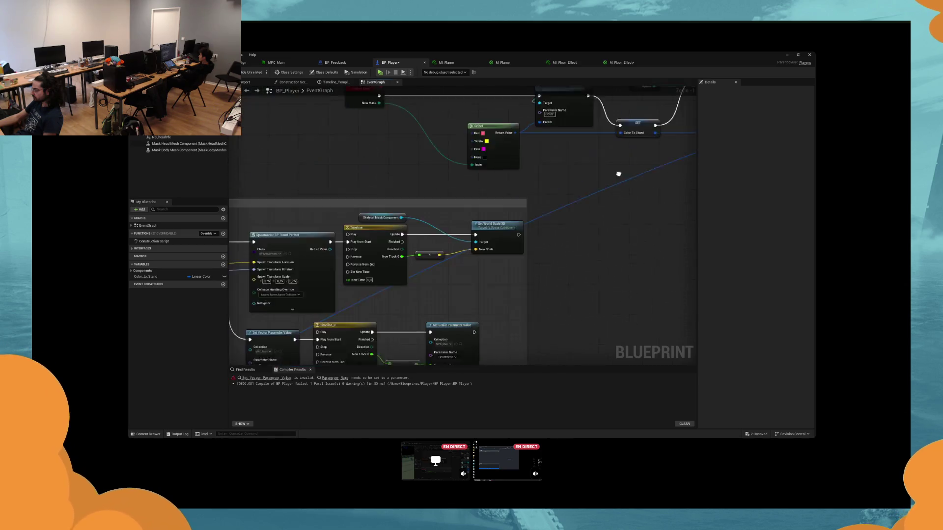
Step: Set the timeline's colour node to ColorFromPlayerWhenHit, recompile, and switch to BP_Feedback
left_click(320, 308)
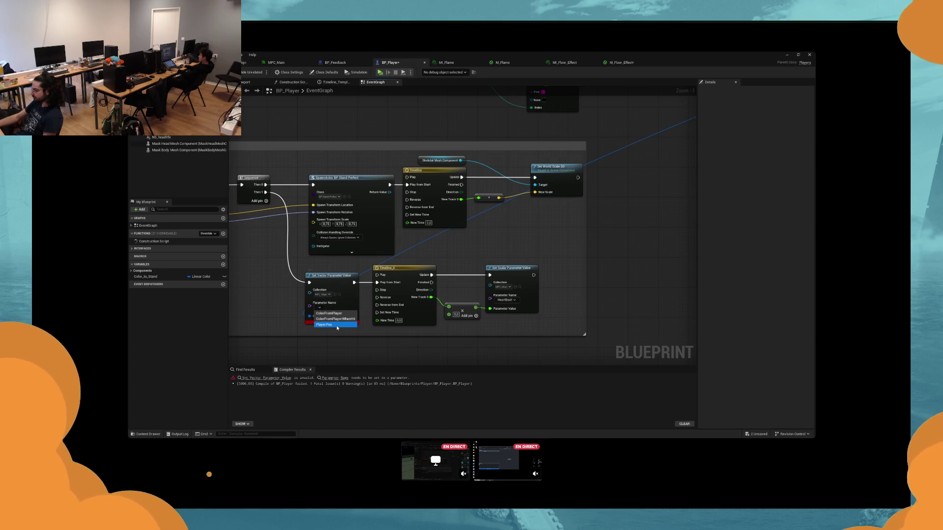
left_click(335, 319)
key("F7")
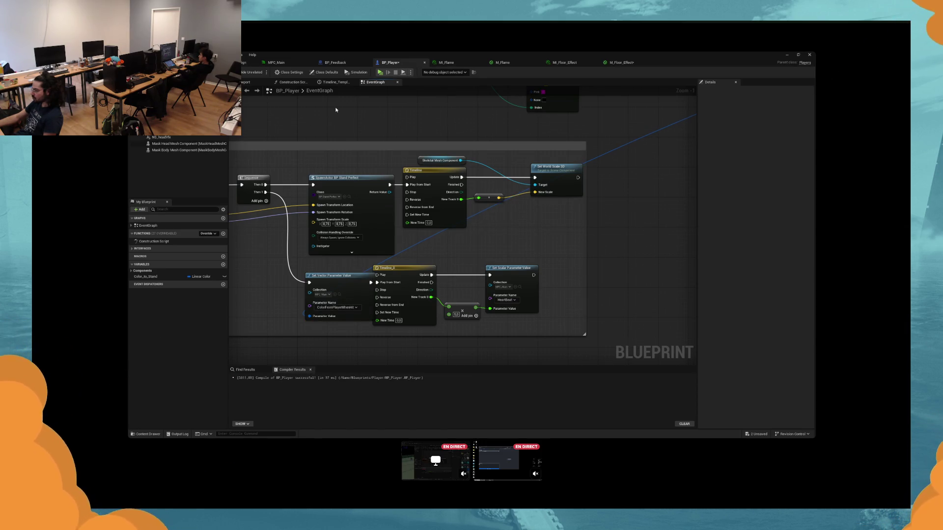
left_click(335, 62)
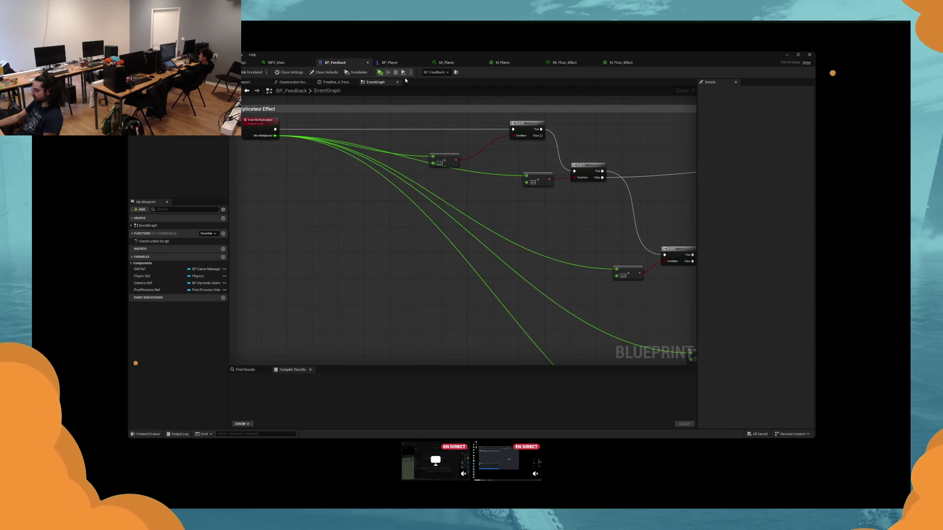
Step: Run a quick play-test, then return to BP_Player
left_click(381, 73)
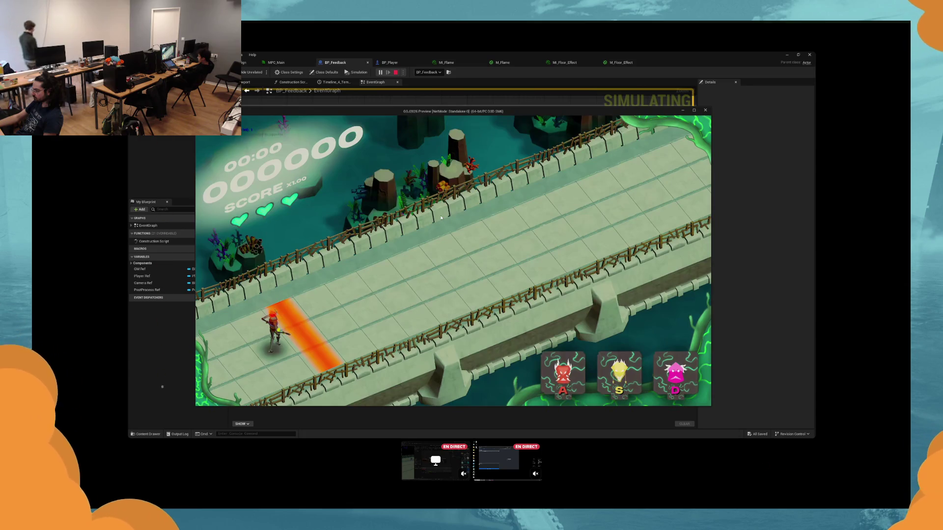
key("Escape")
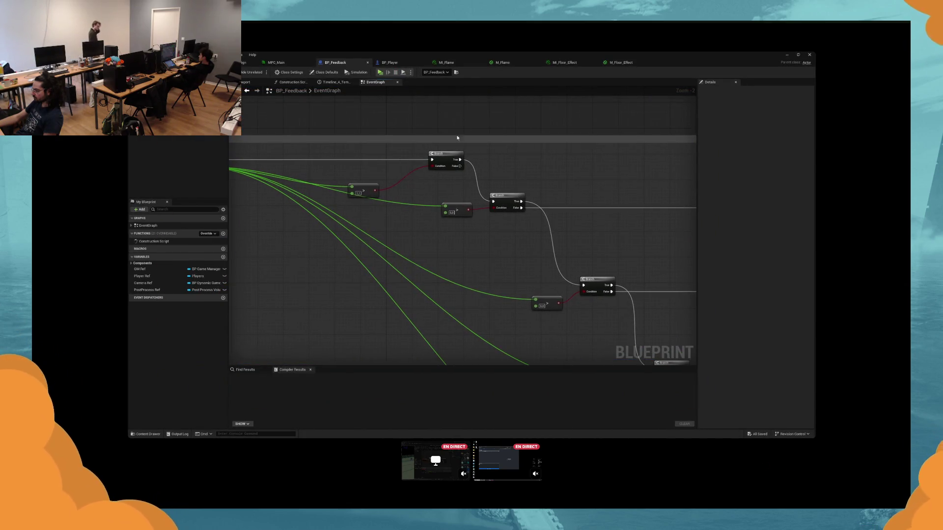
left_click(396, 64)
Step: Duplicate the Red/Yellow/Pink Select node and place the copy beside the new parameter nodes
left_click(432, 289)
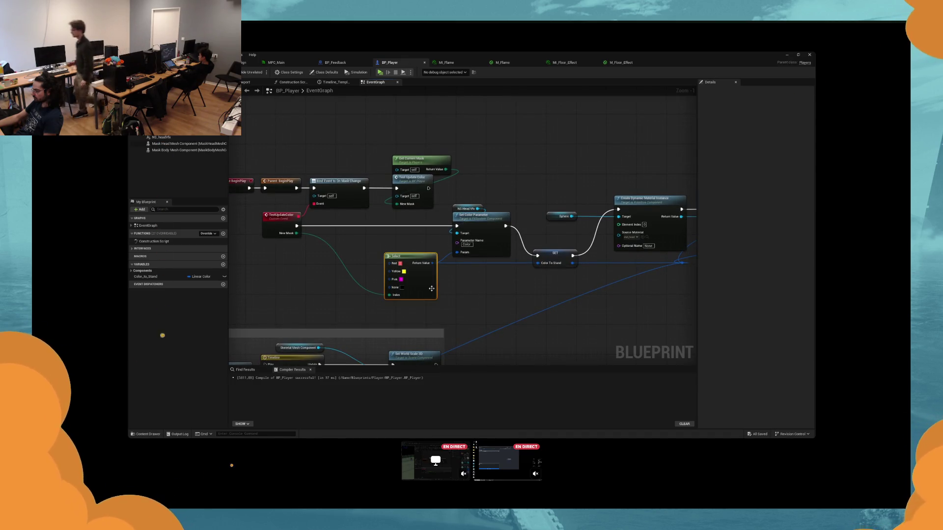
key("ctrl+d")
mouse_move(418, 299)
left_mouse_down()
mouse_move(599, 263)
mouse_move(546, 280)
mouse_move(651, 229)
left_mouse_up()
scroll(462, 269, "up", 1)
left_click(461, 267)
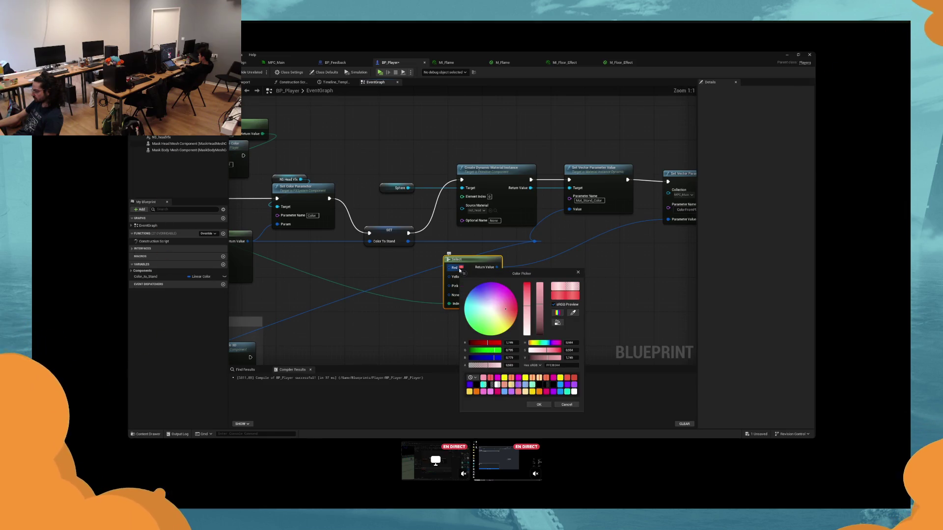
Step: Keep the copy's Red and Yellow colours, and pick a saturated magenta for Pink
key("Escape")
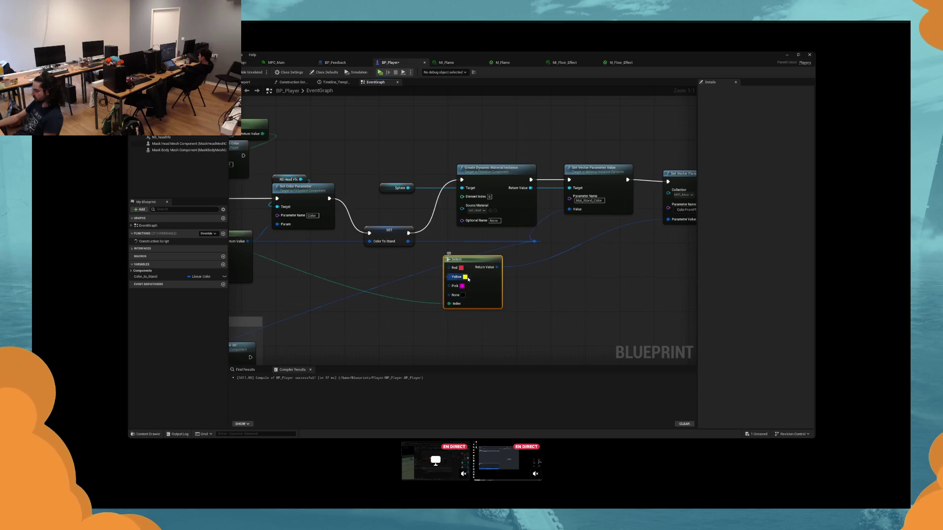
left_click(465, 277)
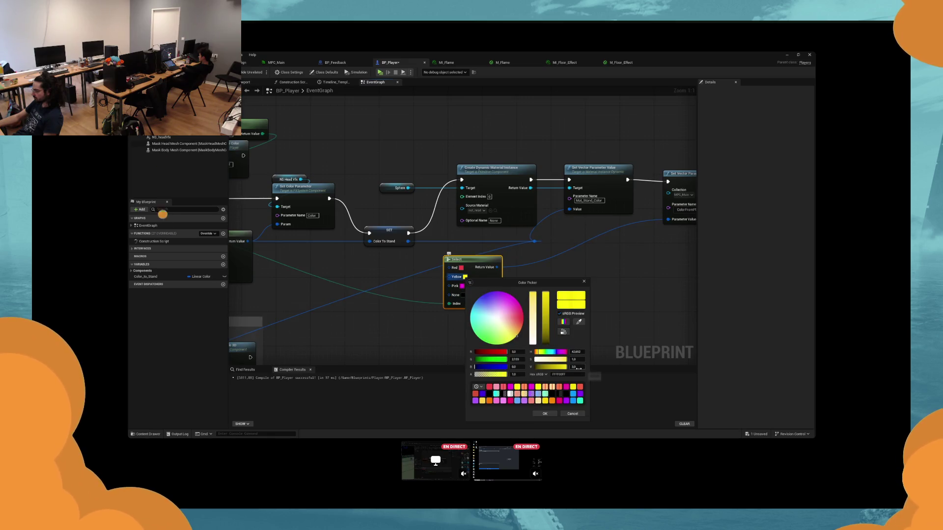
left_click(544, 414)
left_click(462, 286)
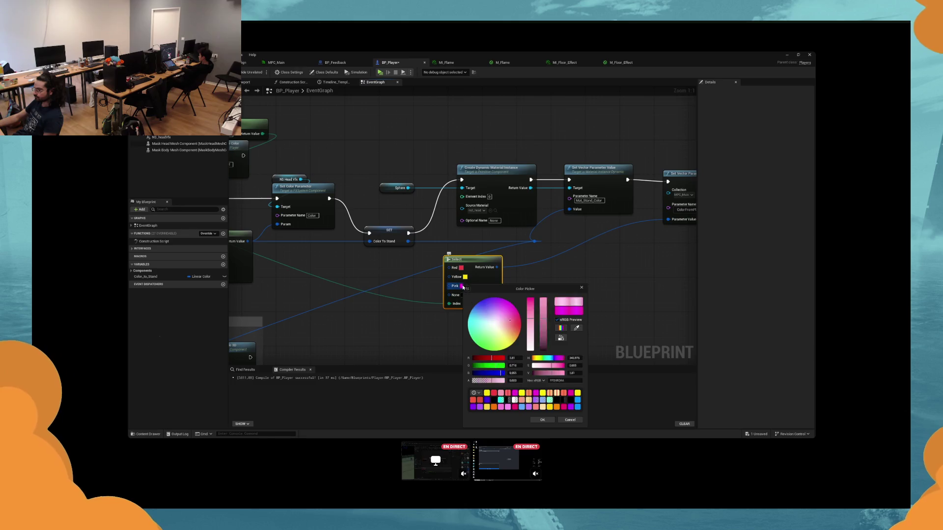
left_click(541, 338)
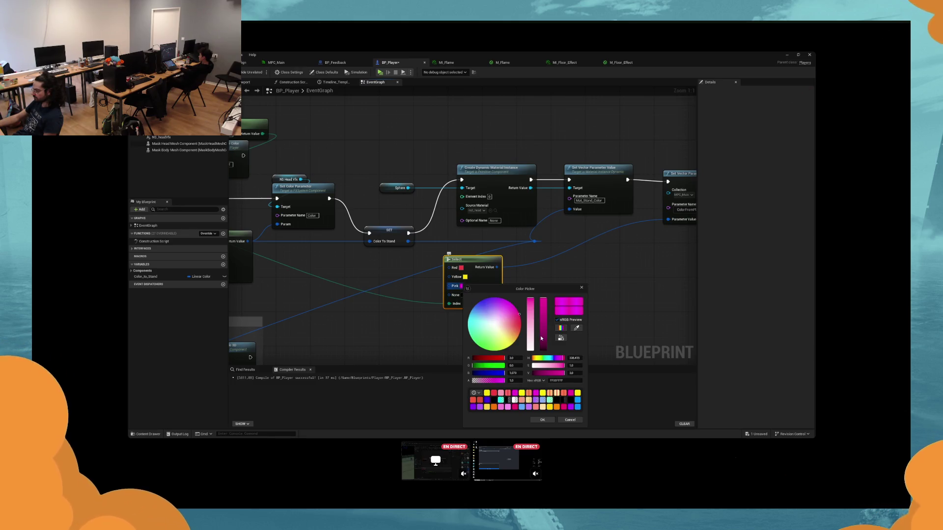
Step: Play-test the game, switching the character between pink and red
key("alt+p")
key("d")
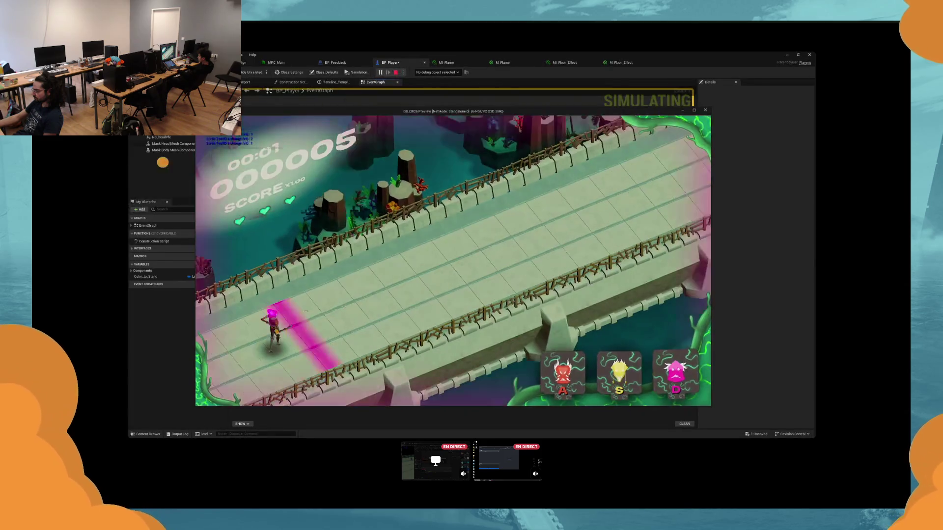
key("a")
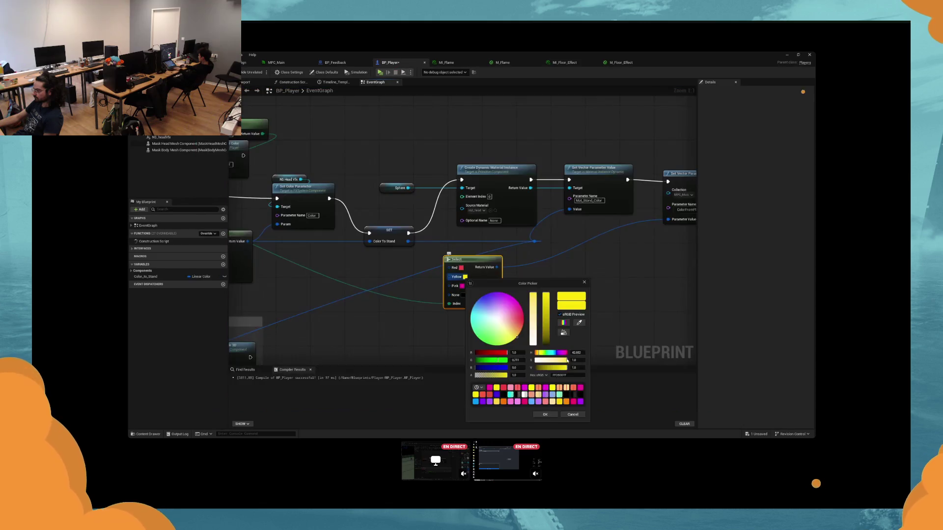
key("Escape")
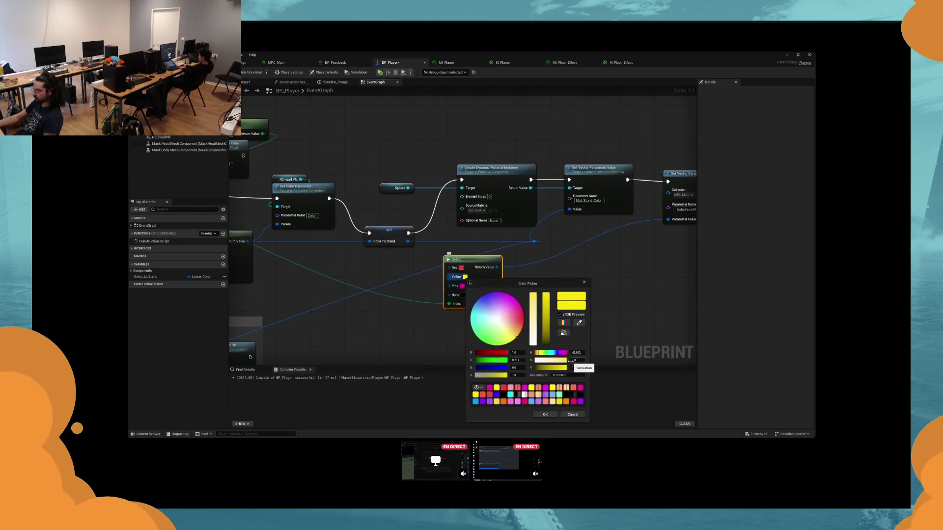
Step: Set the Pink saturation to about 0.90, leave Red unchanged, and play-test the new colours
left_click(461, 286)
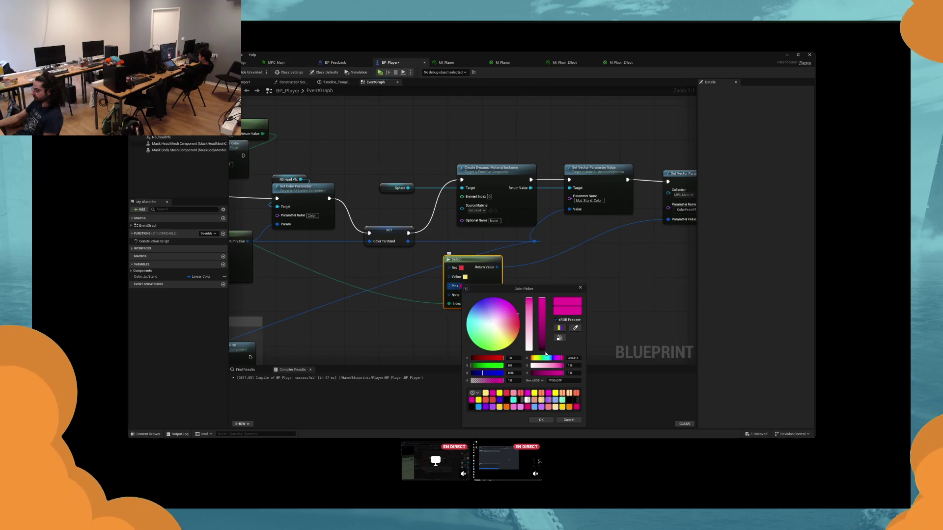
left_click_drag(561, 366, 557, 368)
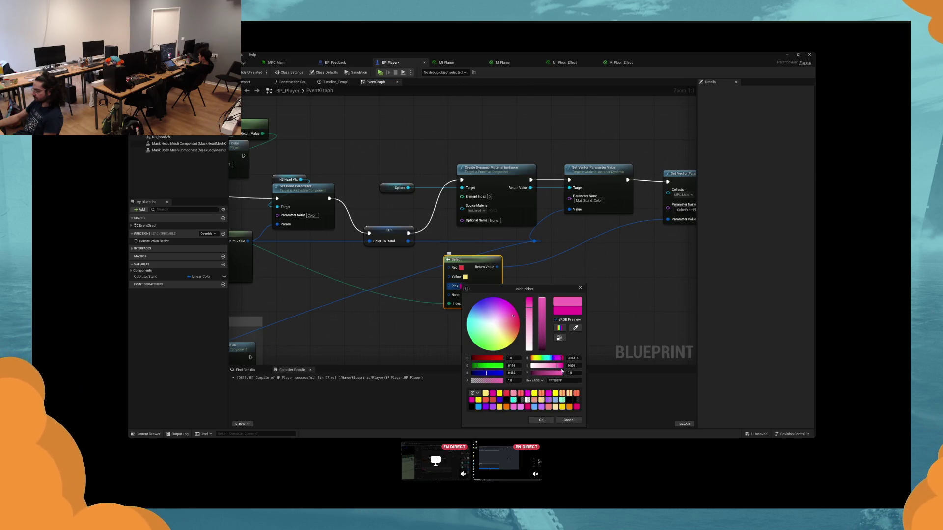
left_click(560, 366)
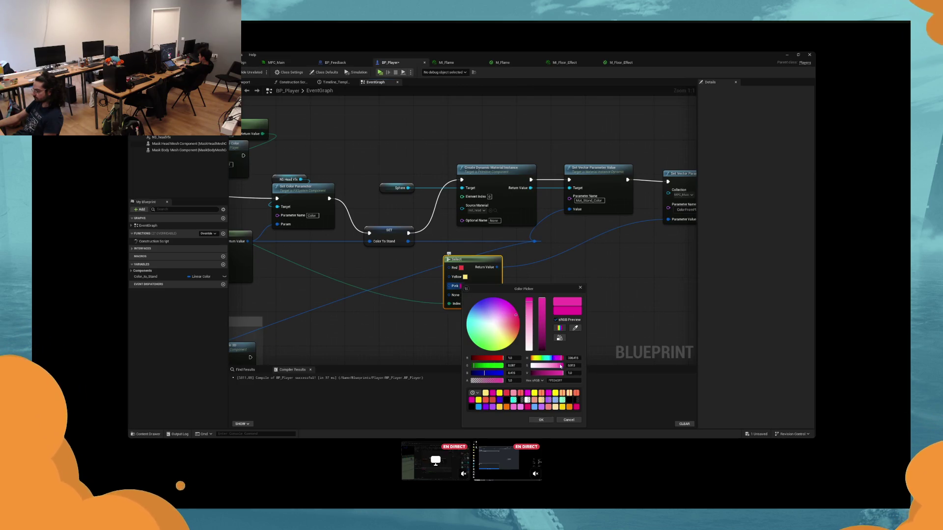
left_click(541, 421)
left_click(461, 268)
left_click(543, 404)
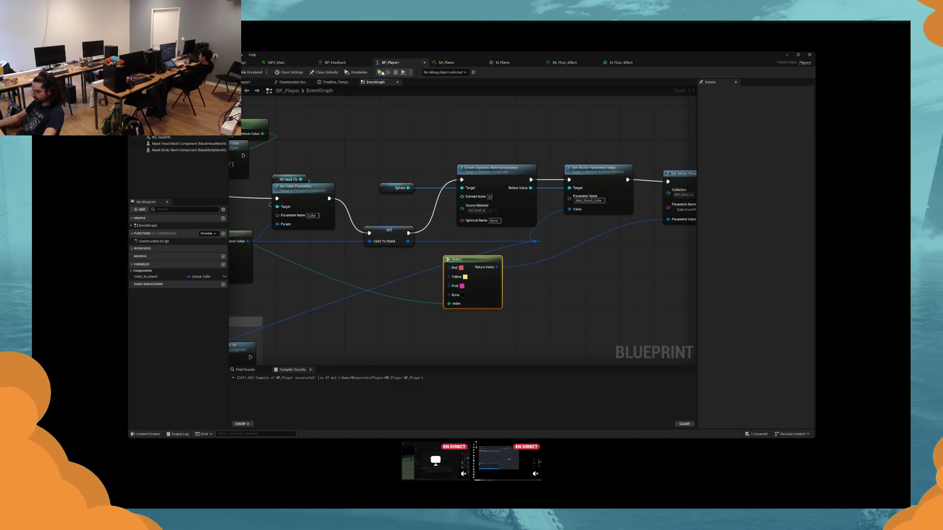
left_click(380, 72)
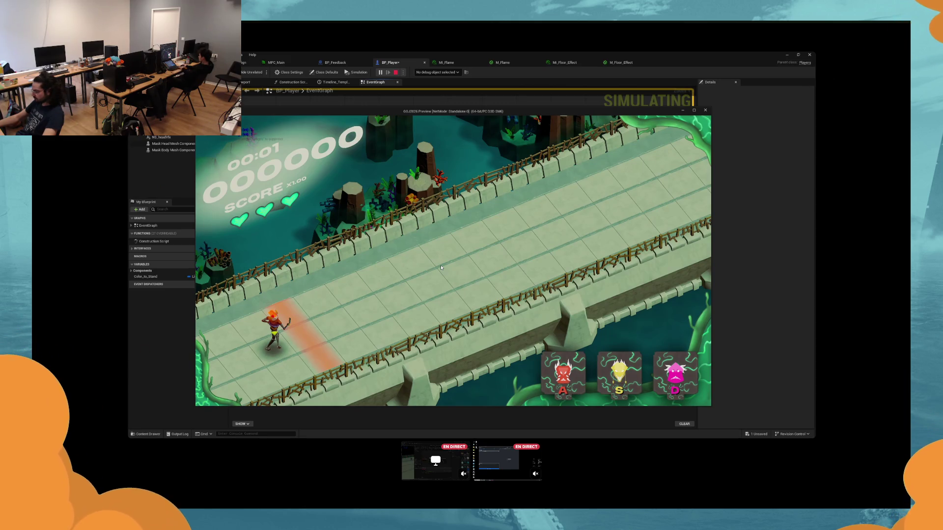
Step: Play-test again cycling pink, red and yellow characters, then stop and hide the Blueprint editor
key("Escape")
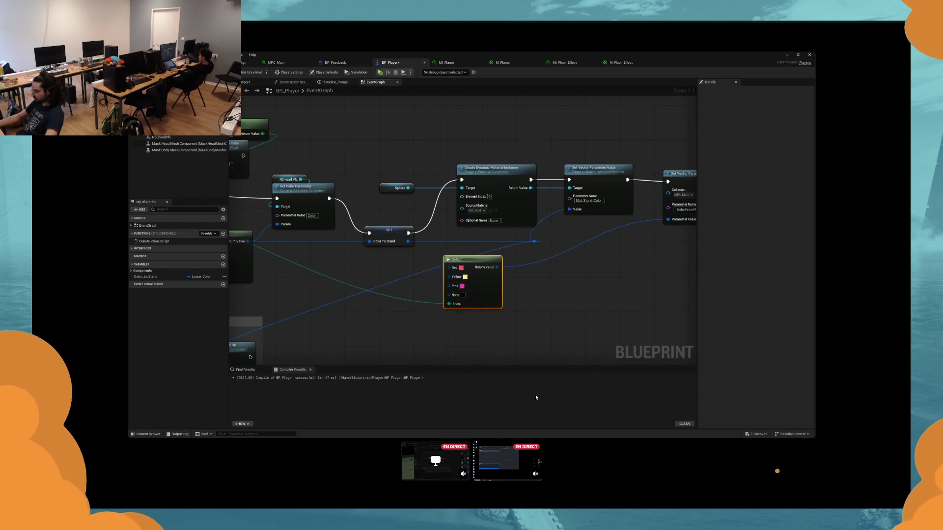
left_click(379, 73)
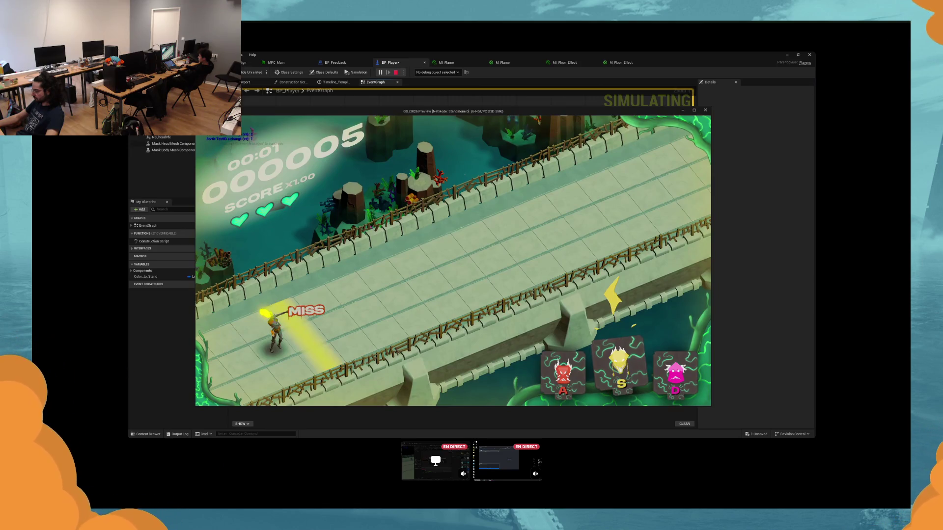
key("d")
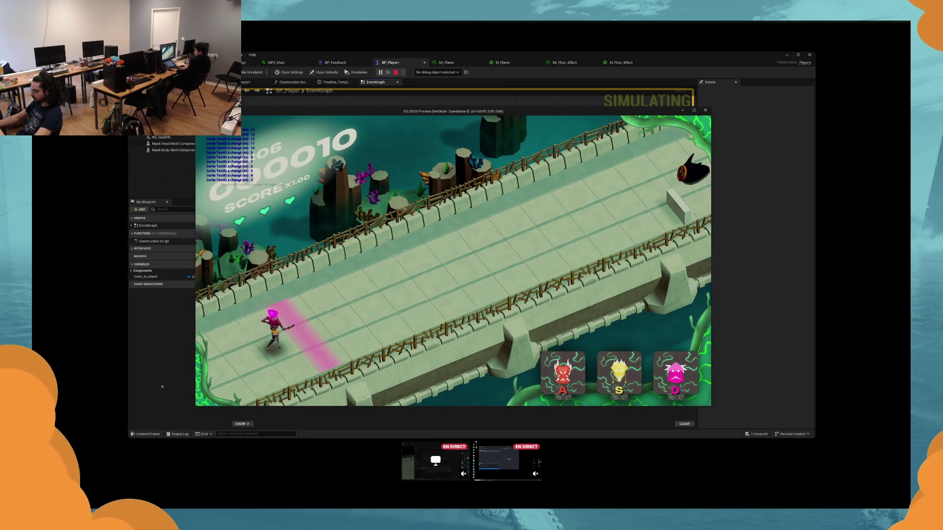
key("a")
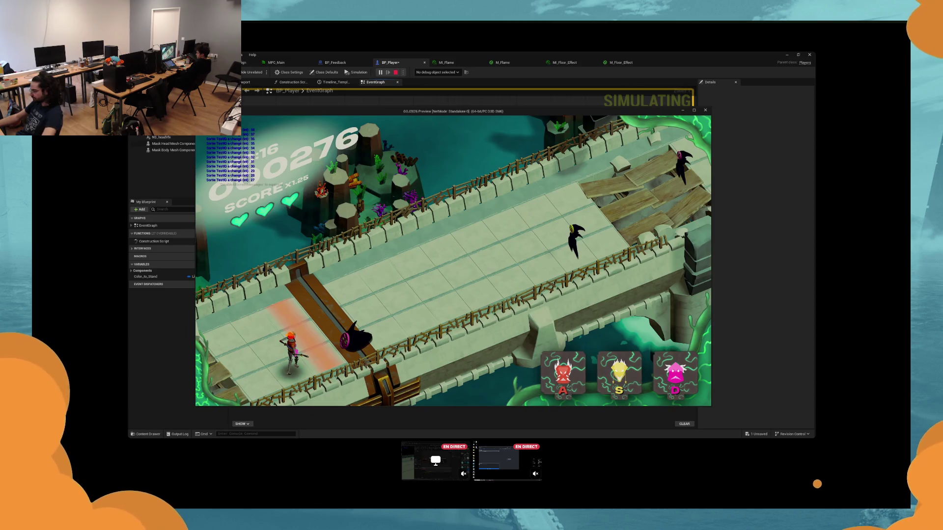
key("d")
key("s")
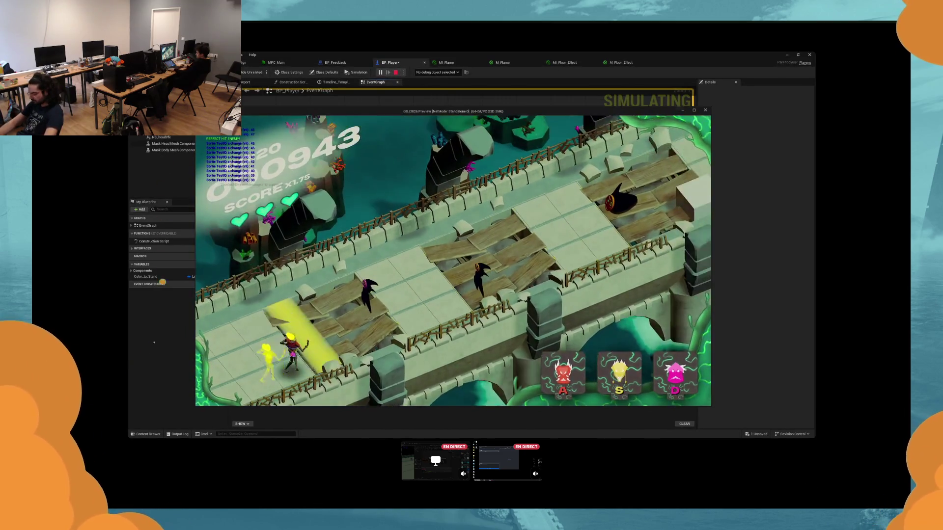
key("Escape")
left_click(787, 55)
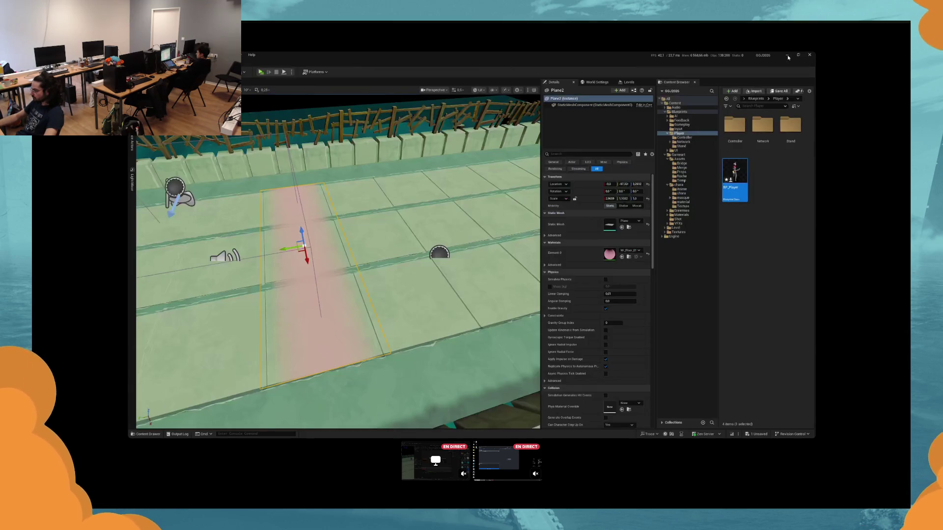
Step: Duplicate the BP_FlameReact strip to the left and play-test the level
left_click(420, 282)
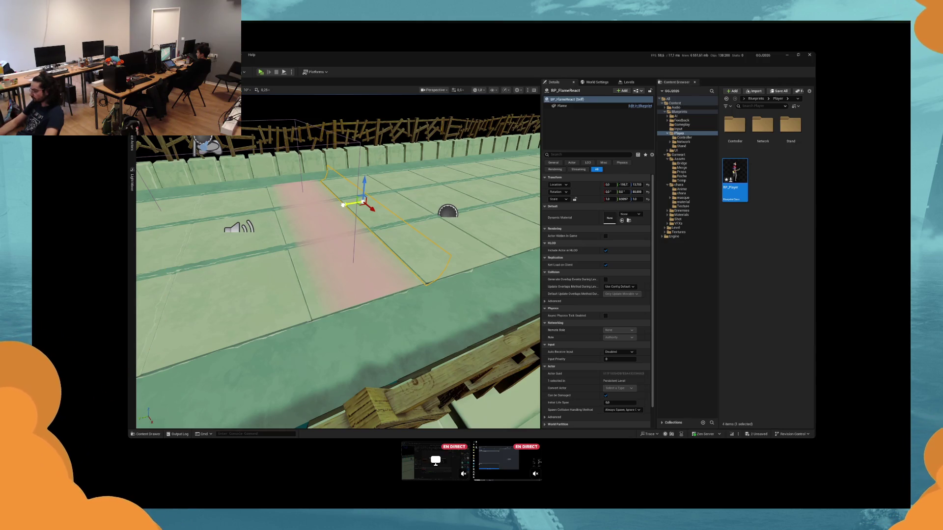
left_click_drag(343, 205, 265, 220)
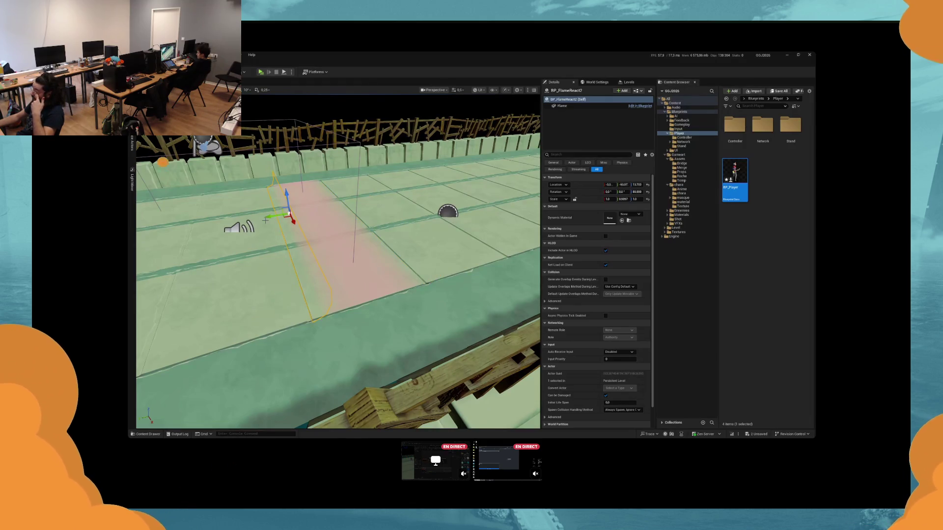
key("alt+p")
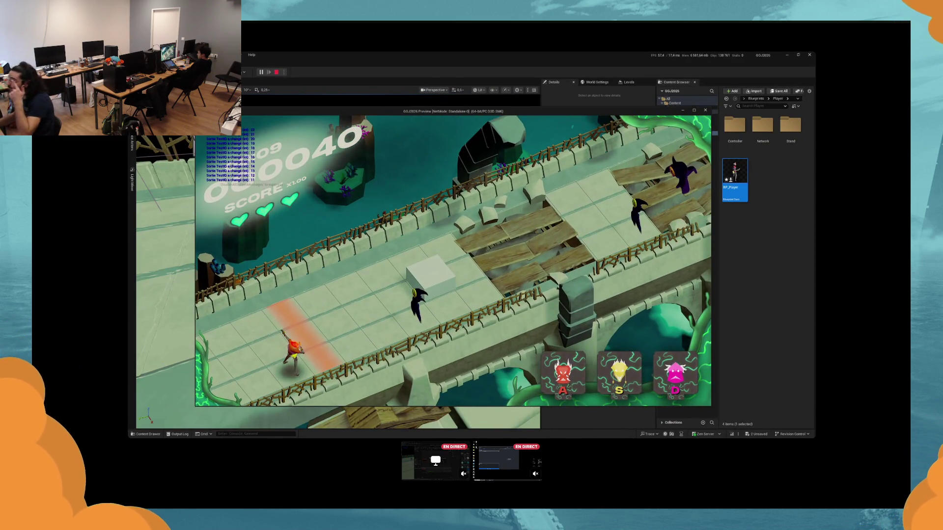
key("Escape")
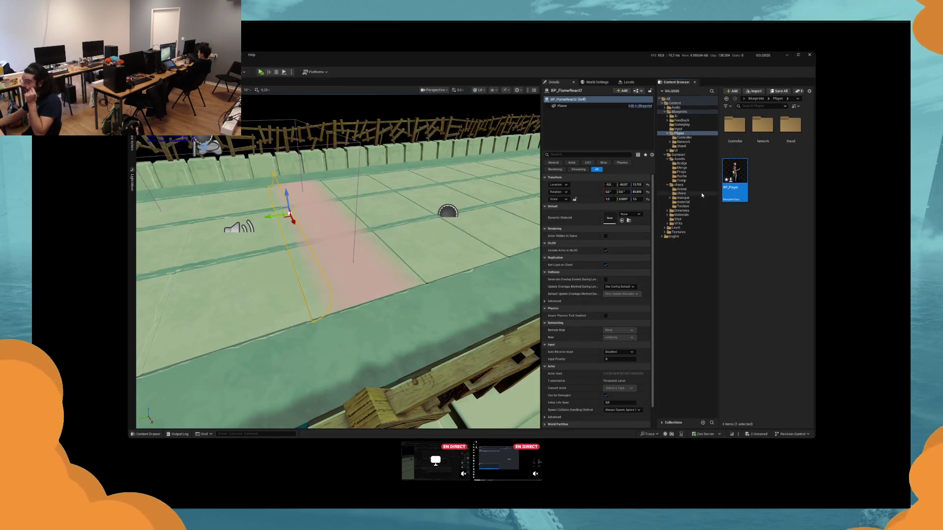
Step: Select the copy's Flame component and open its M_Flame material graph
left_click(562, 108)
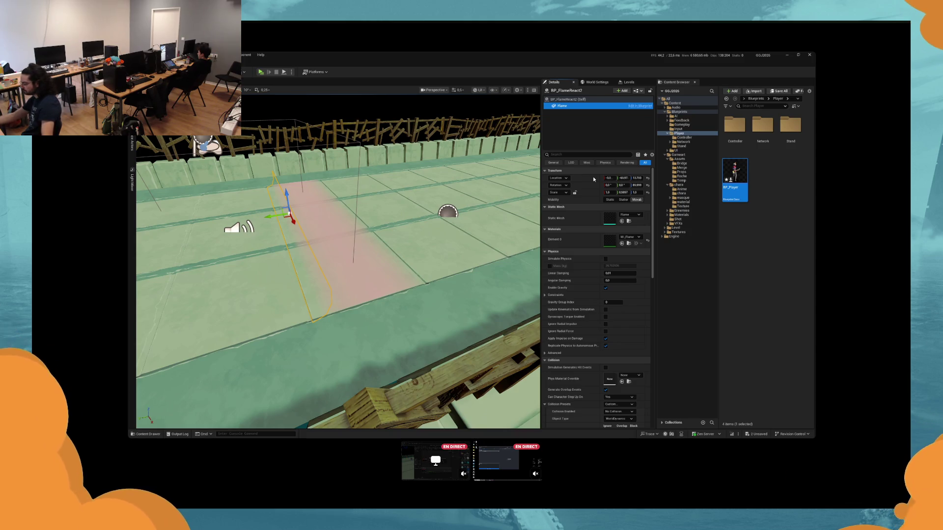
key("alt+Tab")
left_click_drag(533, 235, 506, 179)
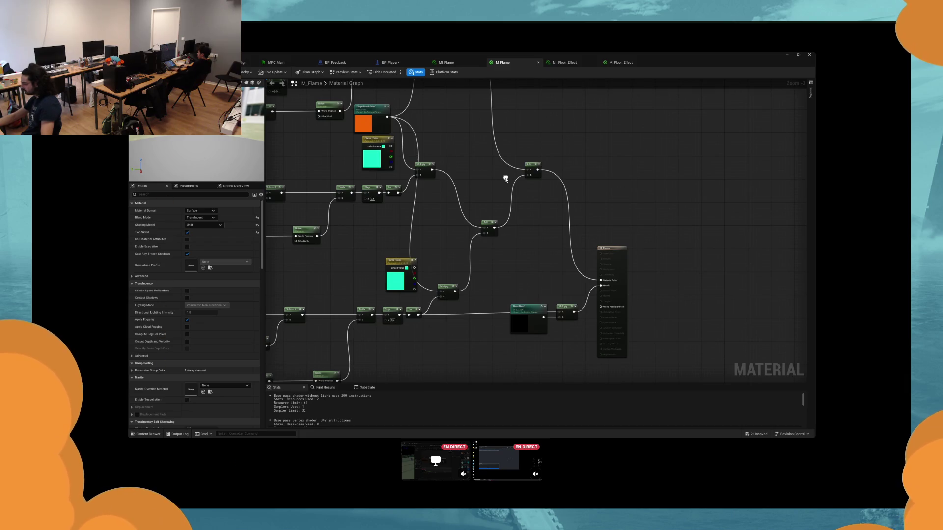
Step: Set HeartBeat in MPC_Main to 5
left_click(276, 62)
left_click(422, 121)
type("5")
key("Return")
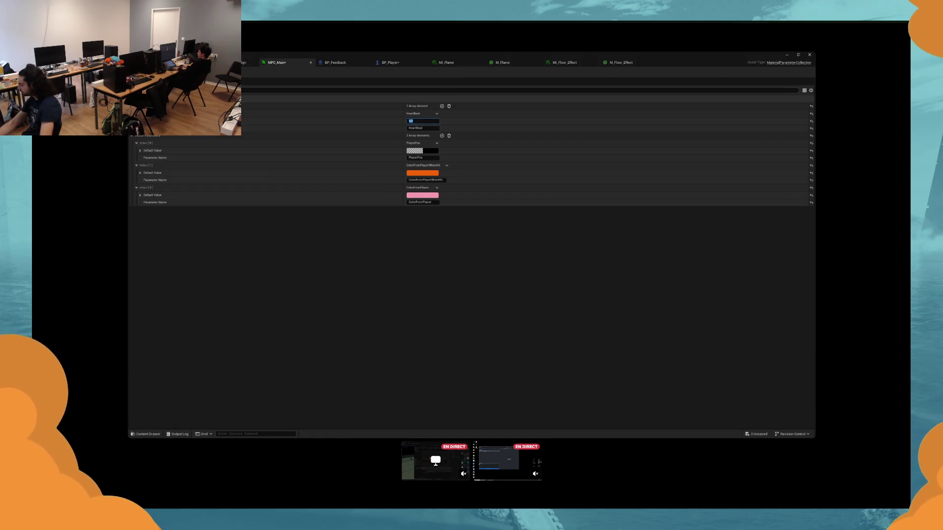
Step: Save all modified assets, close the editor, and nudge the copied flame strip slightly
key("ctrl+shift+s")
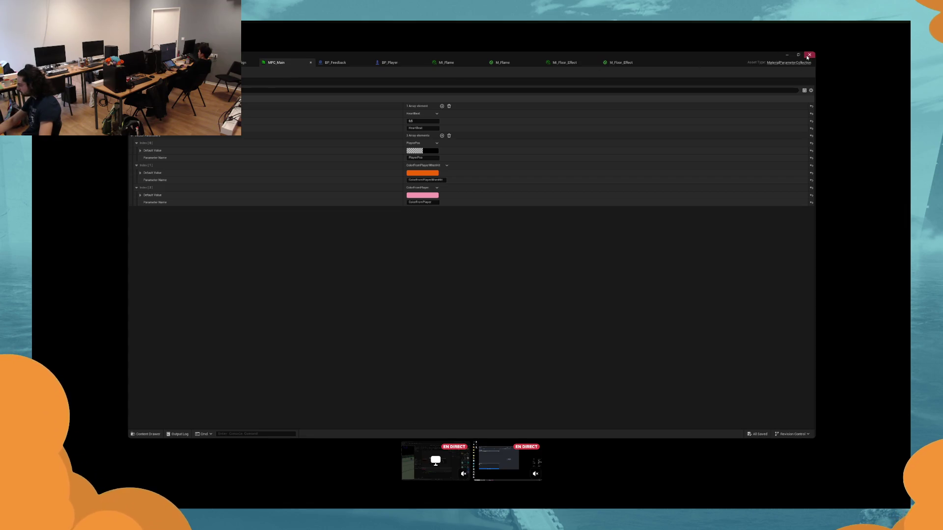
left_click(785, 56)
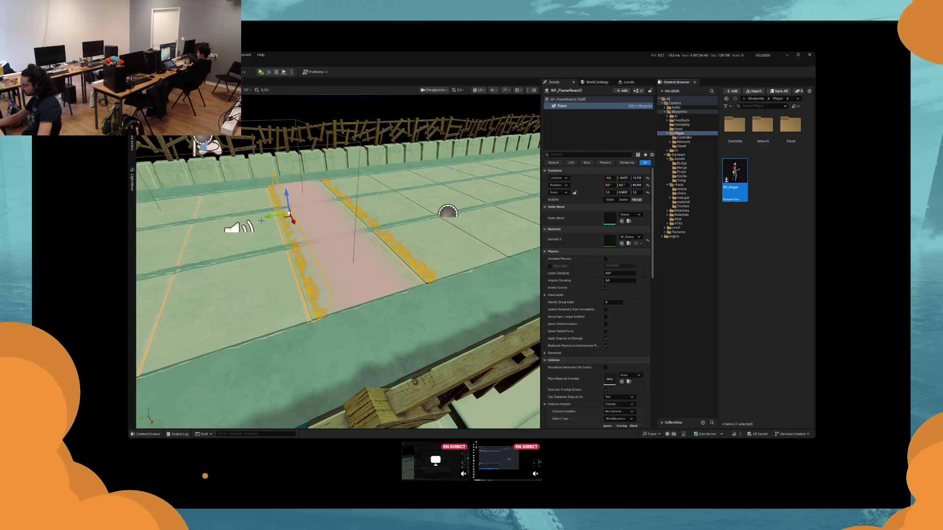
left_click_drag(268, 216, 271, 216)
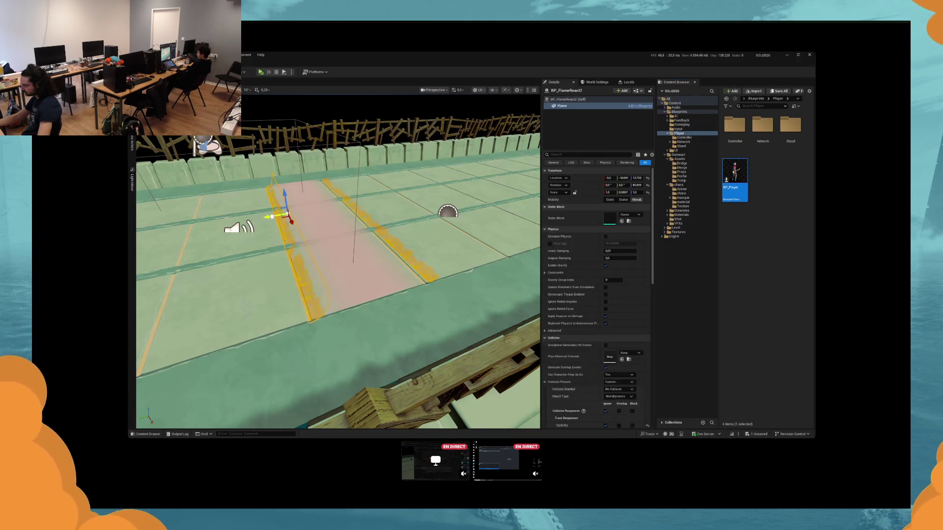
Step: Shift the right flame strip left and run a quick play-test
left_click(349, 235)
left_click_drag(358, 208, 354, 208)
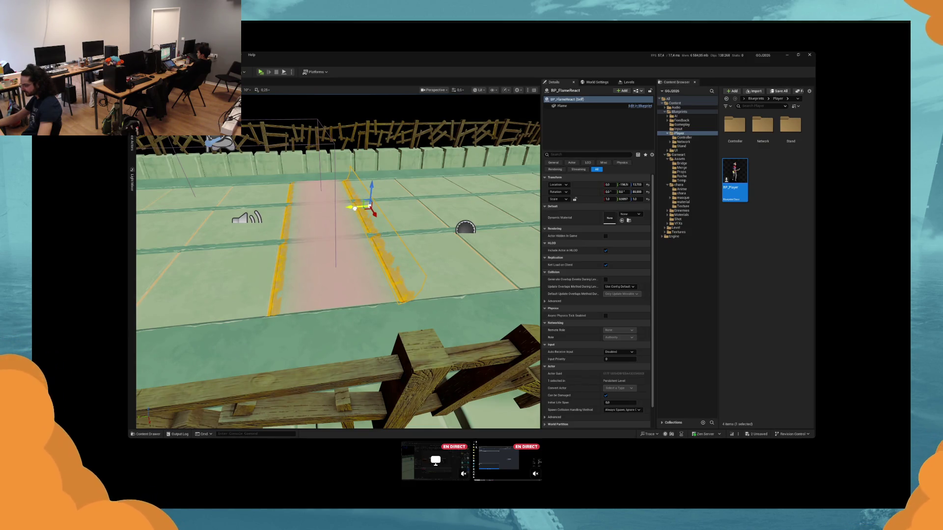
key("alt+p")
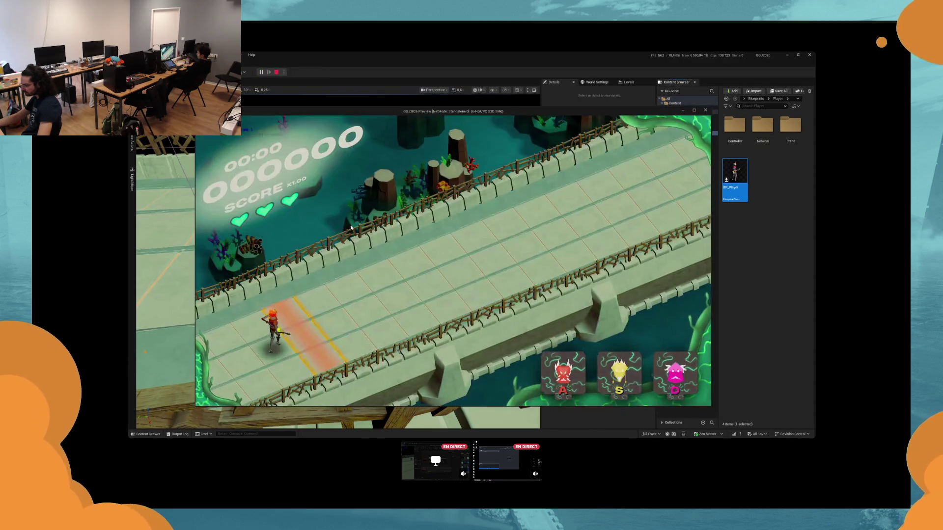
key("alt+Tab")
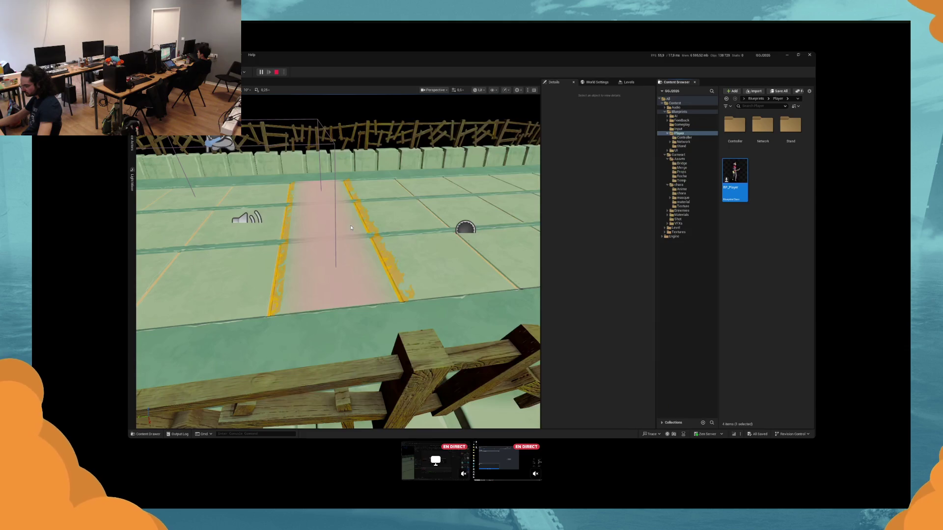
Step: Inspect the floor strip's MI_Floor_Effect and its parent M_Floor_Effect, then return to the level
left_click(350, 227)
double_click(603, 250)
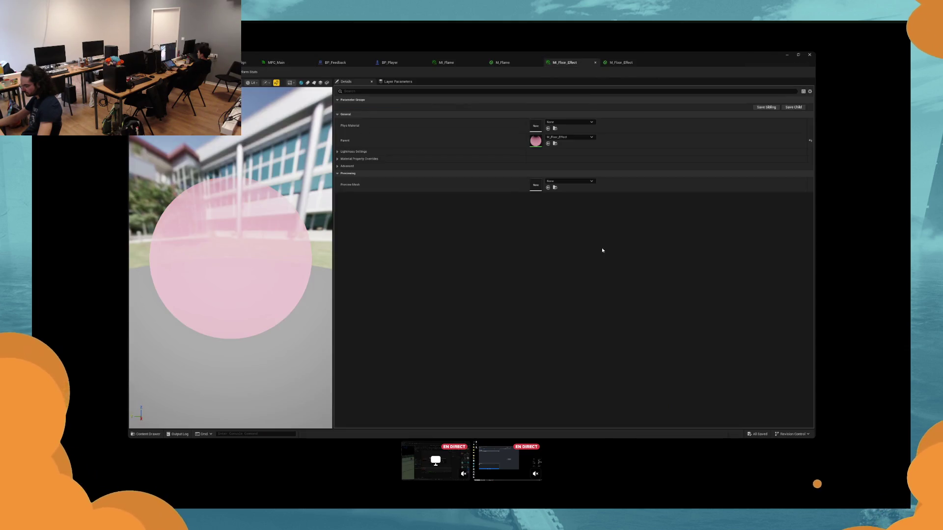
double_click(536, 142)
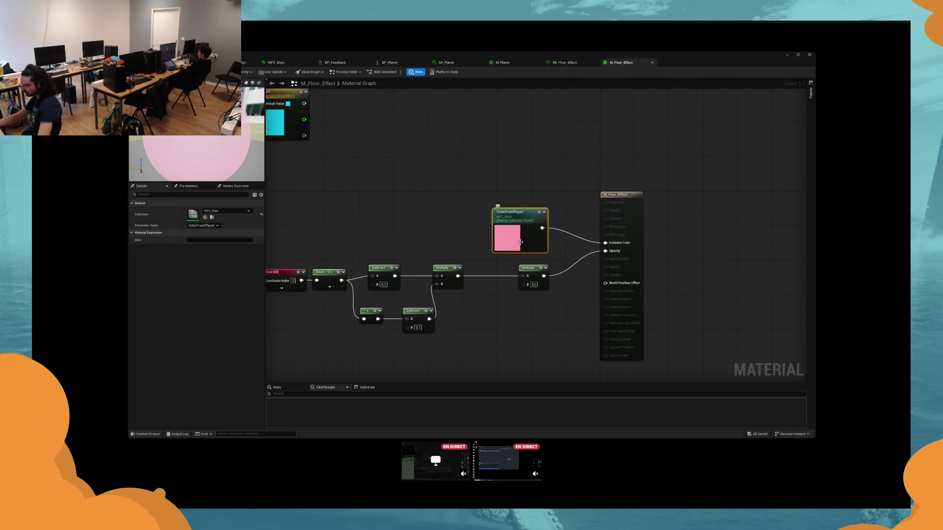
left_click(786, 54)
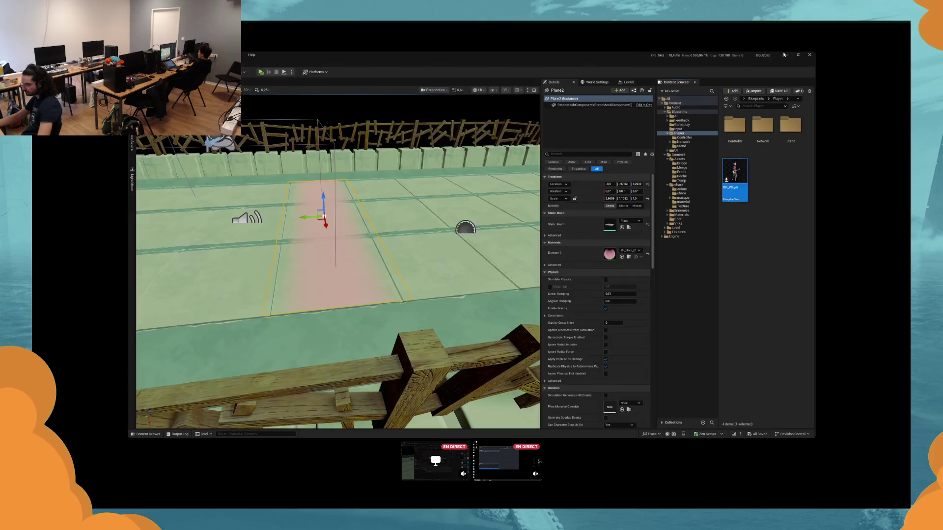
left_click(260, 72)
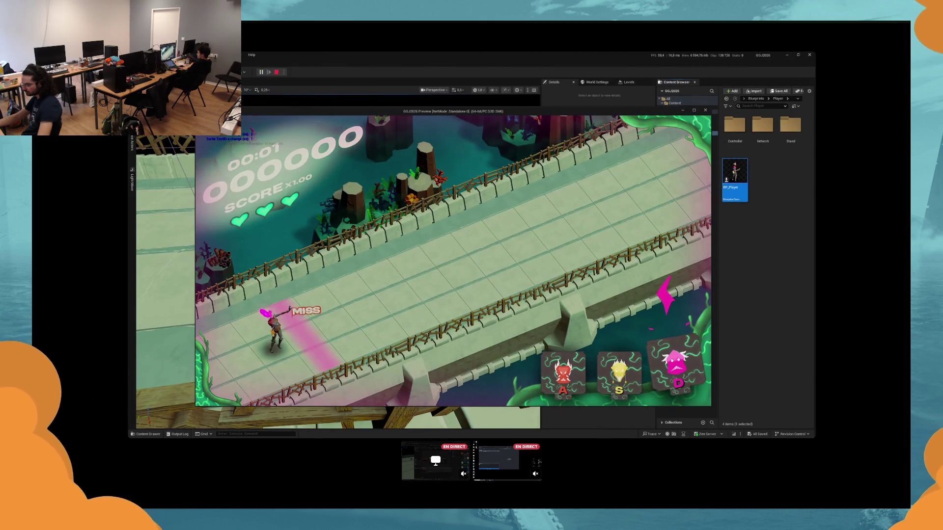
key("a")
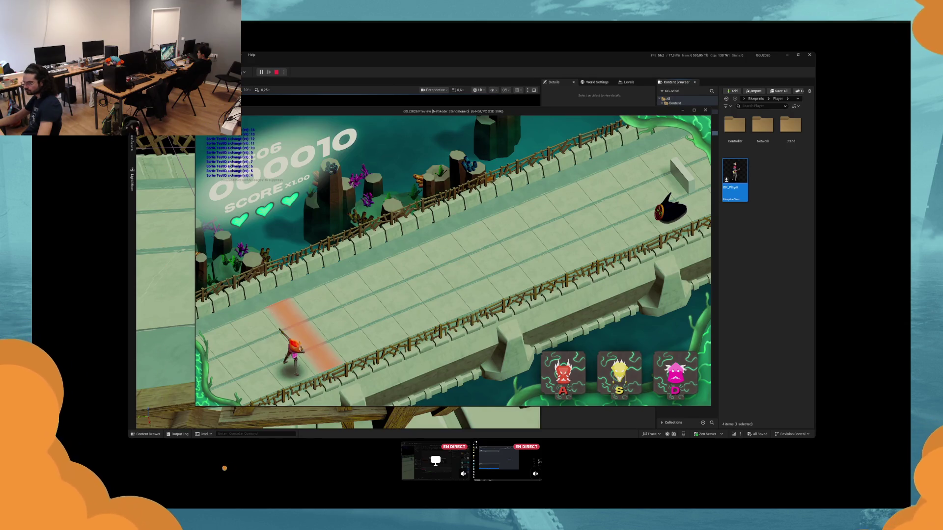
key("a")
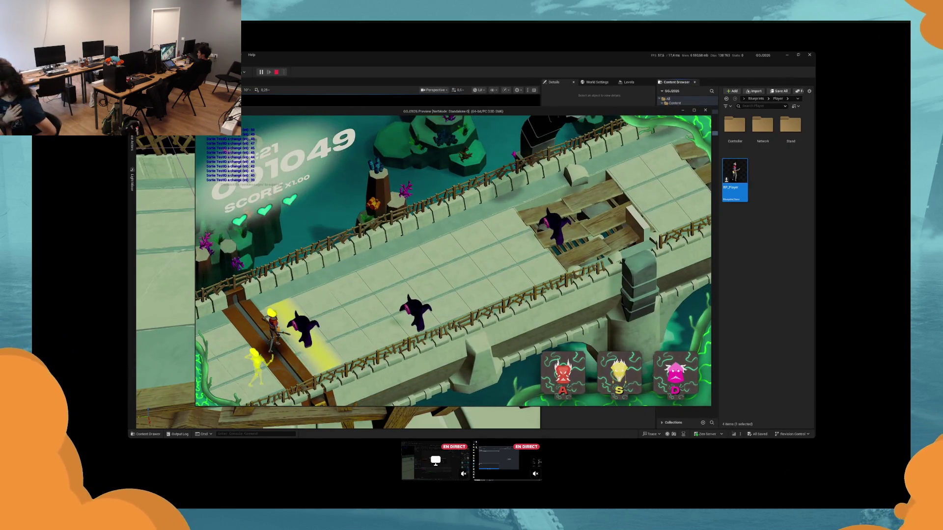
key("d")
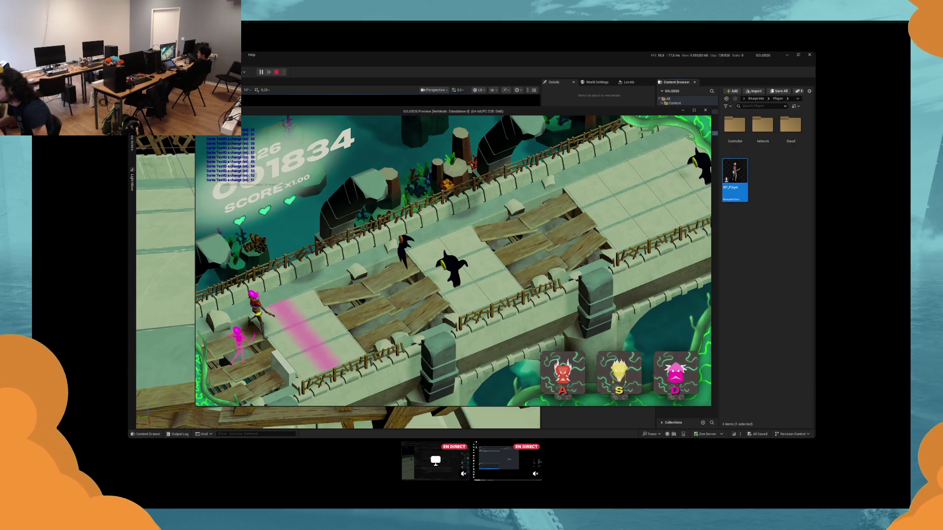
key("s")
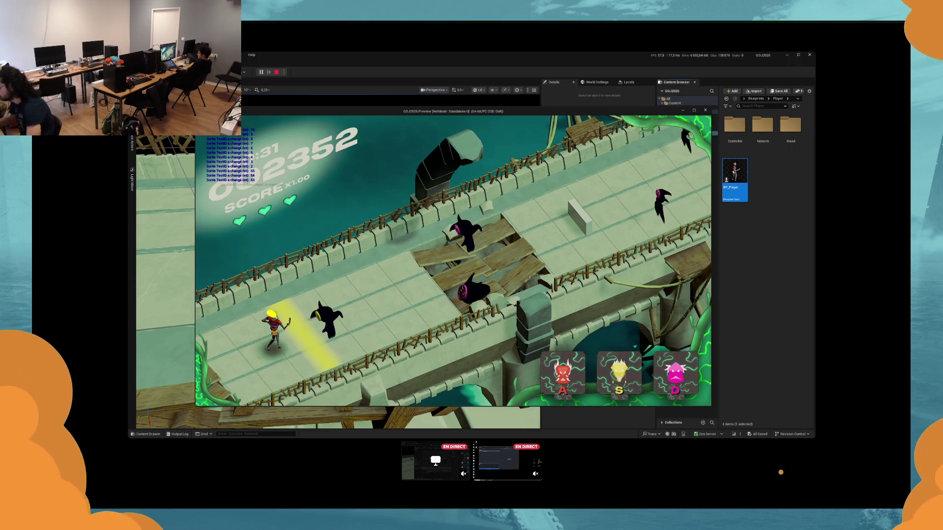
key("d")
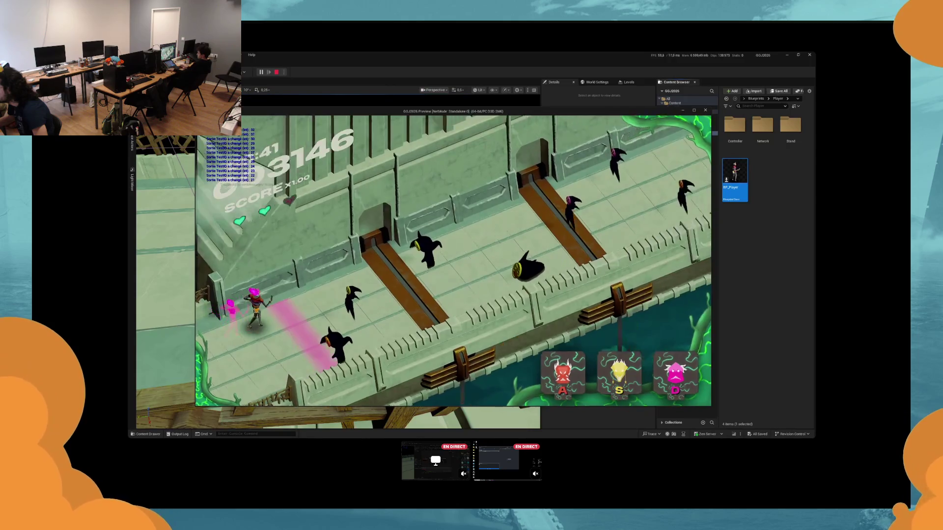
key("Escape")
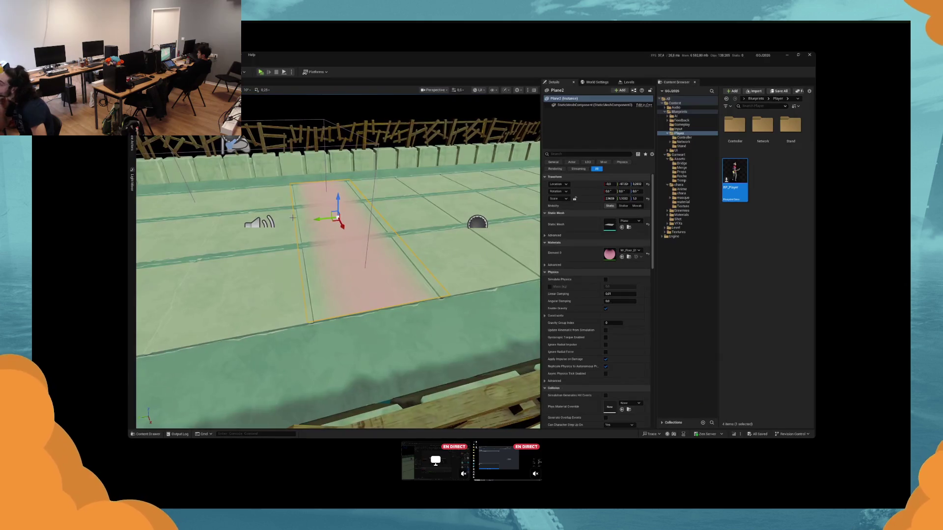
Step: Frame the floor plane and inspect the bridge fence mesh
key("Up")
left_click(314, 132)
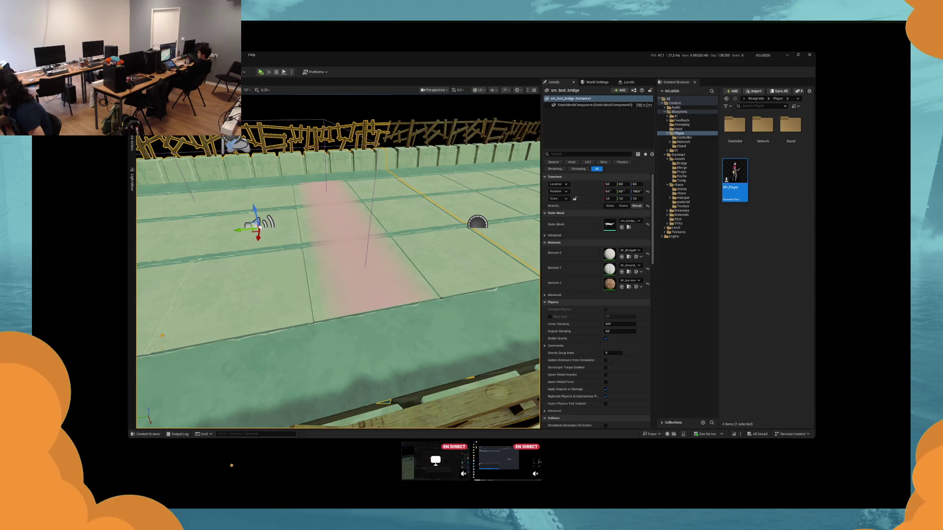
key("Down")
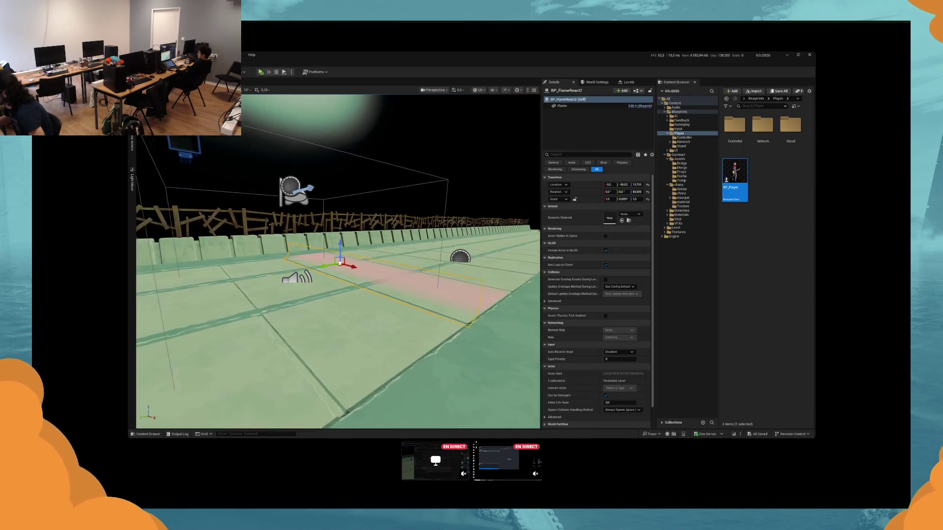
Step: Select and frame both flame-react strips, then start a new play-test
left_click(422, 277)
left_click(421, 275, "ctrl")
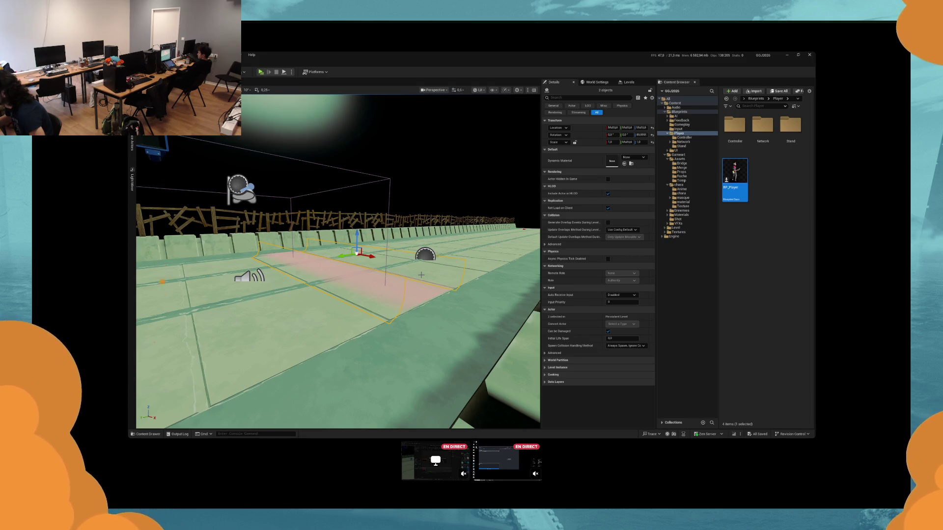
key("f")
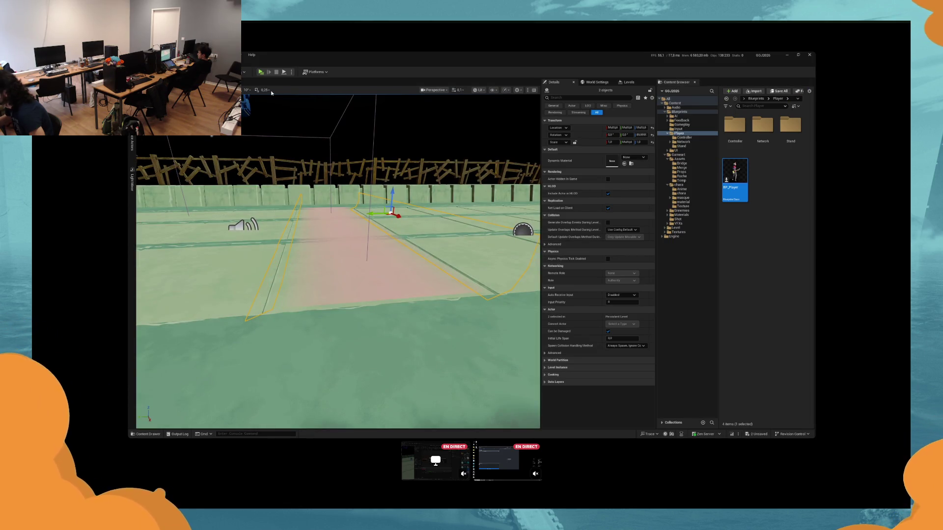
left_click(259, 72)
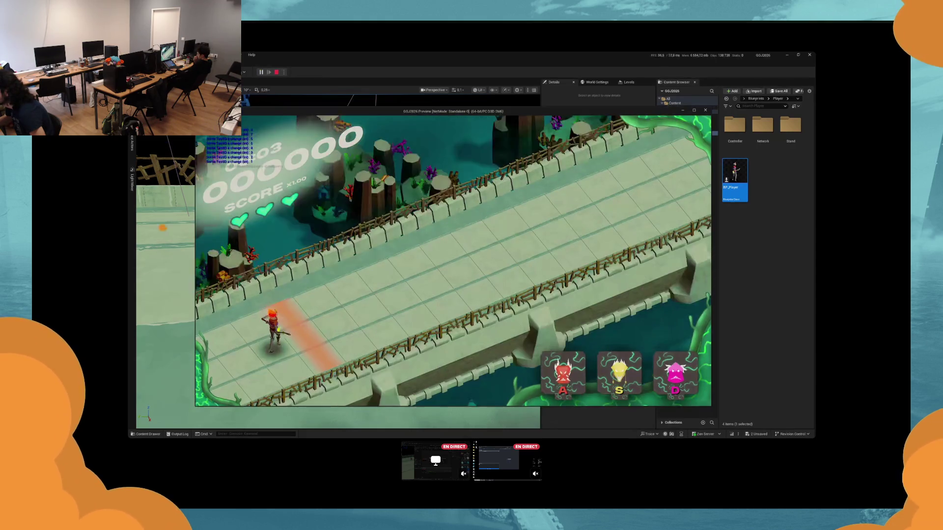
Step: Play the bridge level switching between yellow and pink characters to attack enemies, then stop
key("s")
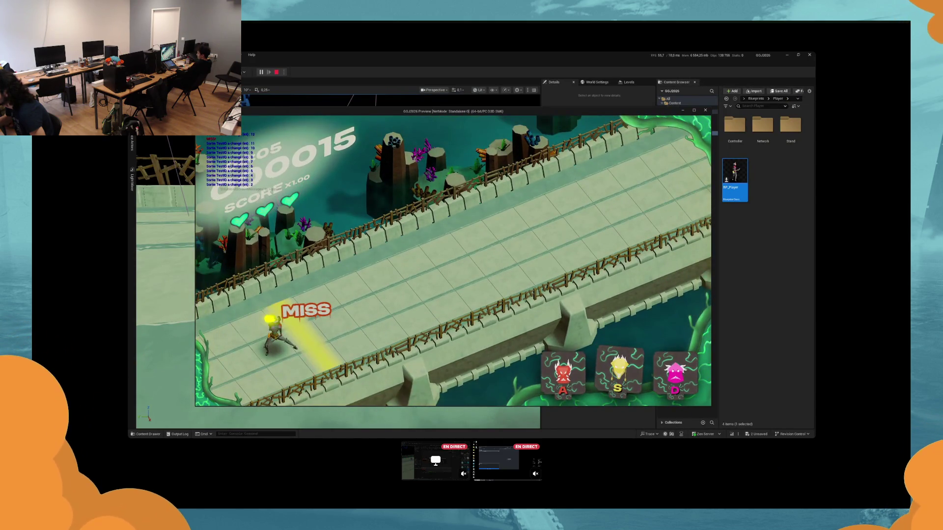
key("d")
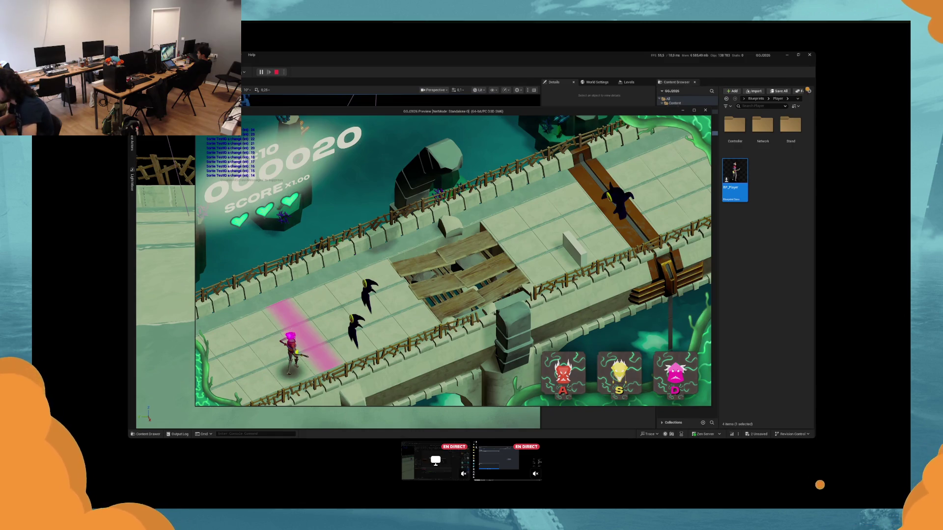
key("d")
key("s")
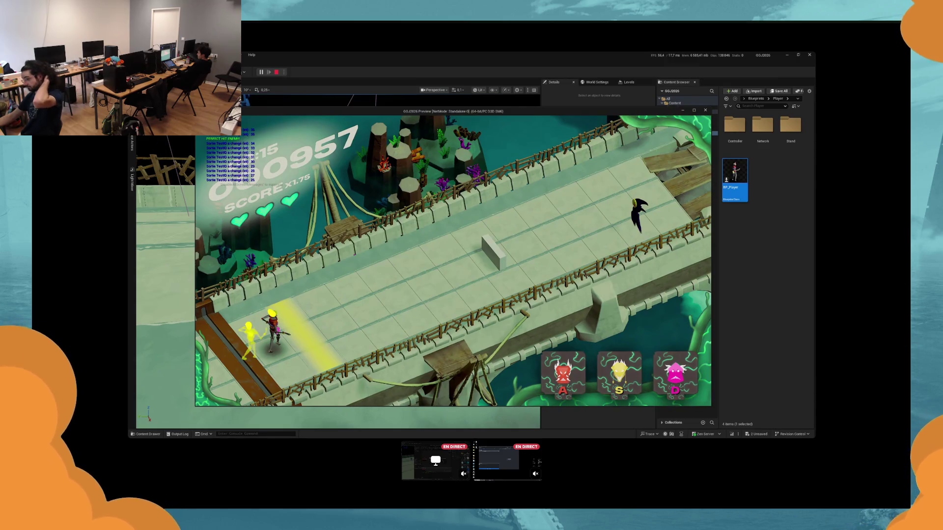
key("Escape")
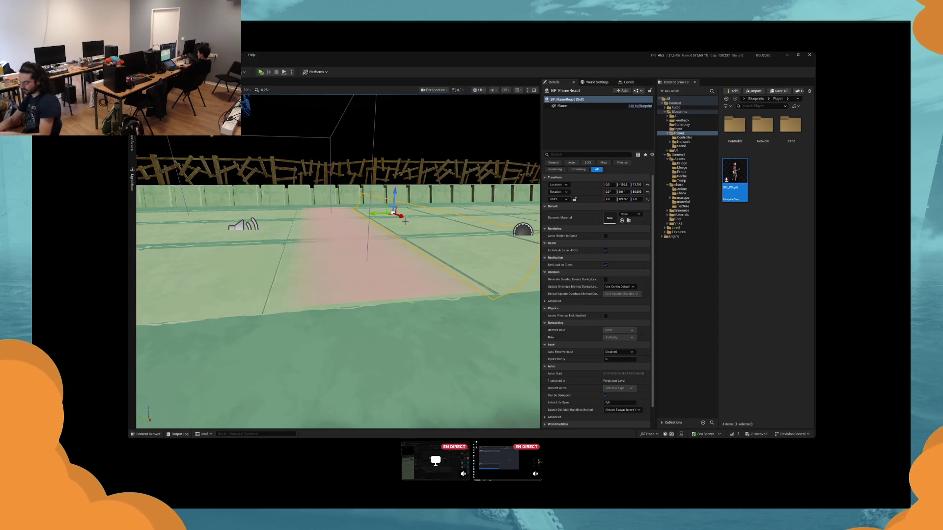
Step: Set BP_FlameReact's rotation yaw to 270 and frame it in the viewport
left_click(637, 192)
type("270")
key("Return")
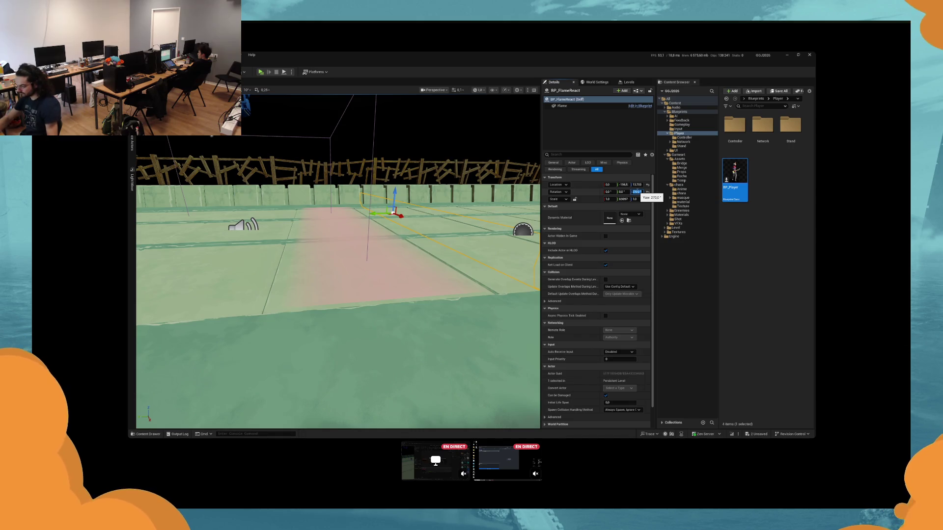
key("f")
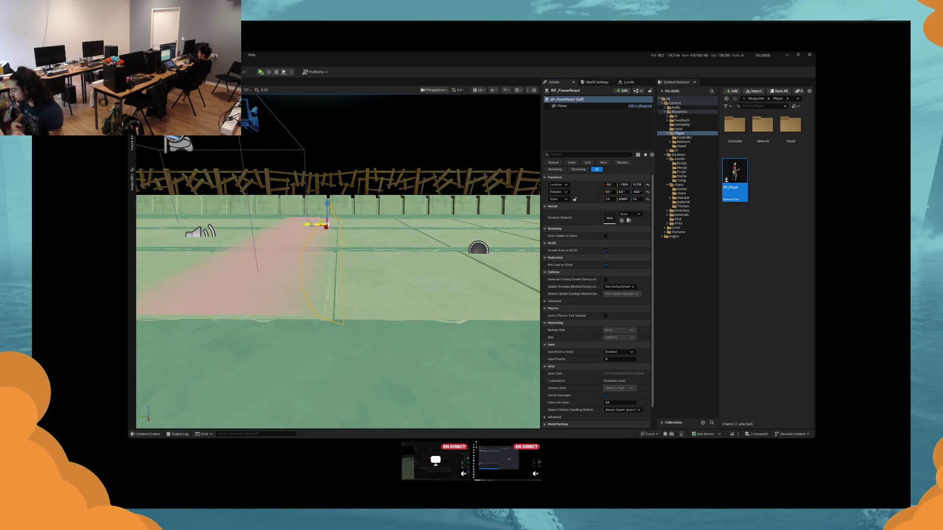
Step: Play-test the level to check the rotated flame-react volume, then stop
left_click(260, 73)
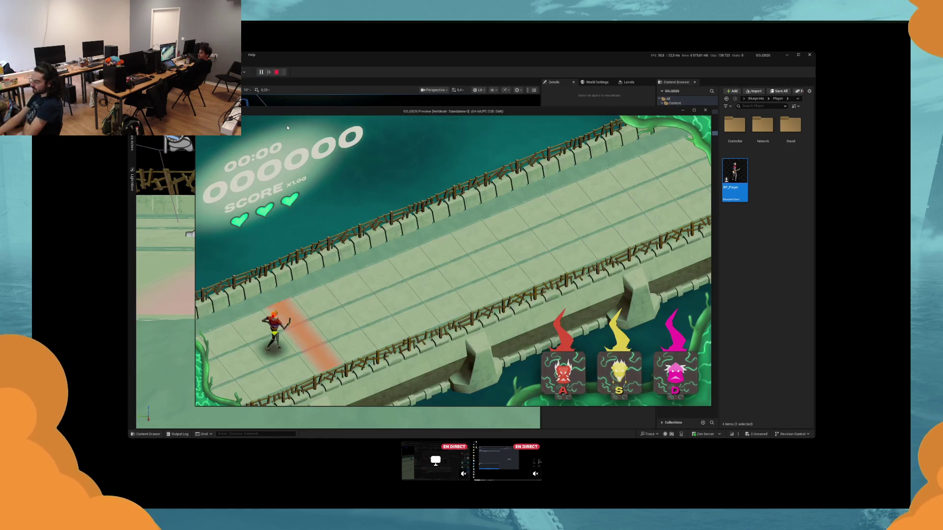
left_click(287, 128)
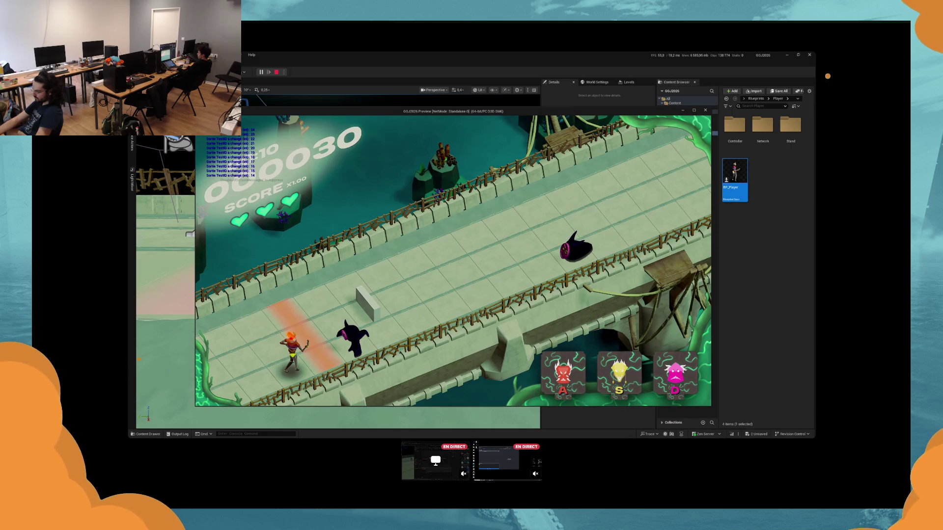
key("Escape")
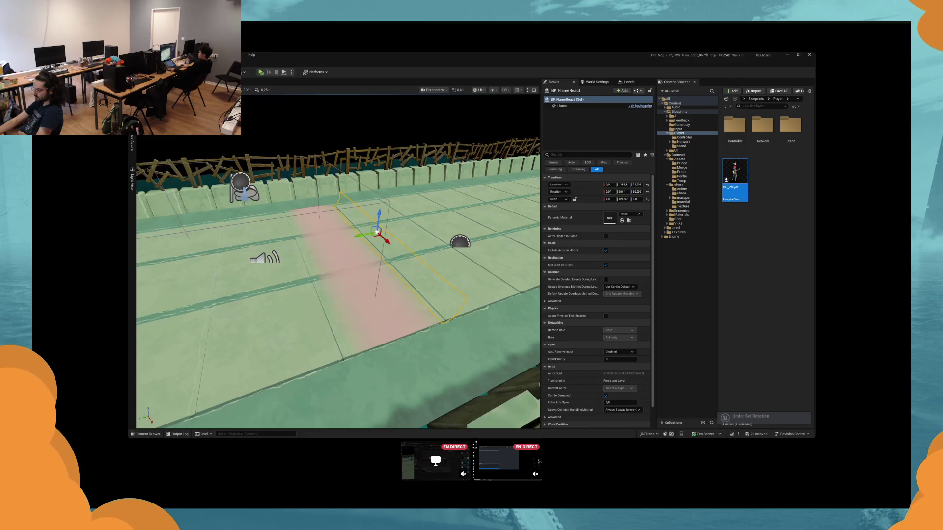
Step: Select the BP_FlameReact2 and BP_FlameReact volumes, toggling between rotate and move gizmos
left_click(355, 243)
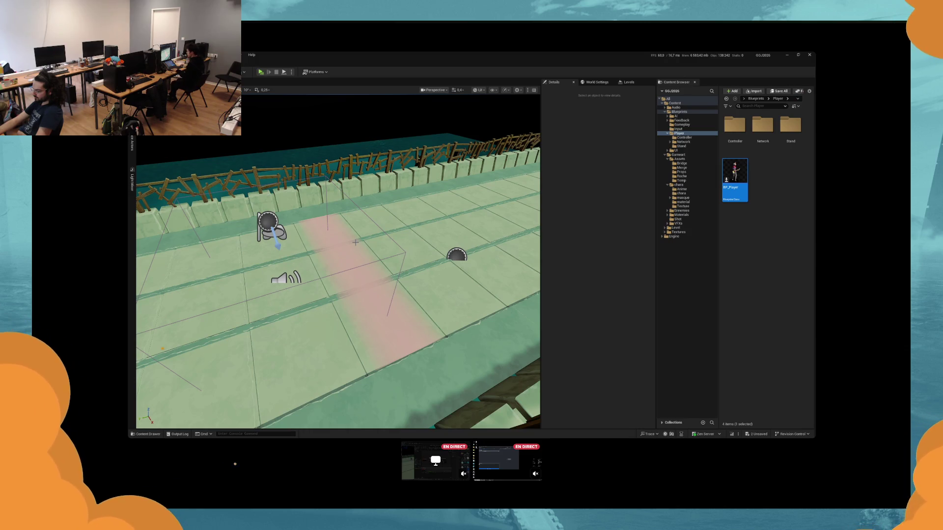
left_click(356, 242)
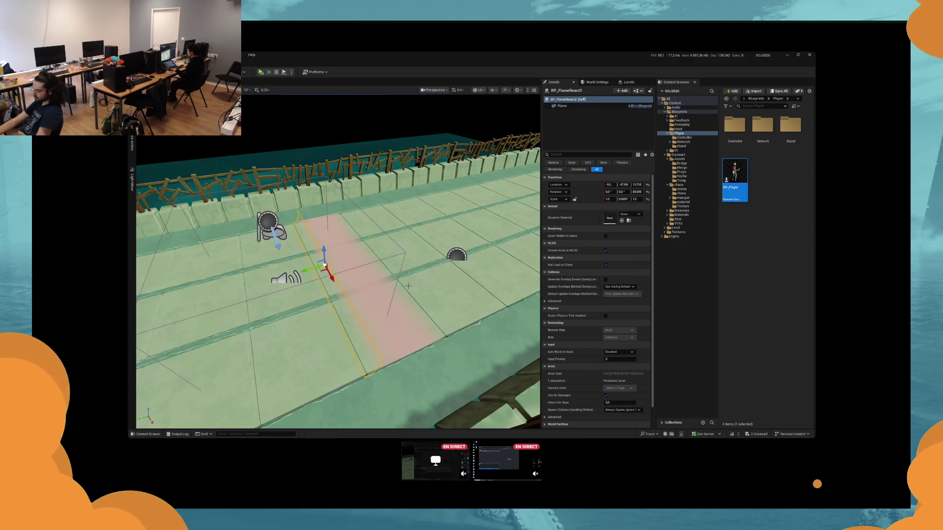
left_click(408, 286)
key("e")
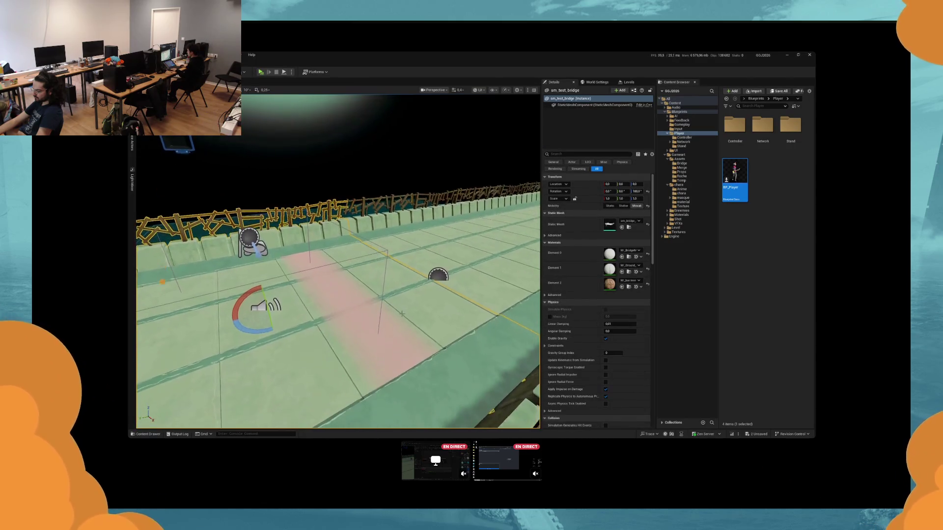
key("w")
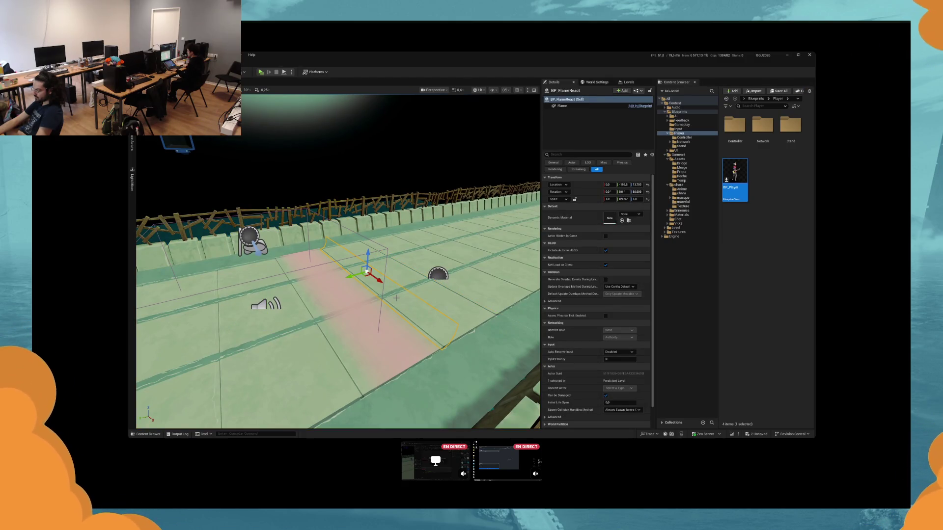
Step: Undo a stray Plane2 selection and start another play-test with Alt+P
left_click(364, 286)
key("ctrl+z")
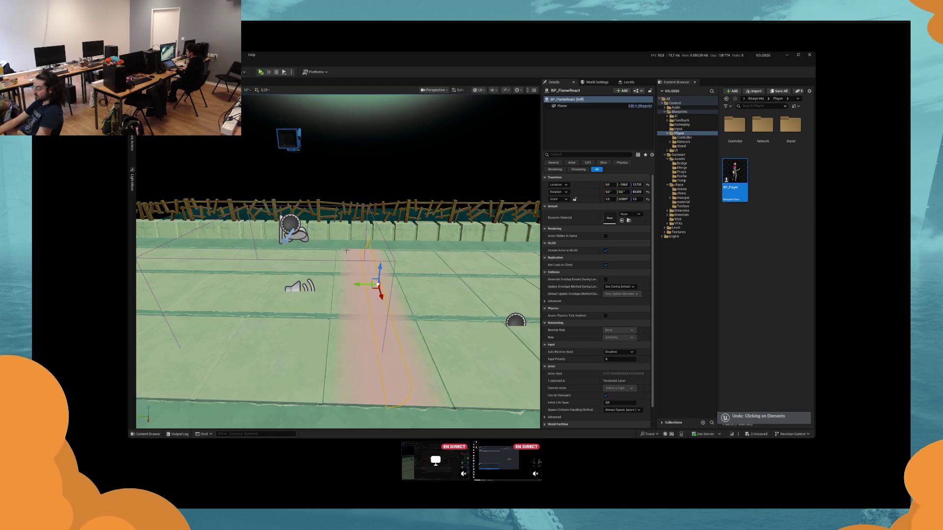
key("alt+p")
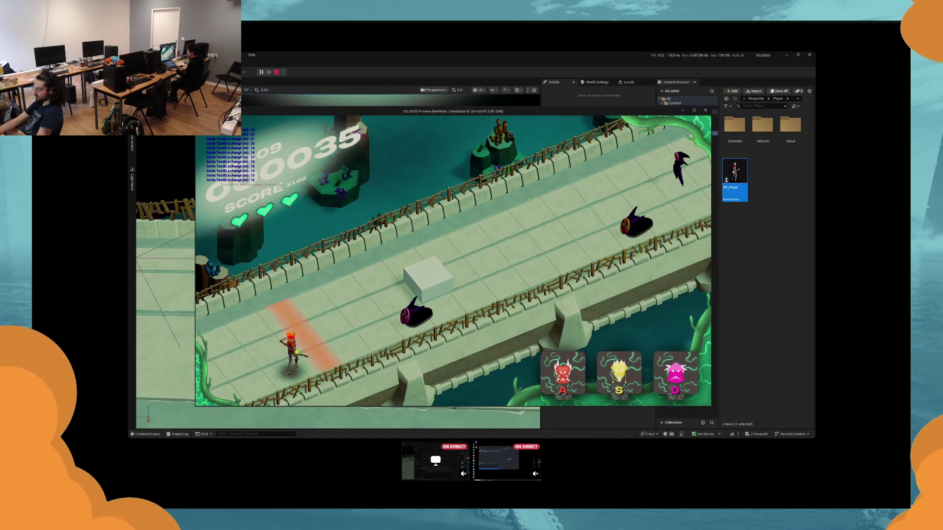
Step: Attack bridge enemies with pink, red and yellow strikes (D, A, S), then stop playing
key("d")
key("a")
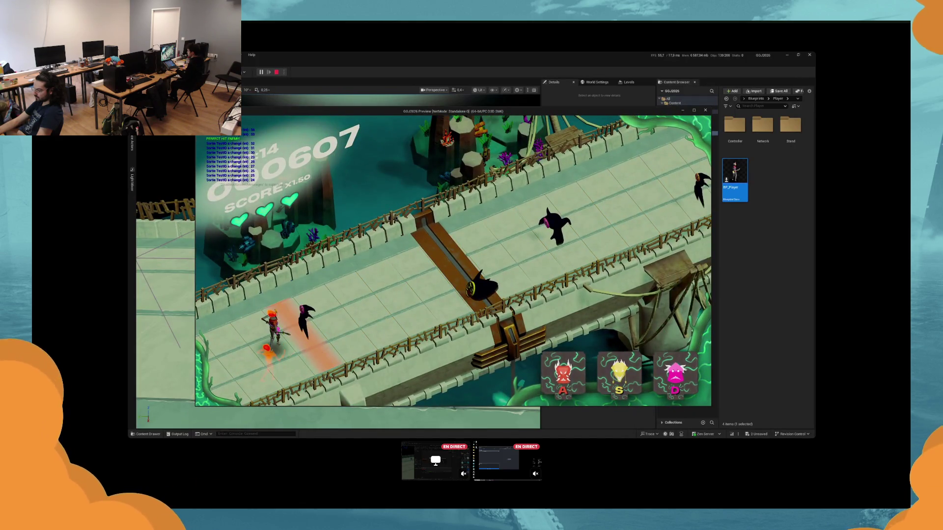
key("s")
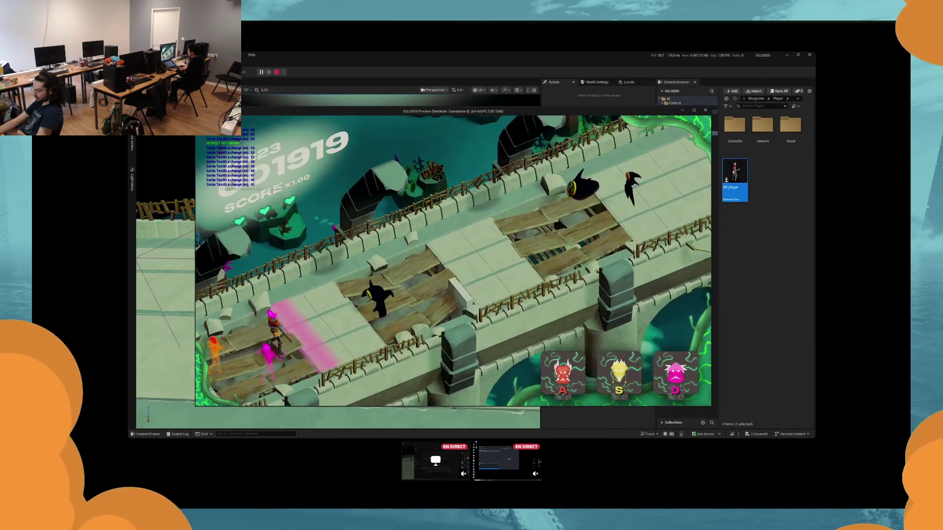
key("s")
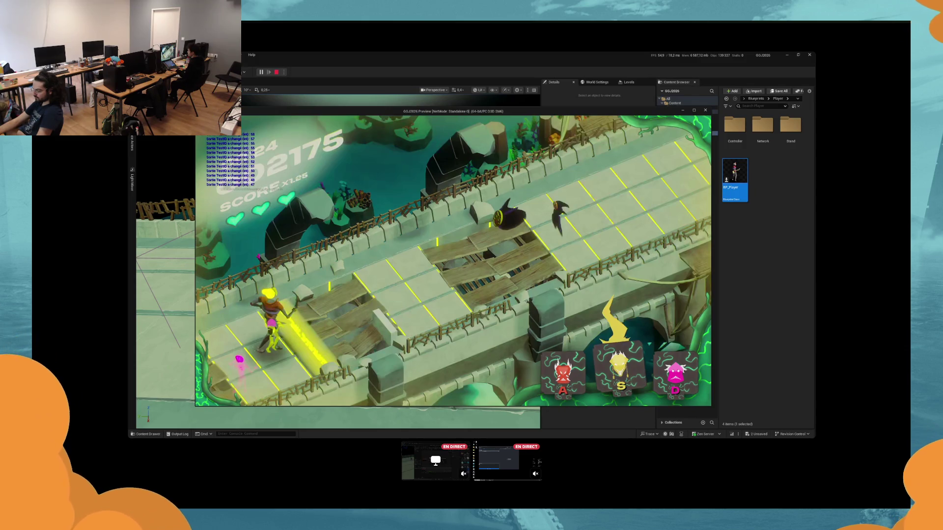
key("a")
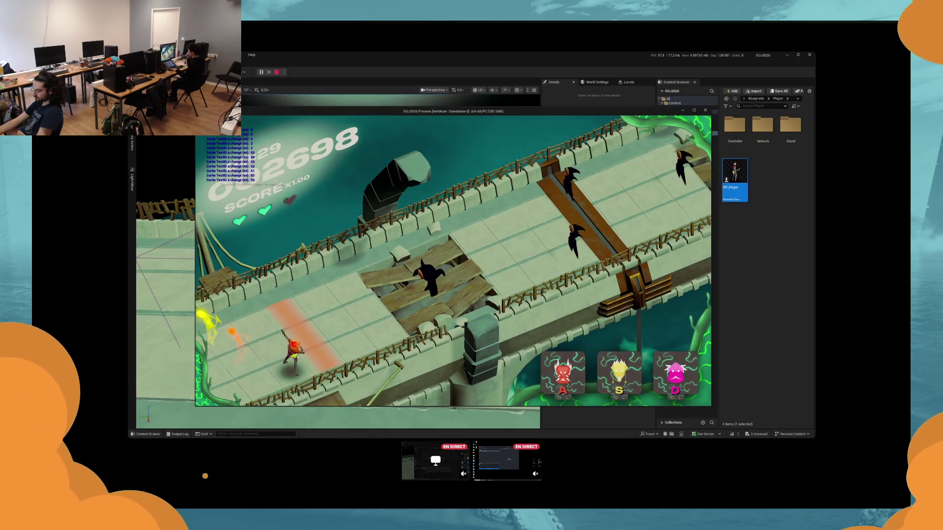
key("a")
key("a")
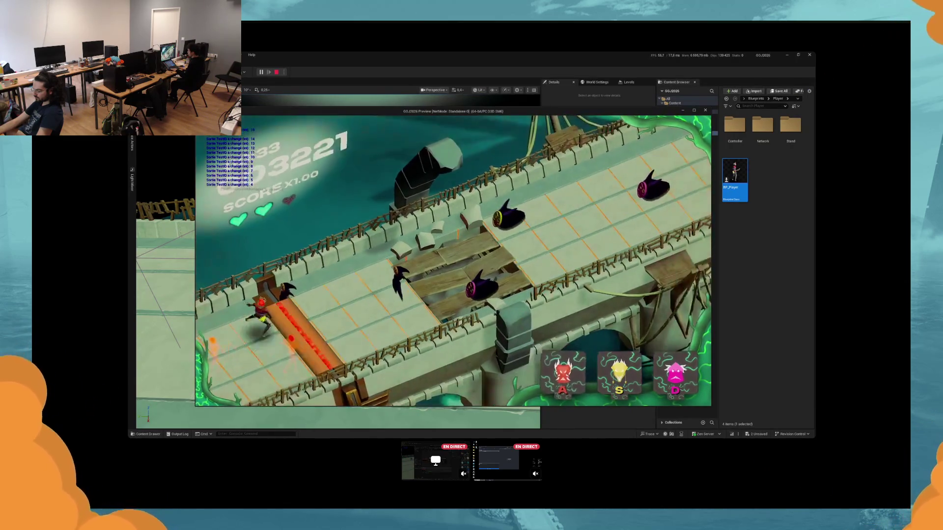
key("a")
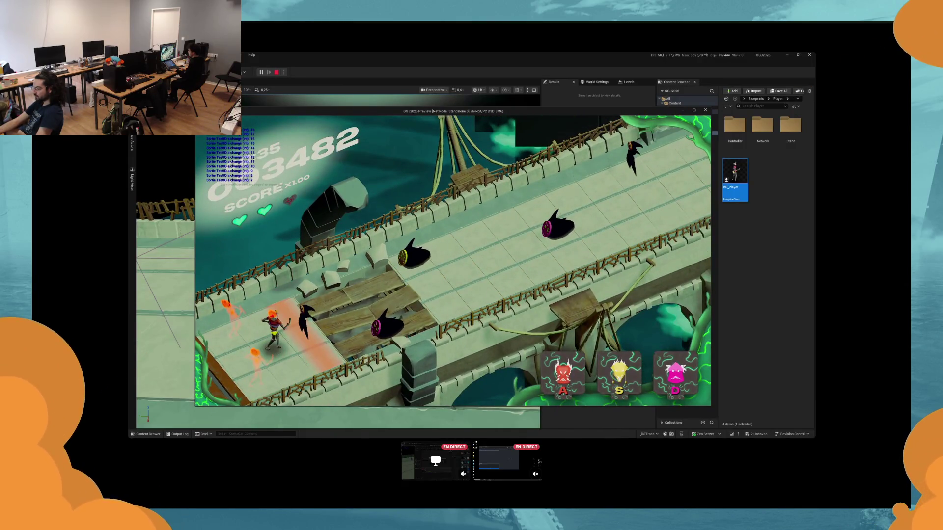
key("s")
key("Escape")
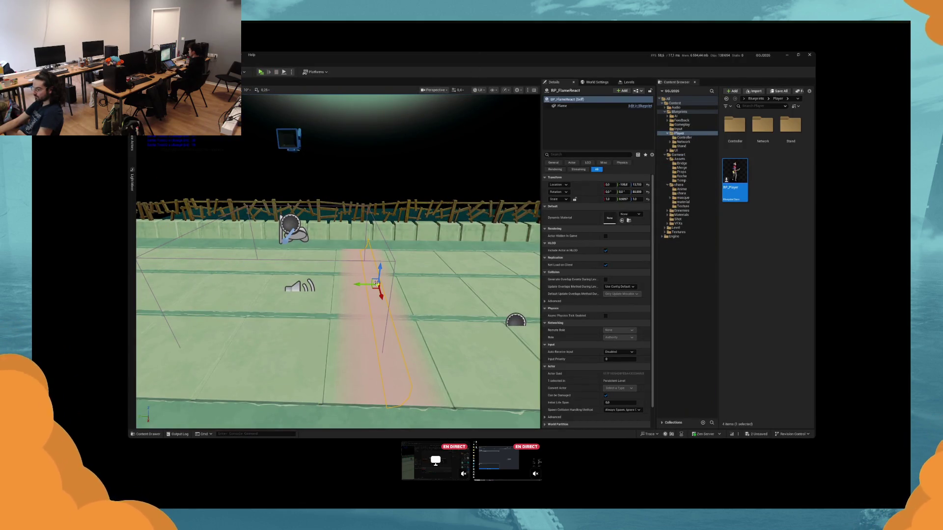
Step: Save all changes and select the BP_WidgetInWorld score HUD and its root component
key("ctrl+s")
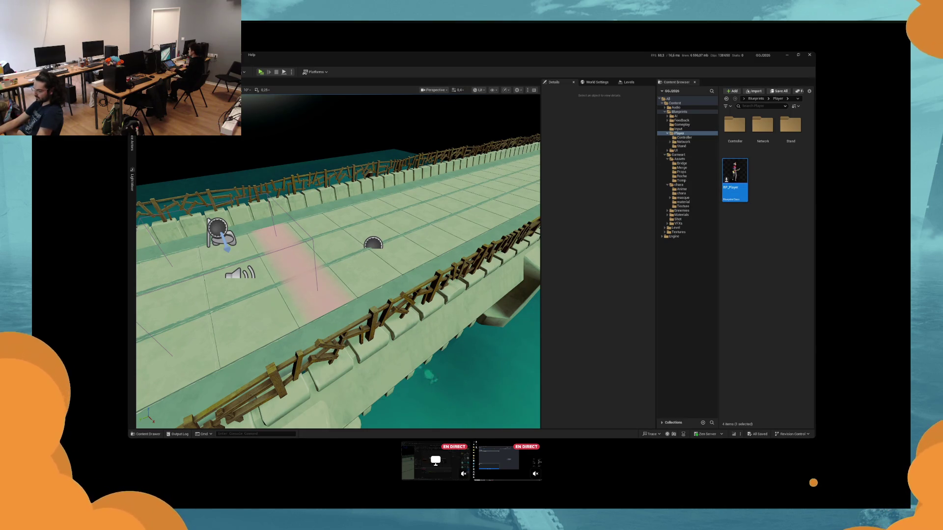
left_click_drag(396, 201, 395, 221)
left_click(395, 200)
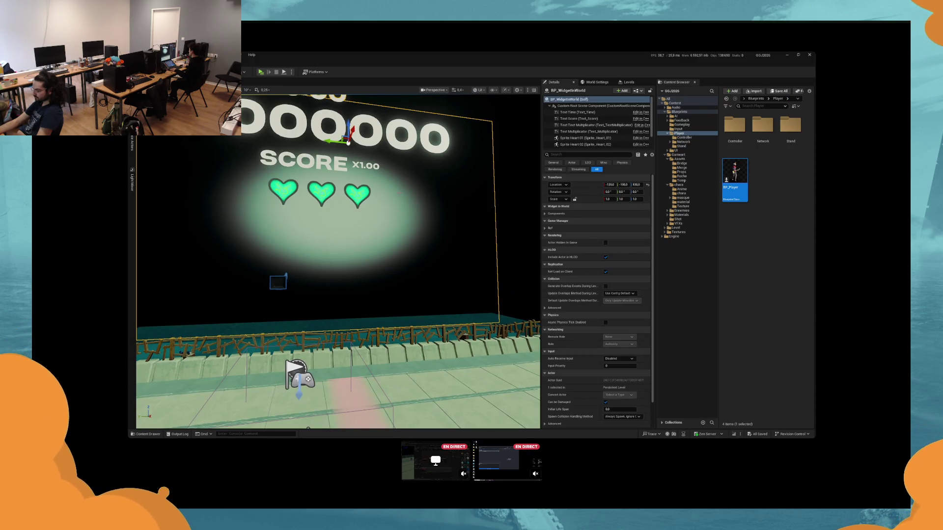
left_click(599, 105)
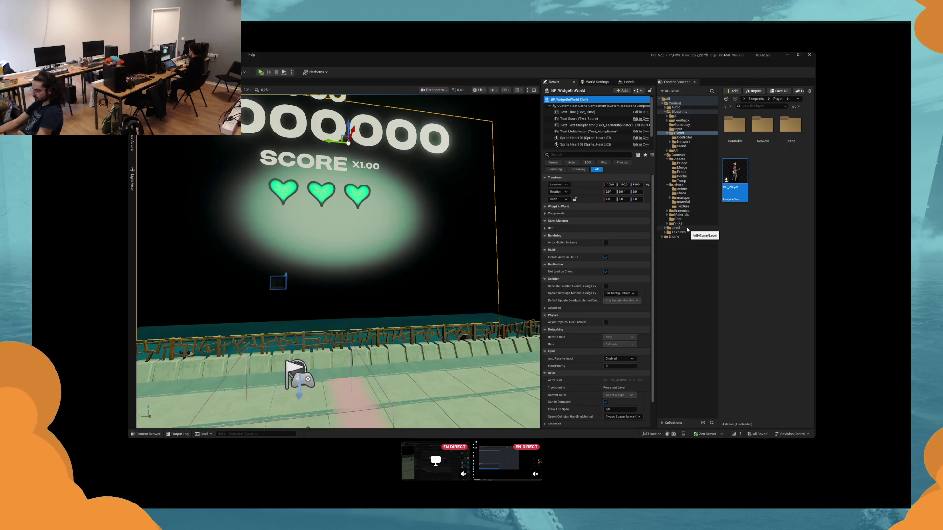
Step: Review UW_InGame and the MainMenu widgets, then bring up BP_WidgetInWorld's Outliner actions
left_click(677, 150)
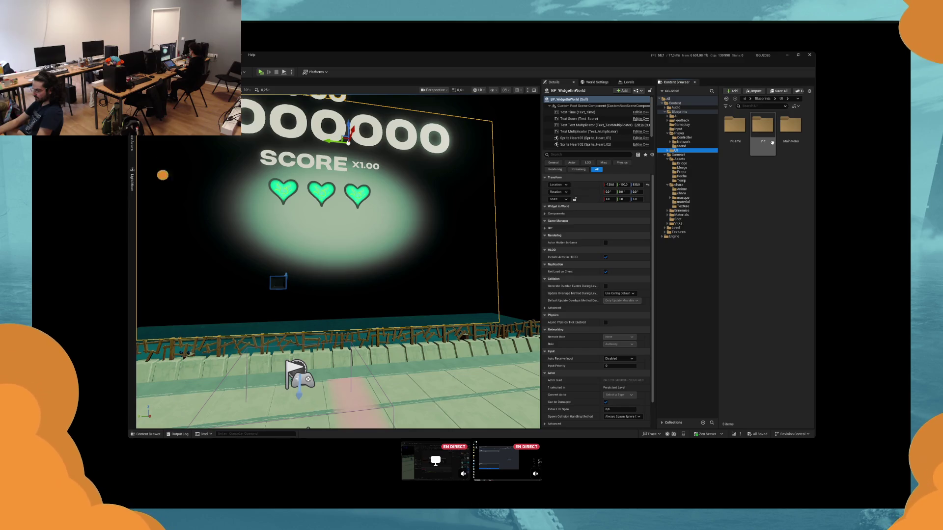
key("alt+Tab")
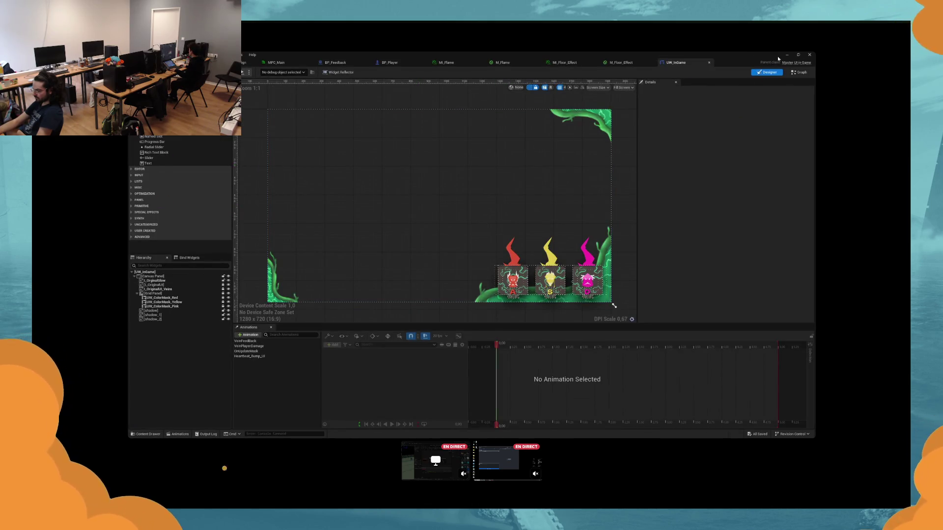
left_click(808, 56)
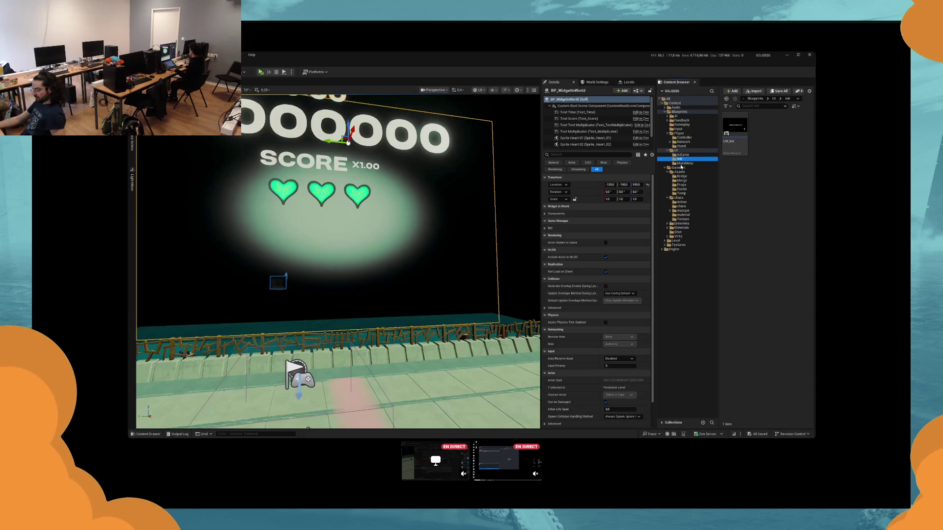
left_click(684, 163)
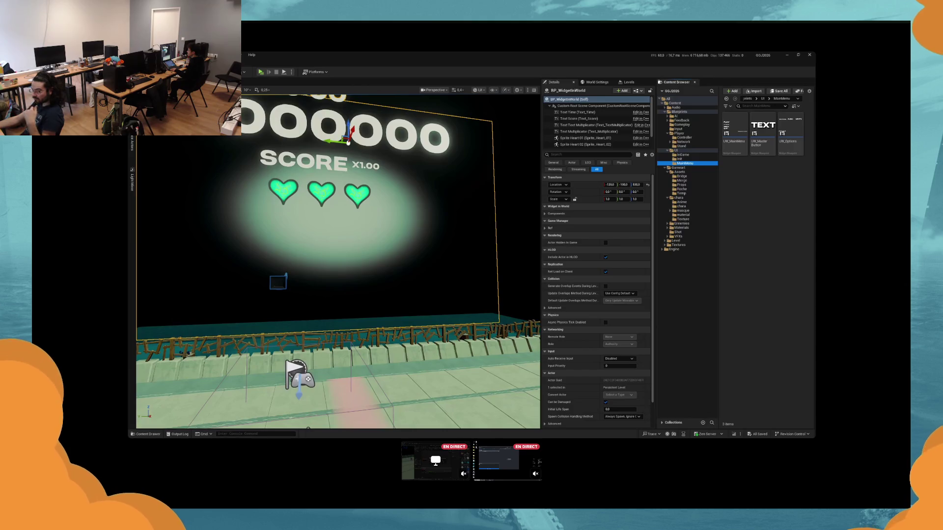
right_click(180, 154)
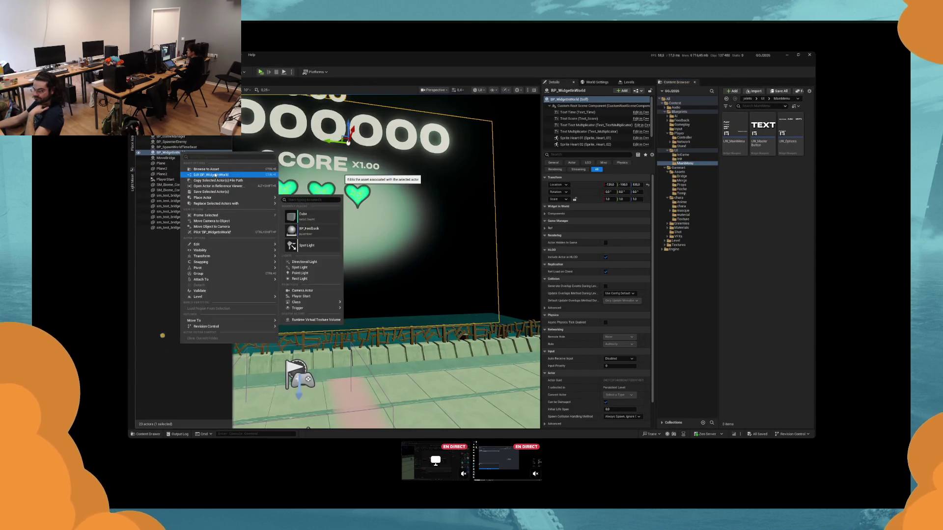
left_click(216, 175)
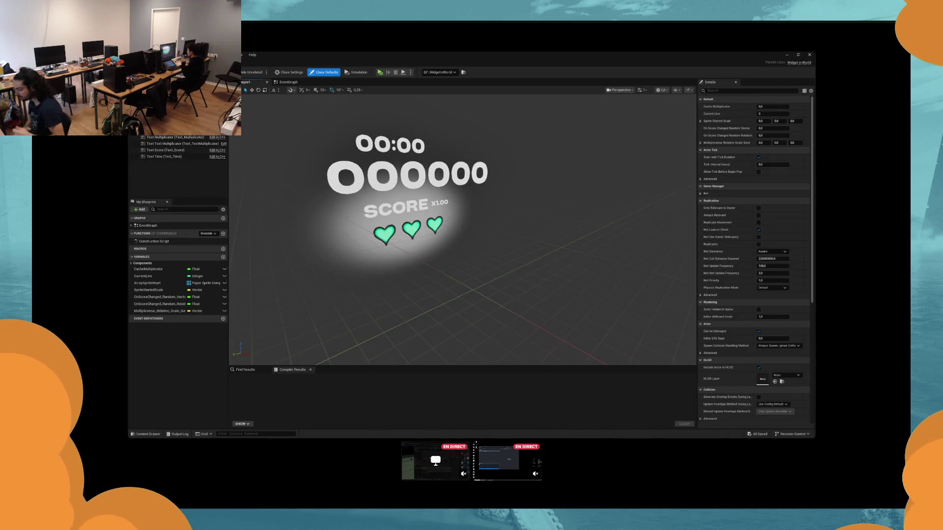
left_click(411, 218)
scroll(412, 219, "up", 5)
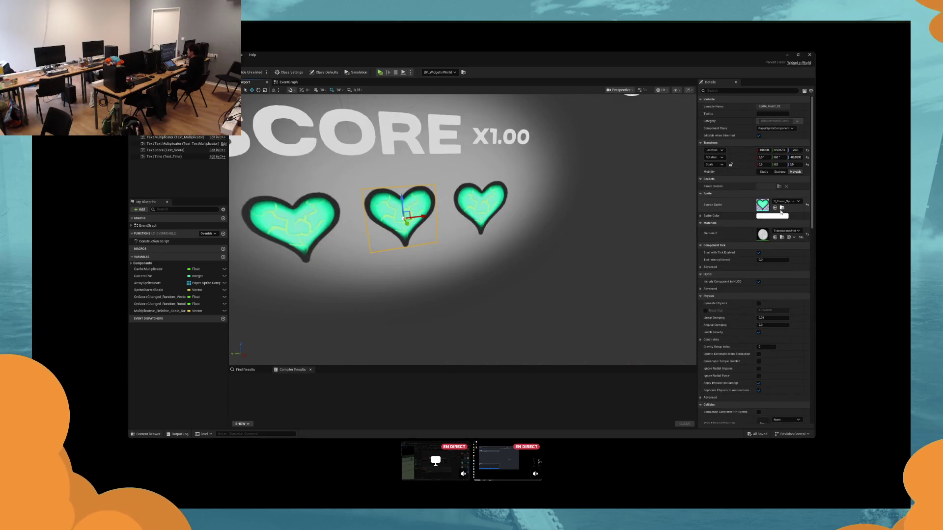
left_click(288, 82)
scroll(378, 206, "down", 3)
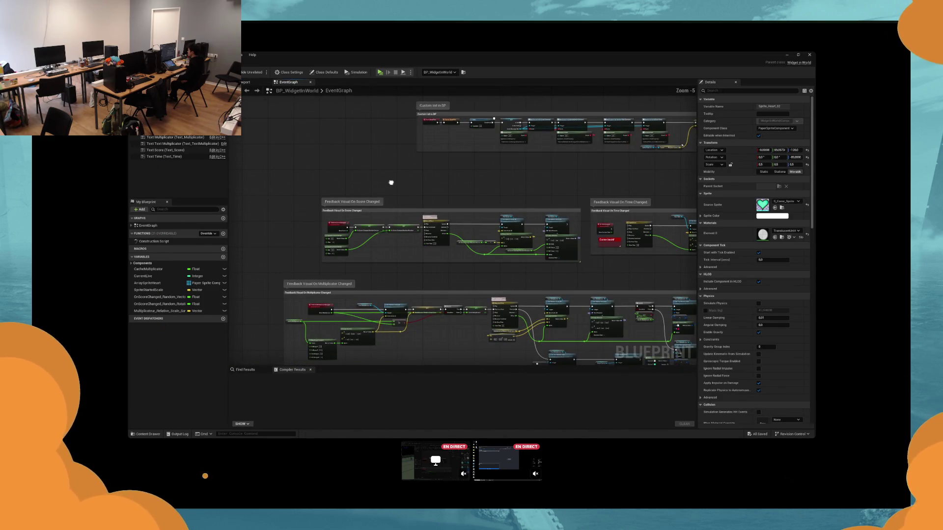
left_click_drag(391, 182, 419, 226)
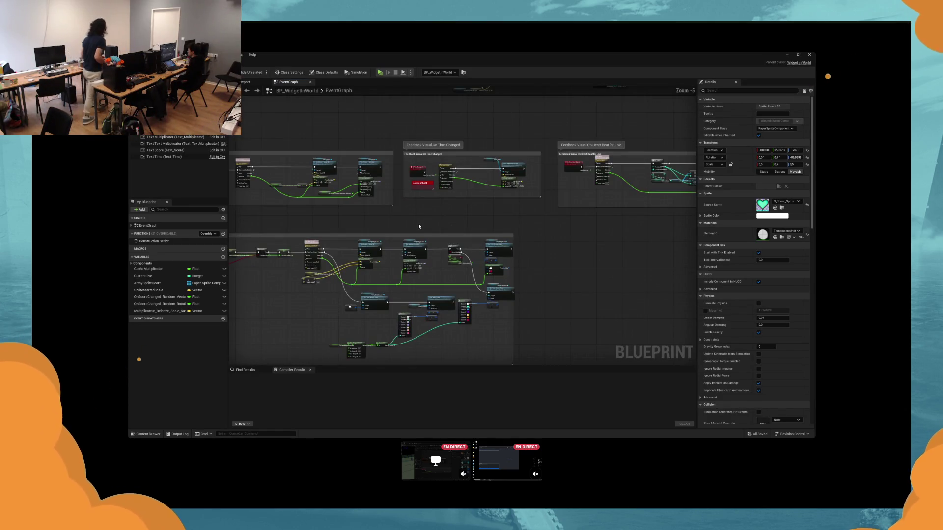
scroll(419, 223, "up", 2)
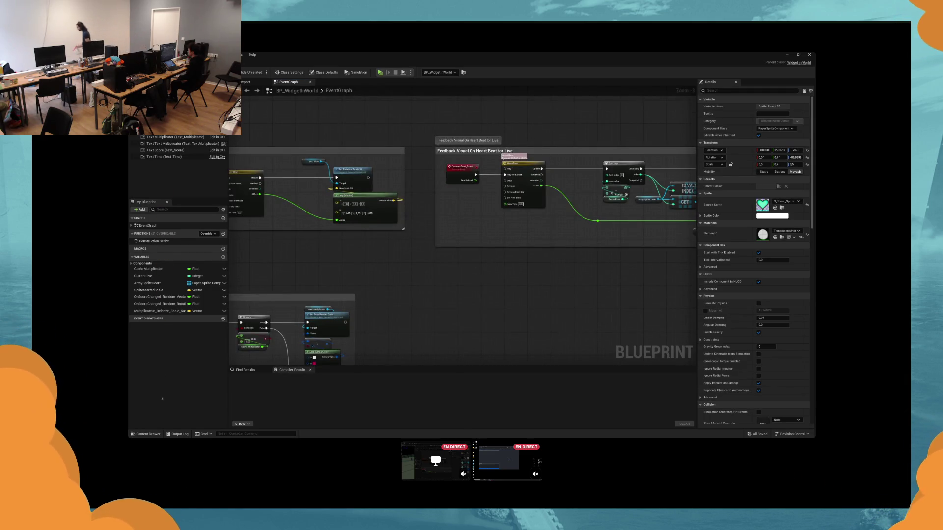
left_click_drag(418, 223, 589, 319)
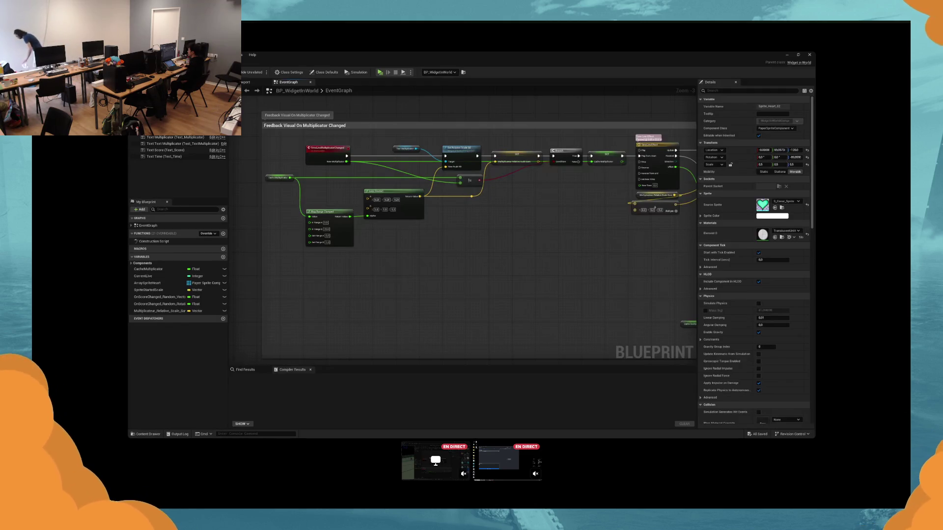
left_click_drag(540, 221, 373, 303)
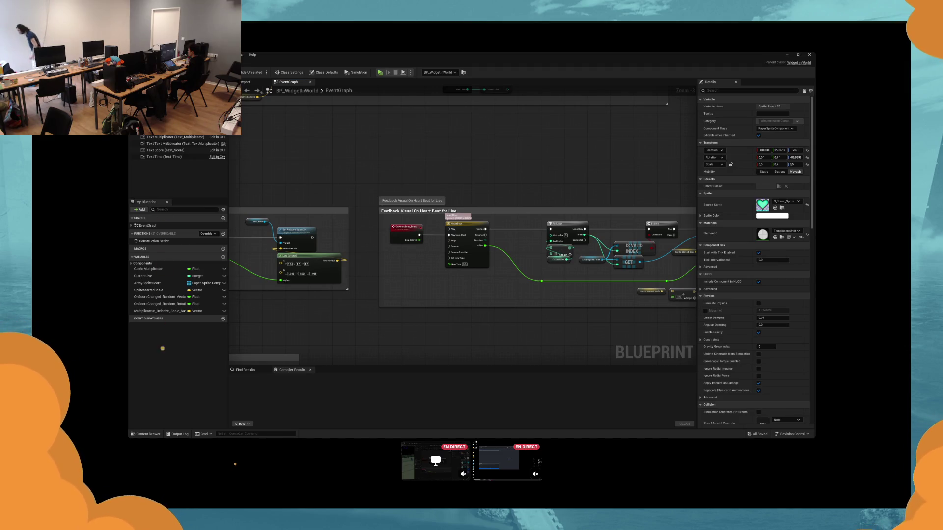
left_click_drag(569, 310, 585, 294)
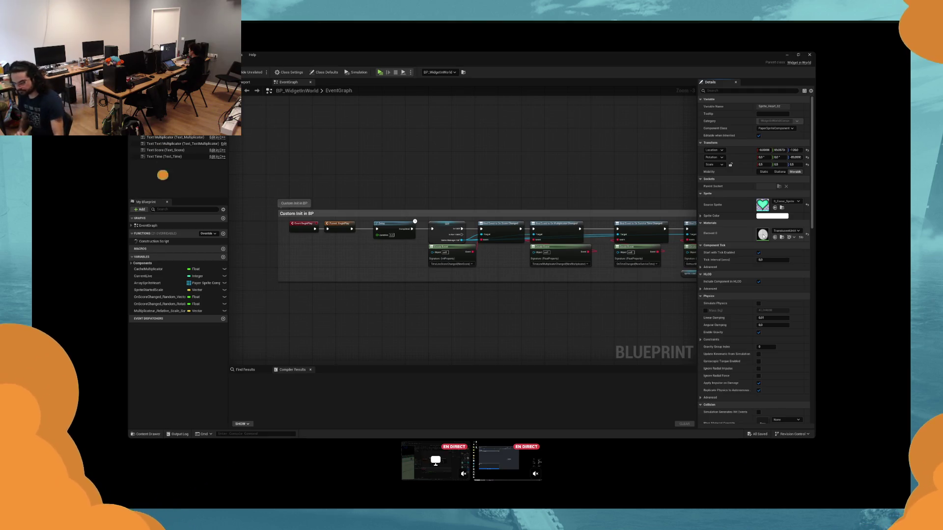
Step: Open the sprite's DefaultSpriteMaterial and rearrange its output and Multiply nodes
double_click(762, 235)
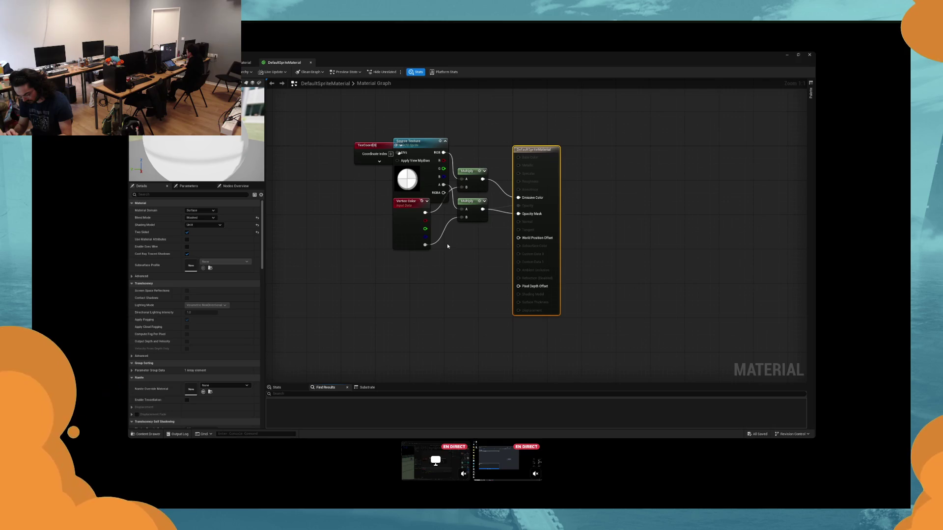
left_click_drag(535, 149, 652, 154)
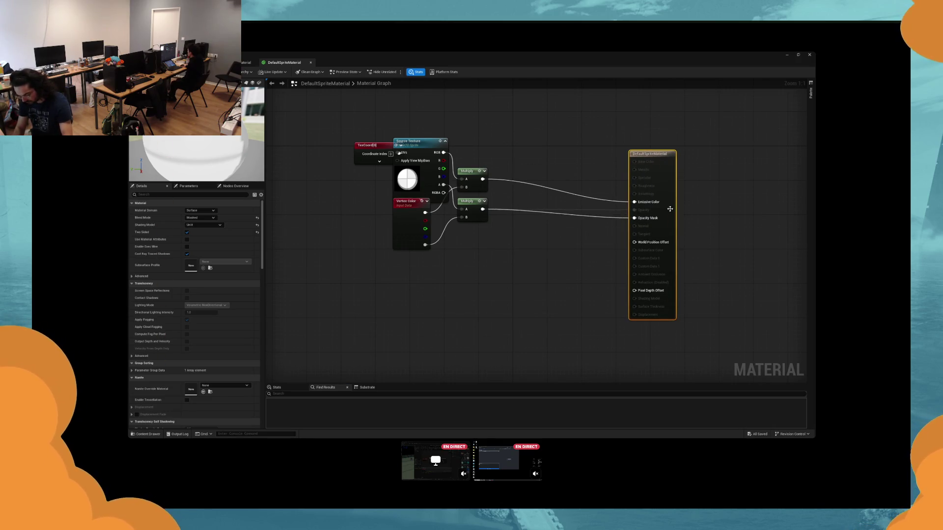
left_click(504, 249)
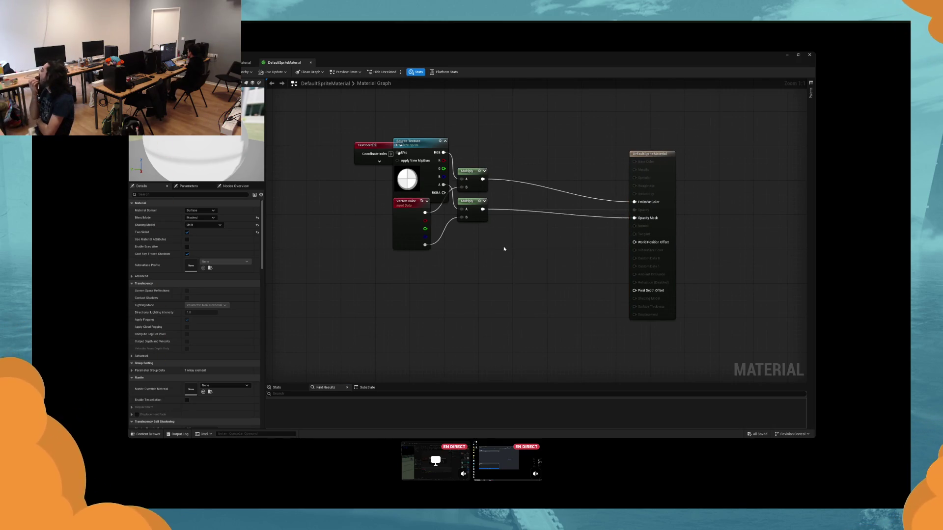
left_click_drag(480, 218, 529, 244)
left_click_drag(480, 184, 525, 163)
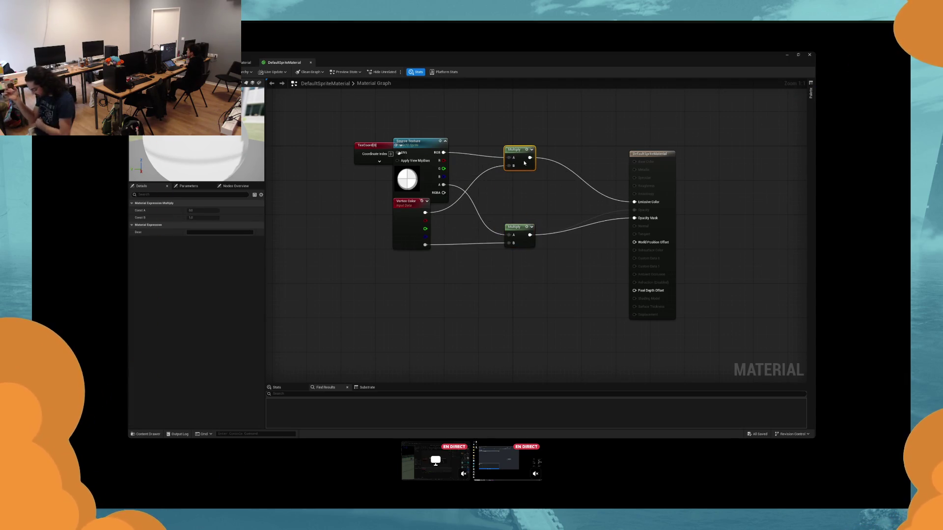
left_click_drag(524, 163, 525, 159)
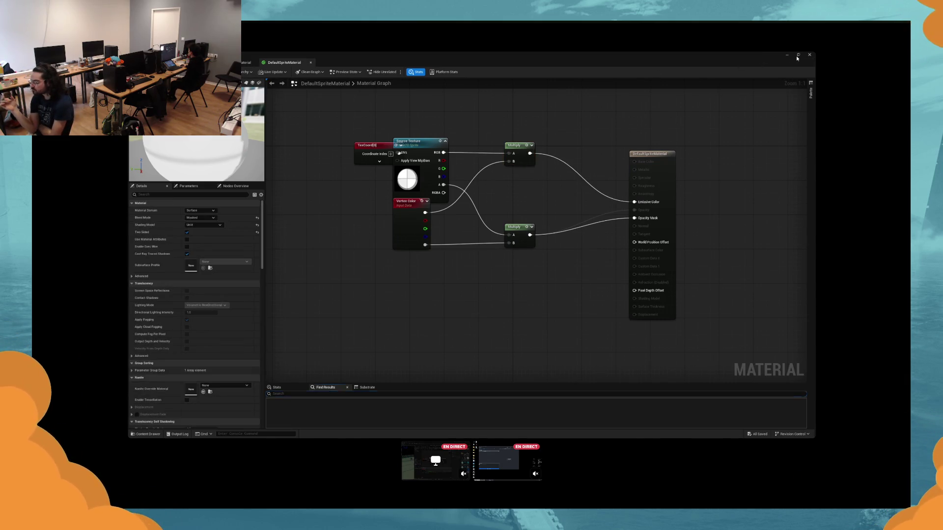
left_click(798, 55)
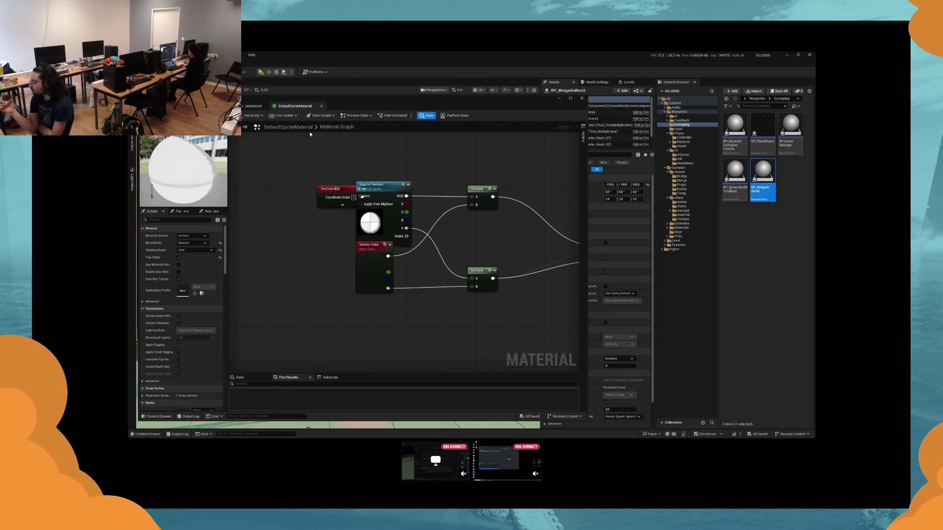
Step: Paste a copy into chara/material, rename it DefaultSpriteMaterial_CUSTOM, and open it
key("ctrl+b")
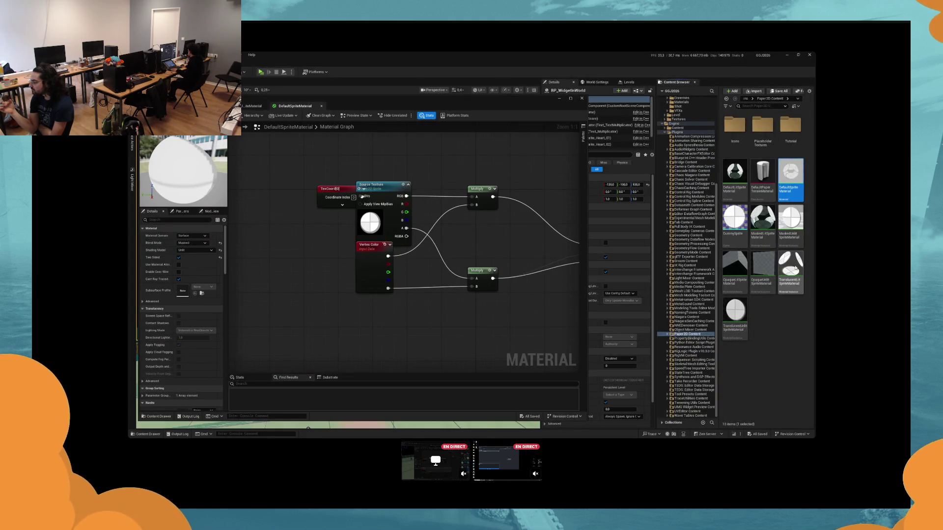
scroll(693, 198, "up", 2)
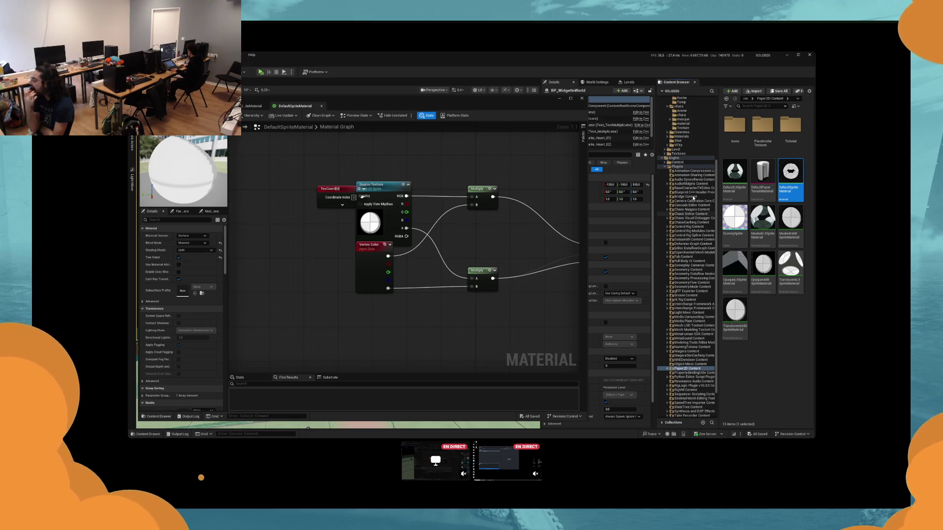
left_click(683, 123)
key("ctrl+v")
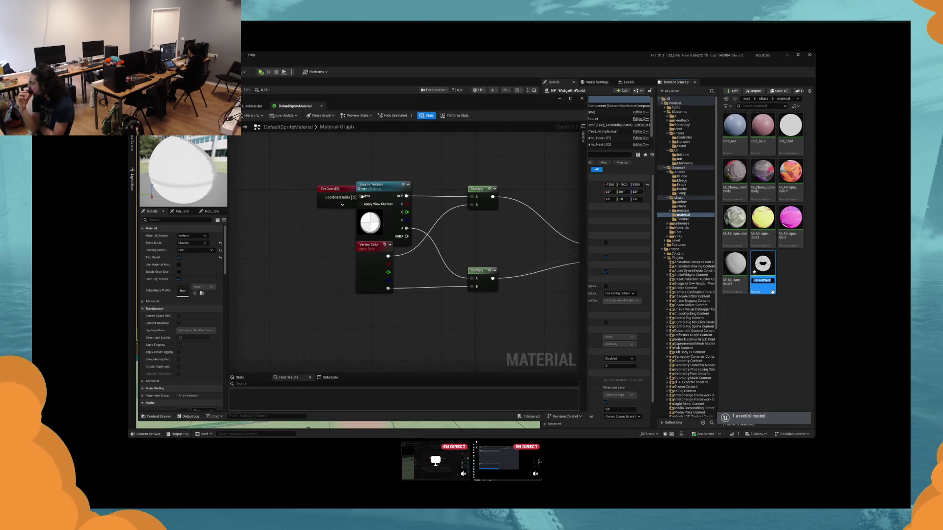
key("End")
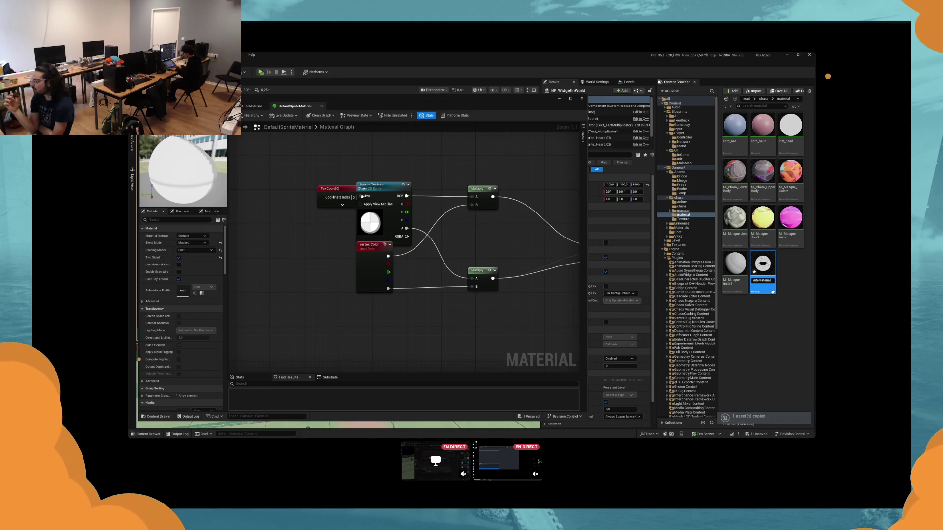
type("_CUSTOM")
key("Return")
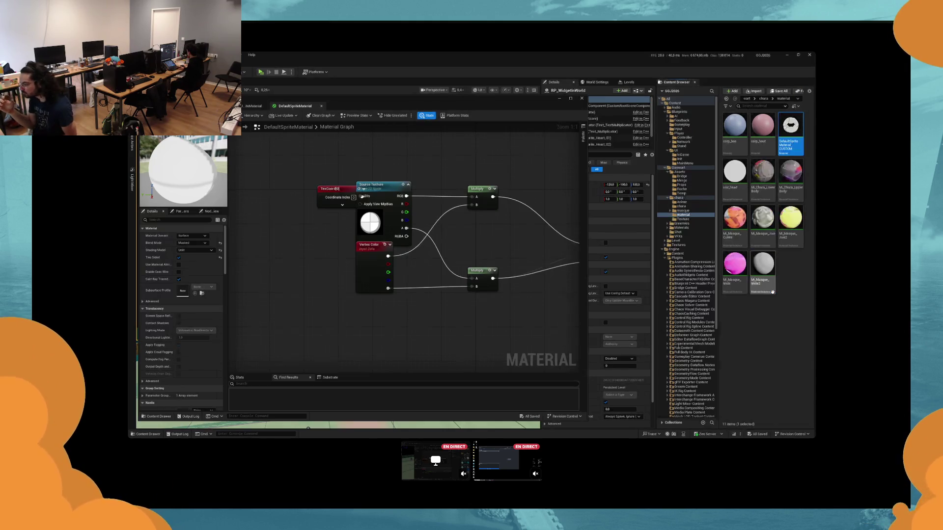
key("Return")
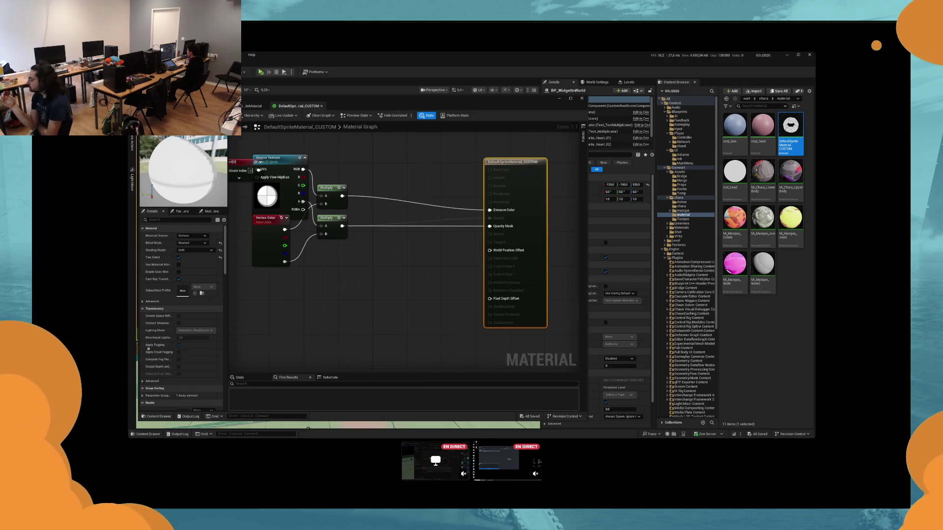
Step: Add a new Multiply node after the first Multiply and wire it into Emissive Color
left_click_drag(351, 239, 437, 269)
left_click(322, 198)
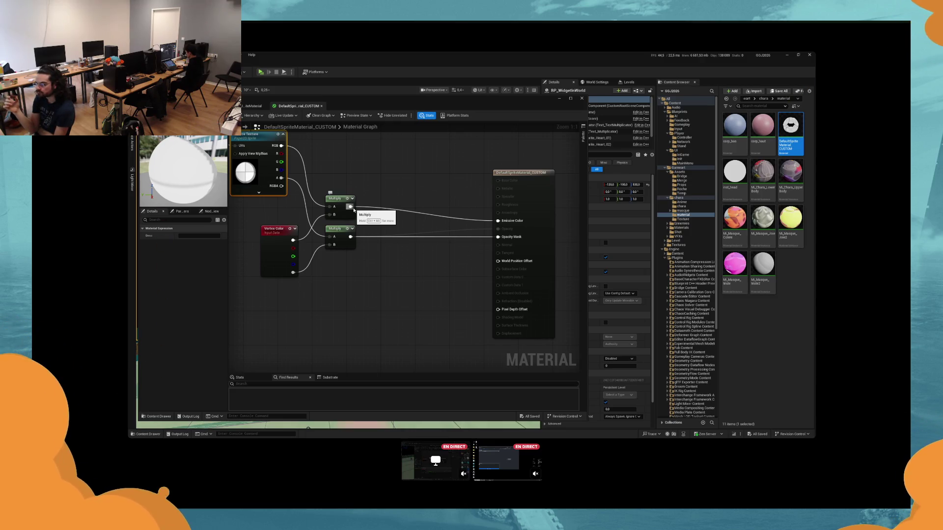
left_click_drag(354, 209, 440, 199)
left_click(339, 195)
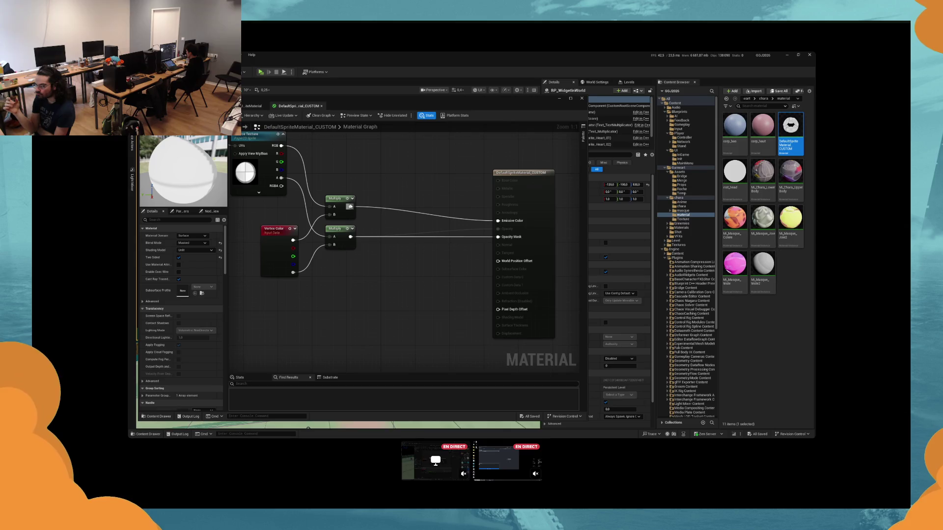
left_click(415, 183)
mouse_move(437, 190)
left_mouse_down()
mouse_move(501, 219)
mouse_move(436, 189)
mouse_move(388, 283)
left_mouse_up()
left_click(498, 221)
Step: Search nodes for 'material c', close the node list, and view the material instance's parameters
type("materia")
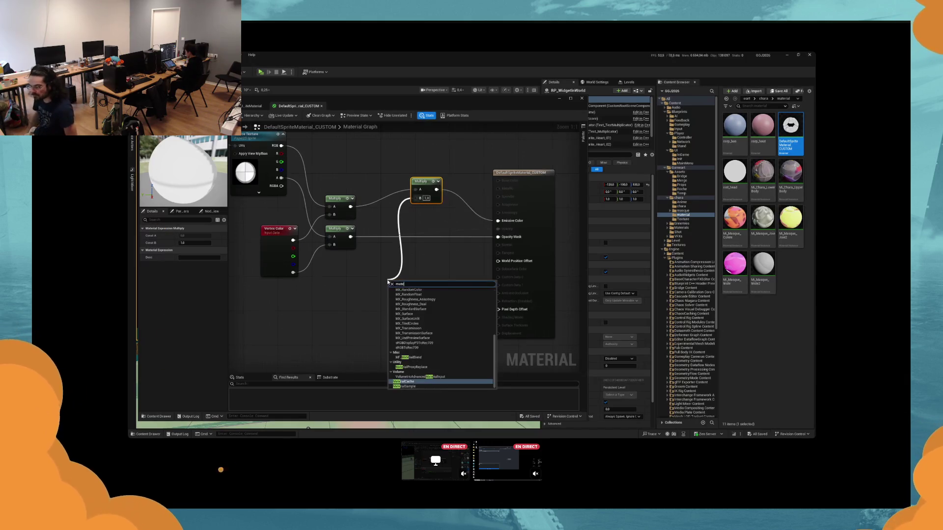
type("l c")
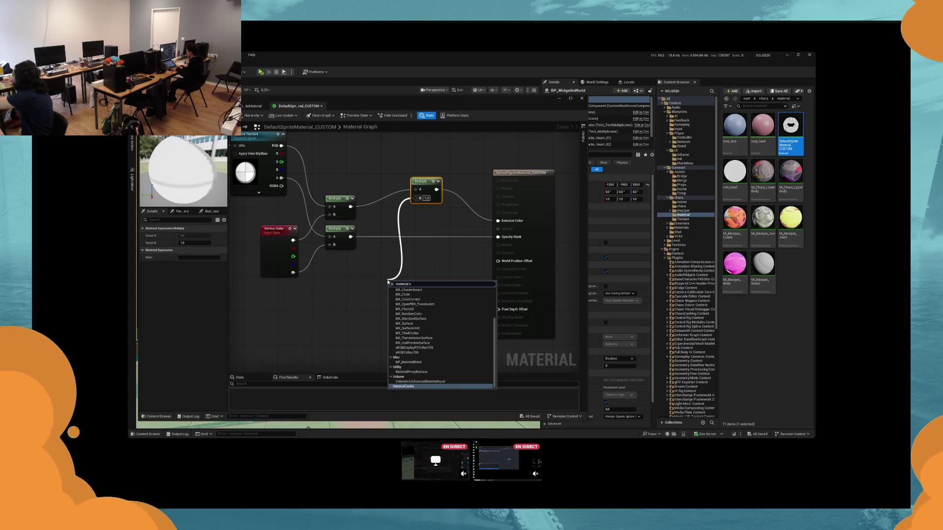
key("BackSpace")
key("BackSpace")
key("BackSpace")
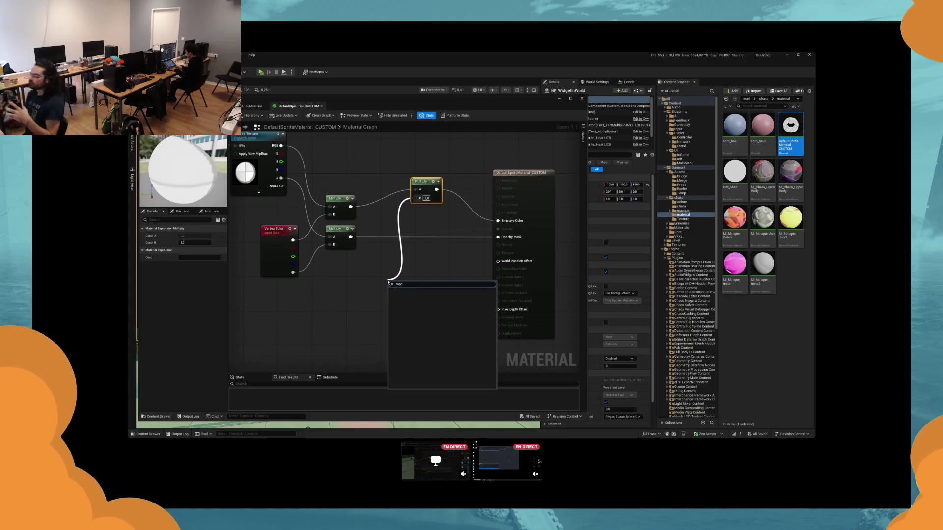
right_click(364, 303)
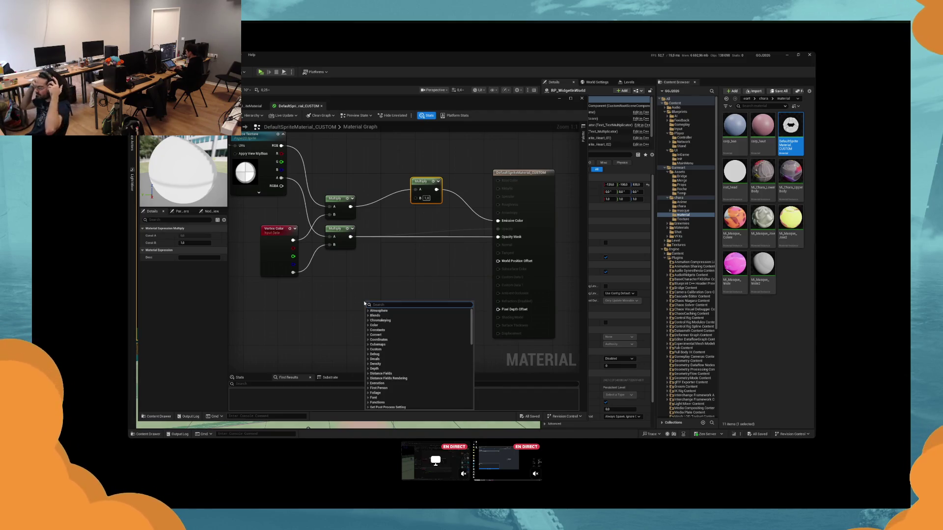
left_click(329, 290)
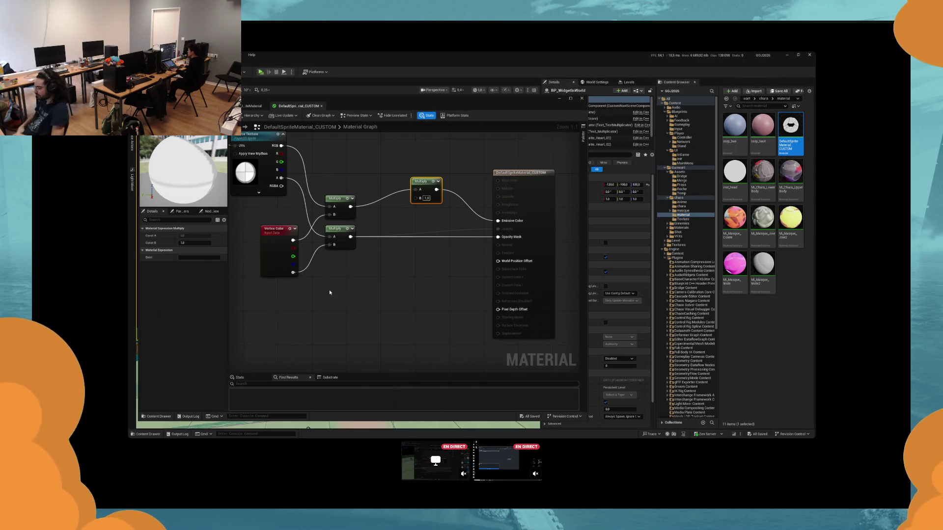
left_click(253, 106)
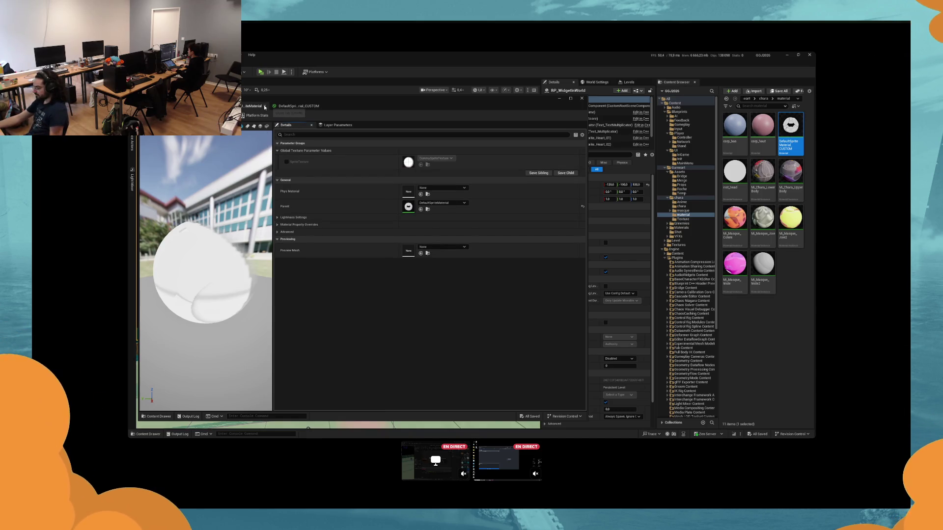
Step: Search the graph for 'mpc', then open inst_head and its m_emissive_color material
left_click(265, 107)
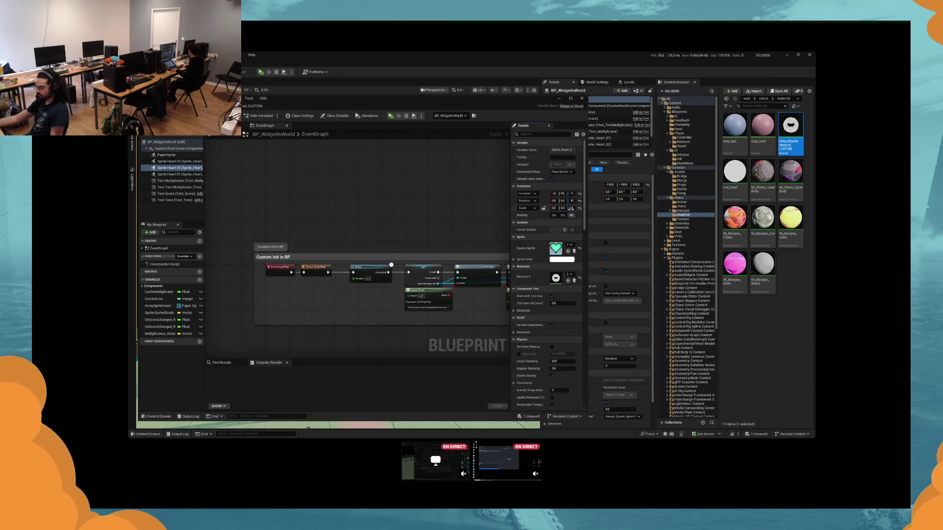
left_click(253, 106)
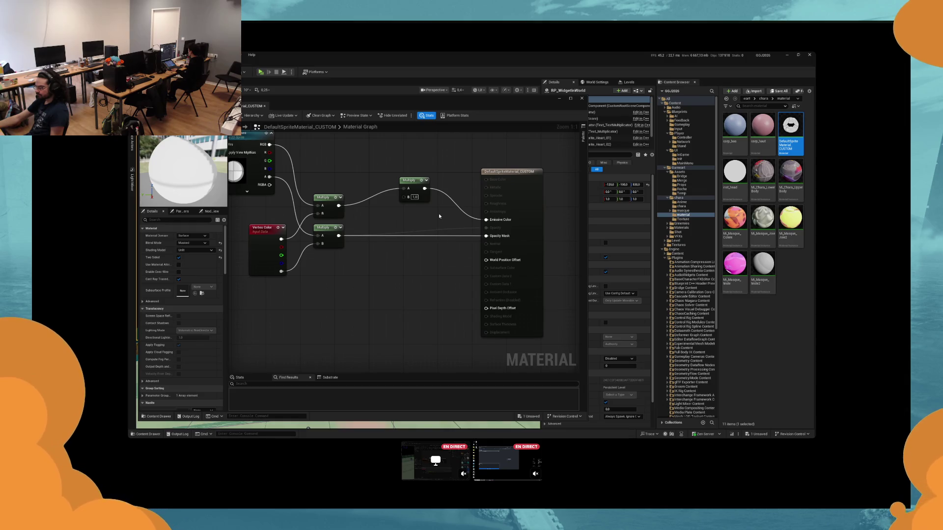
right_click(388, 244)
type("mpc")
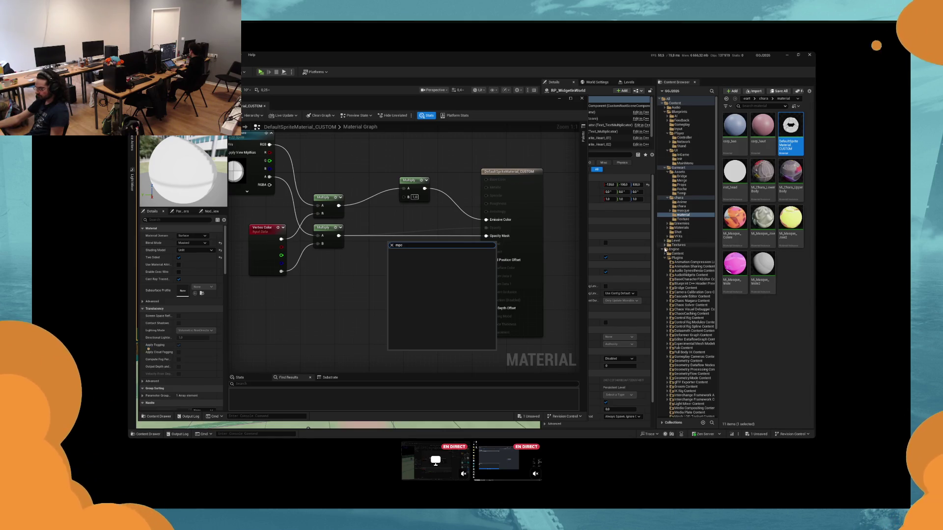
left_click(666, 249)
double_click(734, 172)
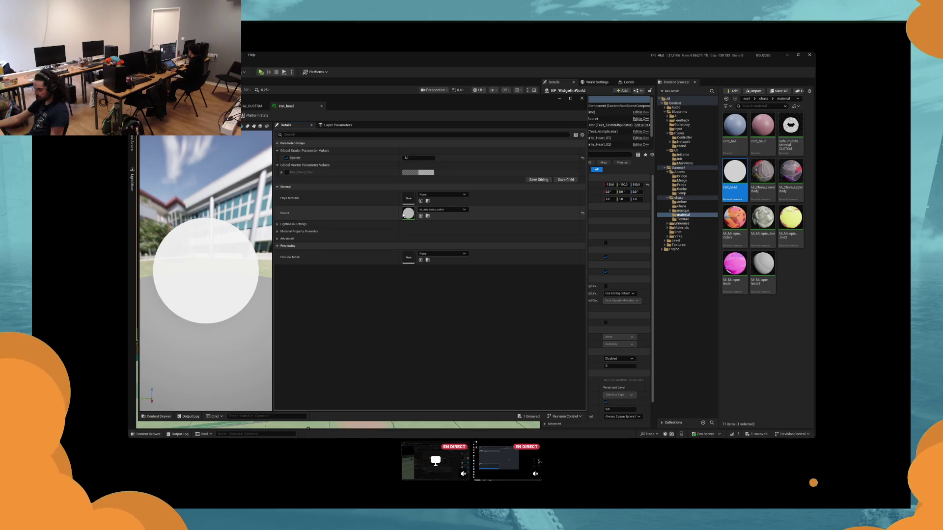
double_click(403, 215)
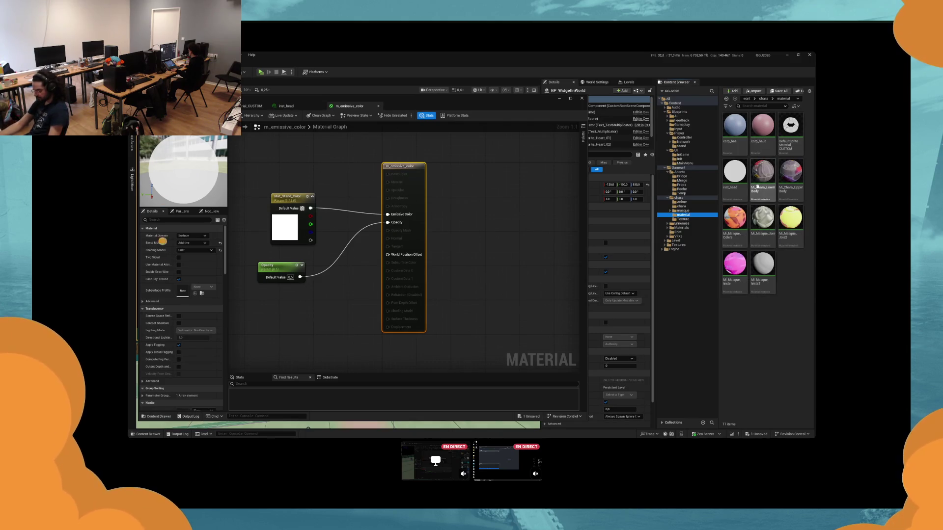
Step: Browse from masque through Player Network, UI Init and Gameart Props to the character material folder
left_click(684, 210)
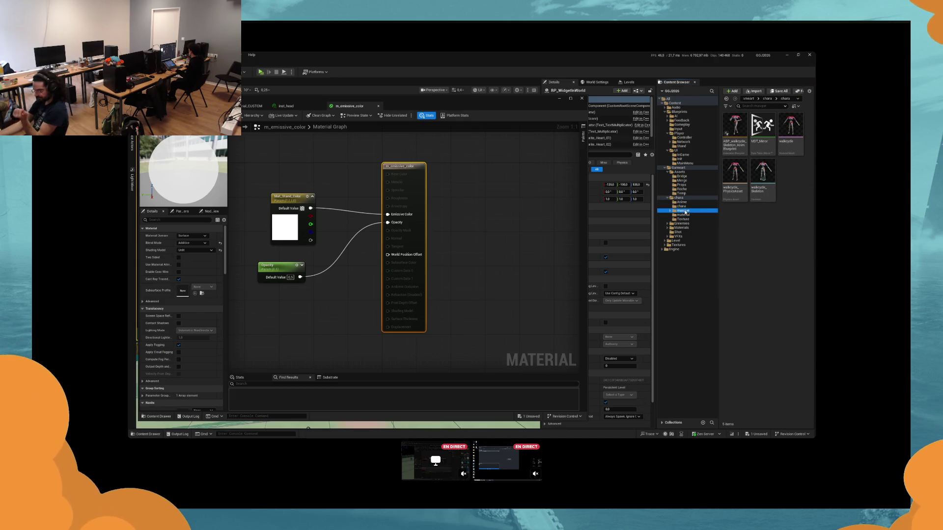
left_click(679, 197)
left_click(679, 112)
left_click(682, 124)
left_click(683, 142)
left_click(676, 150)
left_click(682, 155)
left_click(679, 159)
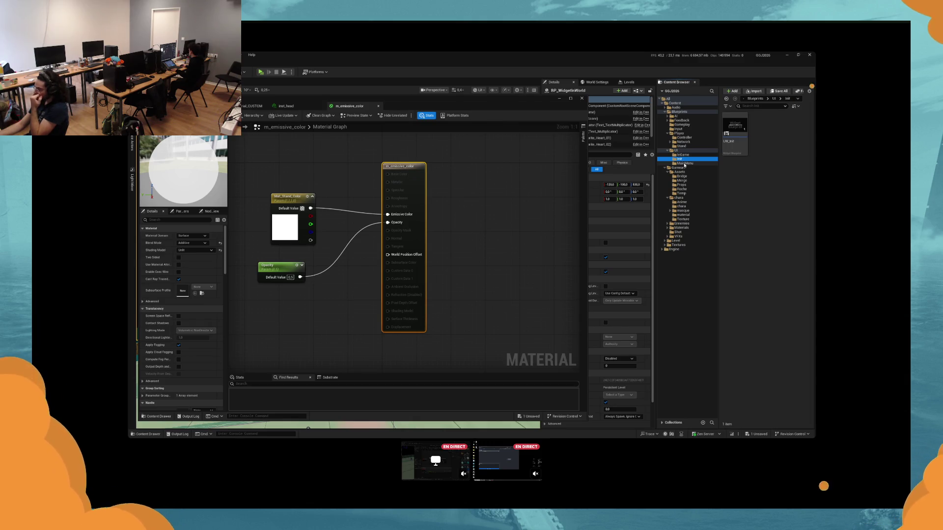
left_click(680, 172)
left_click(681, 184)
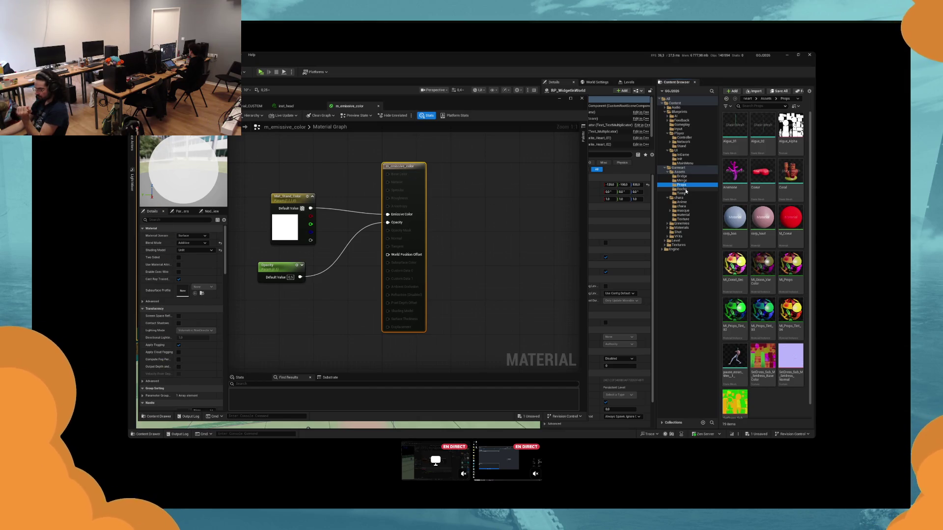
left_click(683, 210)
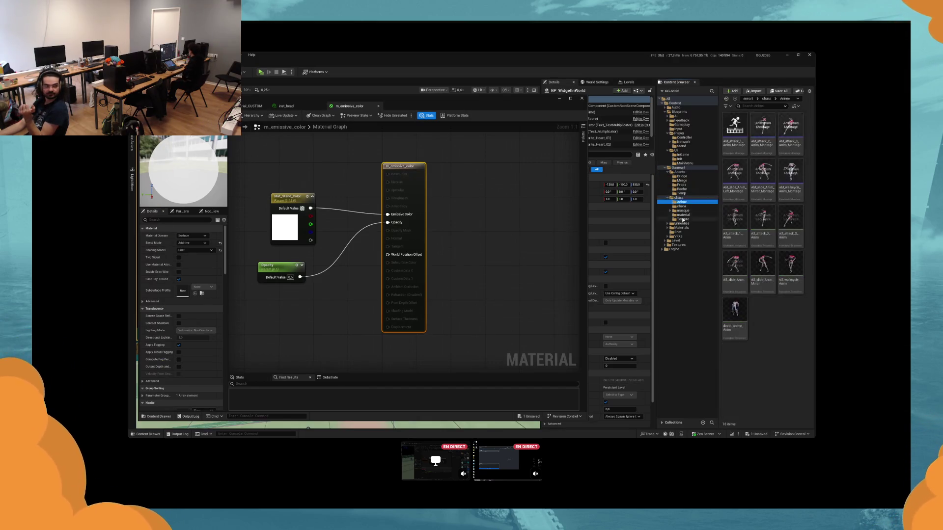
left_click(683, 215)
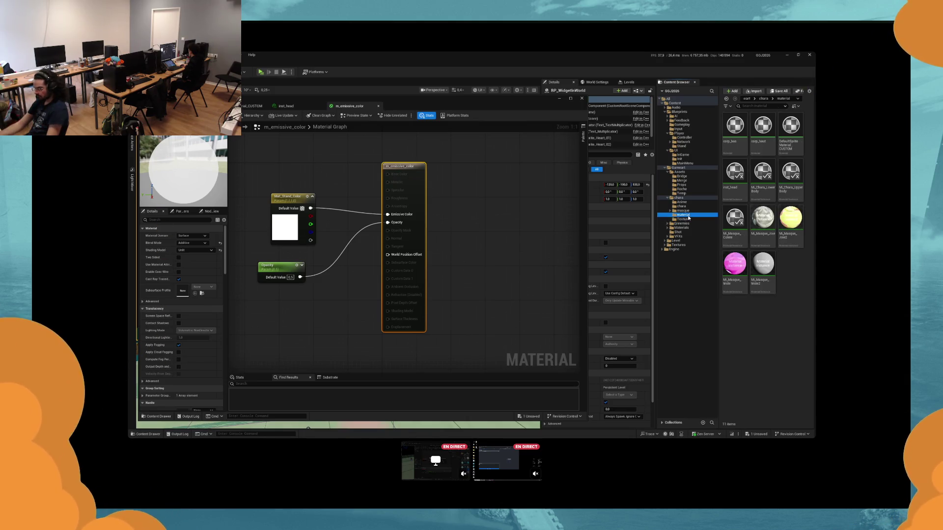
Step: Locate m_emissive_color from inst_head, pick inst_stand, and go up to the Player folder
left_click(738, 181)
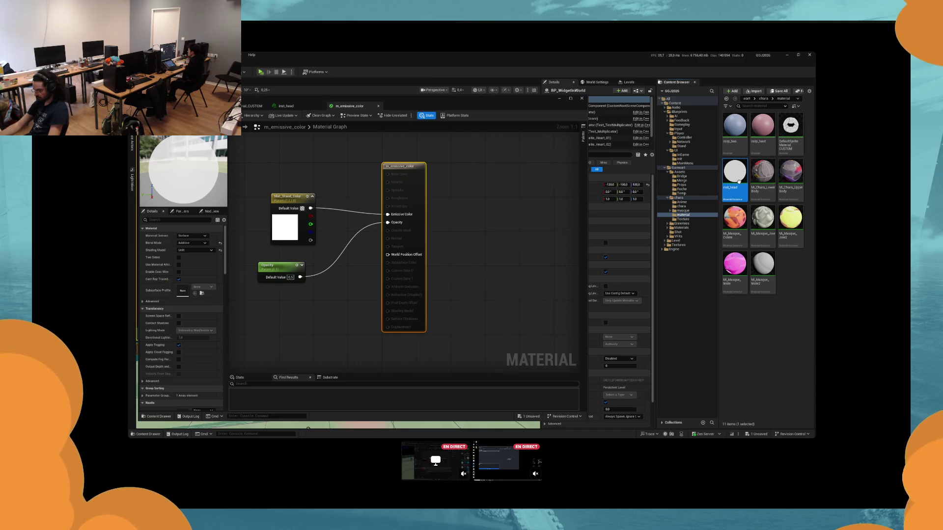
key("ctrl+b")
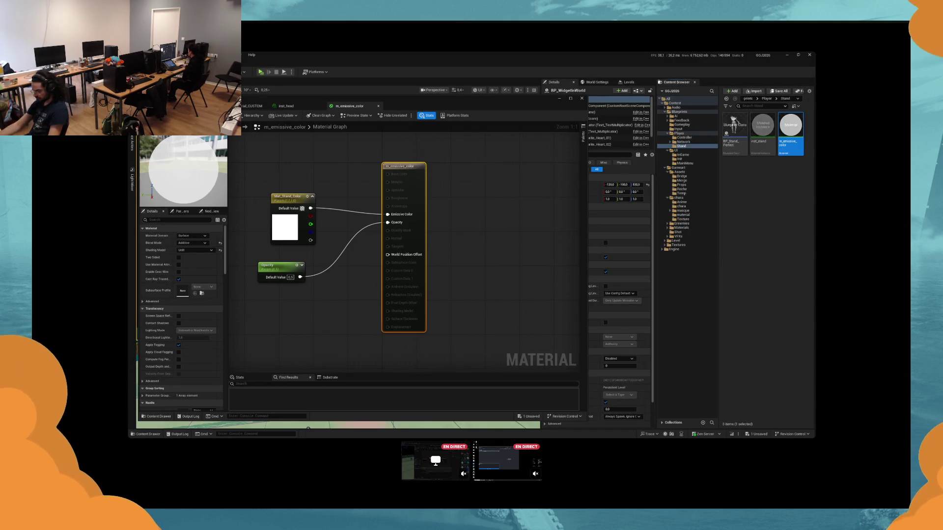
left_click(762, 132)
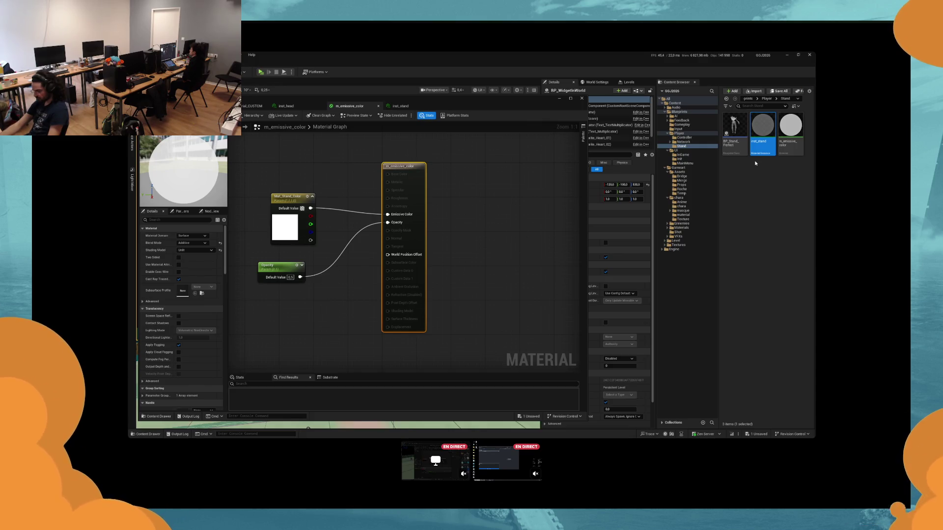
left_click(680, 133)
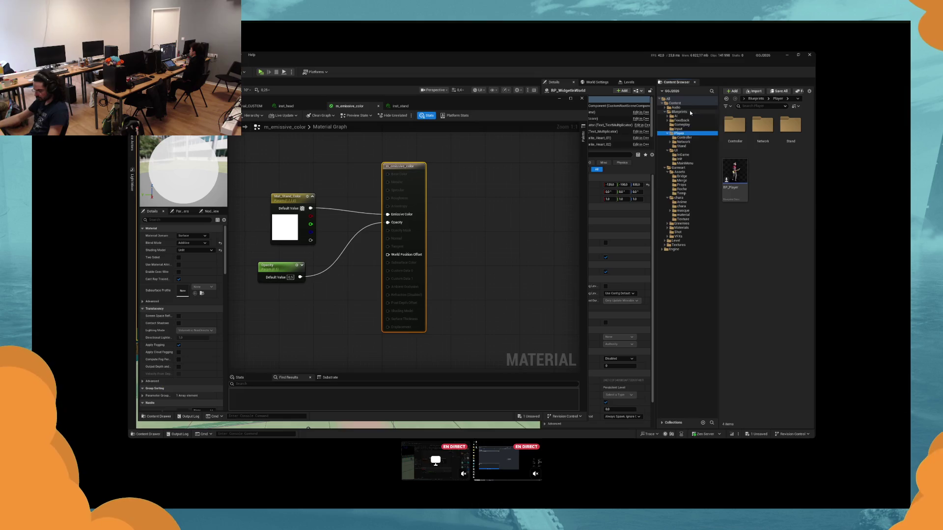
Step: Search 'mpc' in the Content Browser and open the MPC_Main parameter collection
left_click(689, 112)
left_click(747, 106)
type("m")
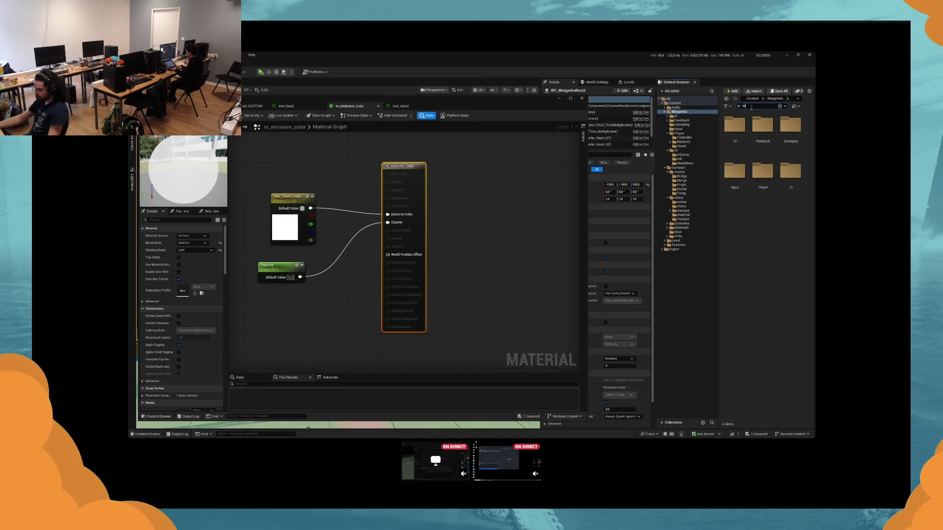
type("pc")
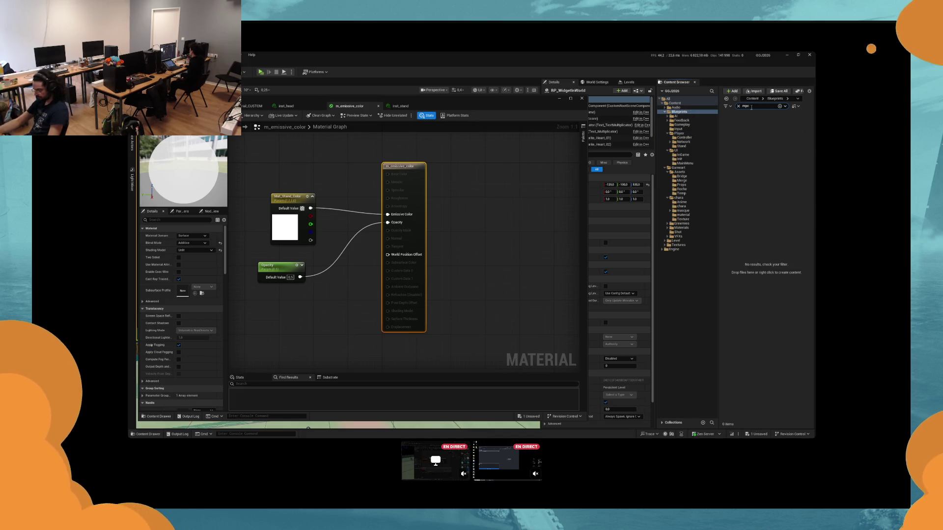
left_click(675, 103)
double_click(735, 128)
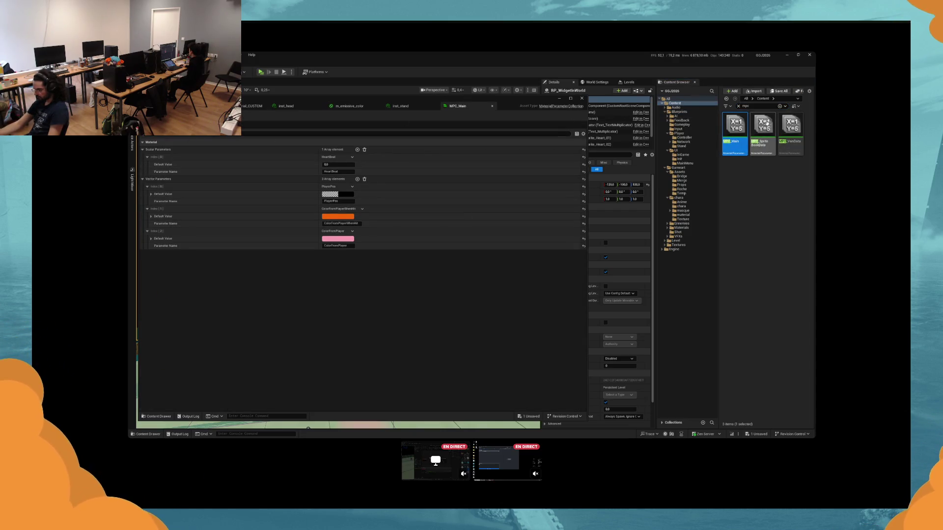
right_click(740, 131)
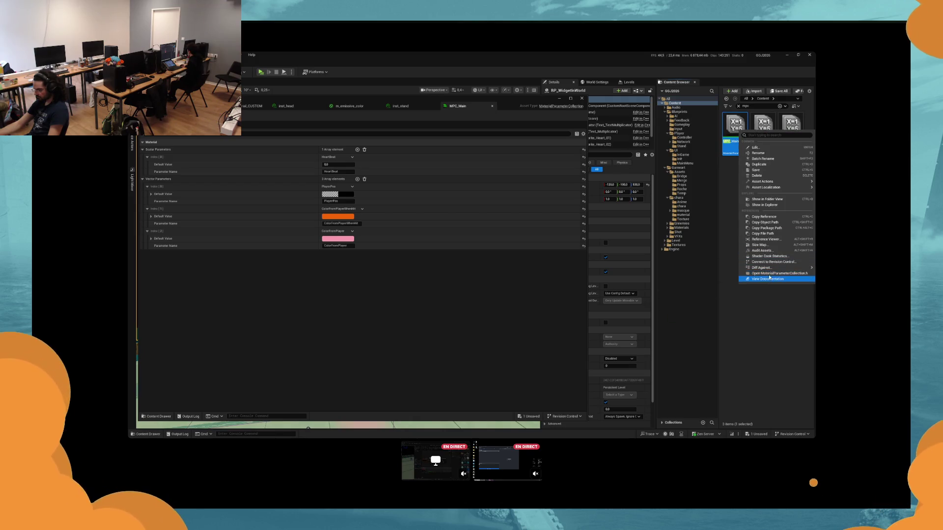
Step: Set the collection parameter node to ColorFromPlayer and switch back to BP_WidgetInWorld
left_click(775, 241)
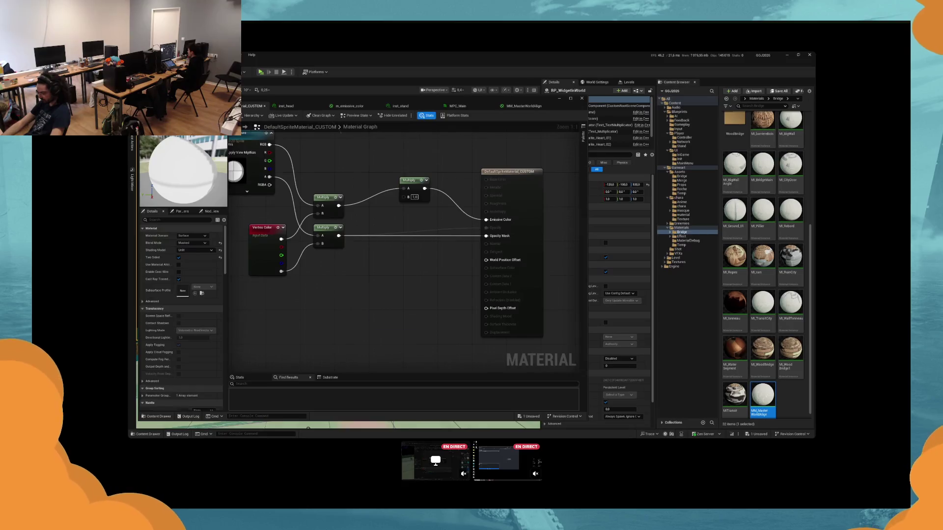
left_click(198, 250)
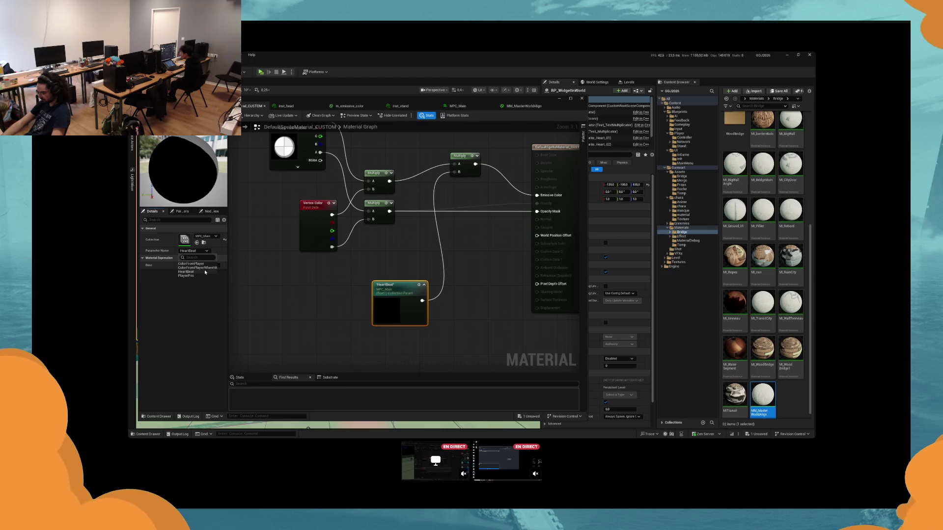
left_click(205, 271)
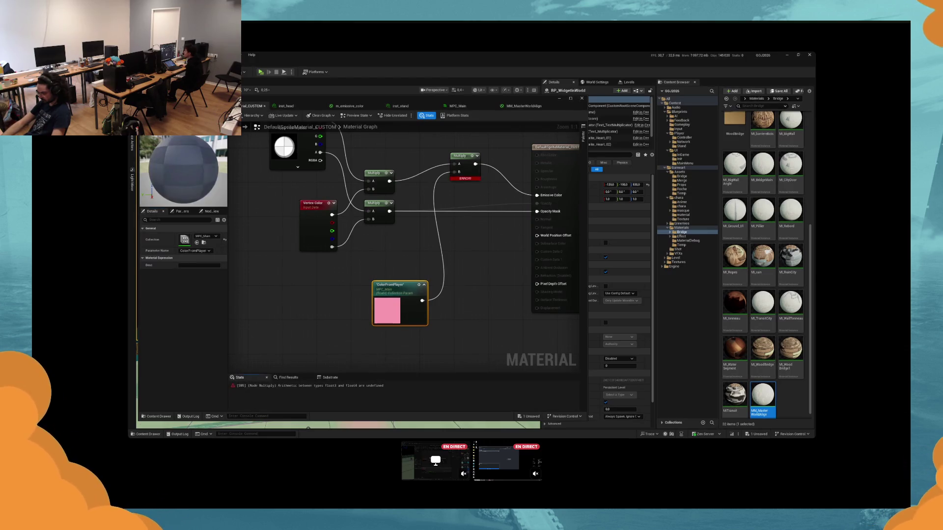
key("ctrl+Tab")
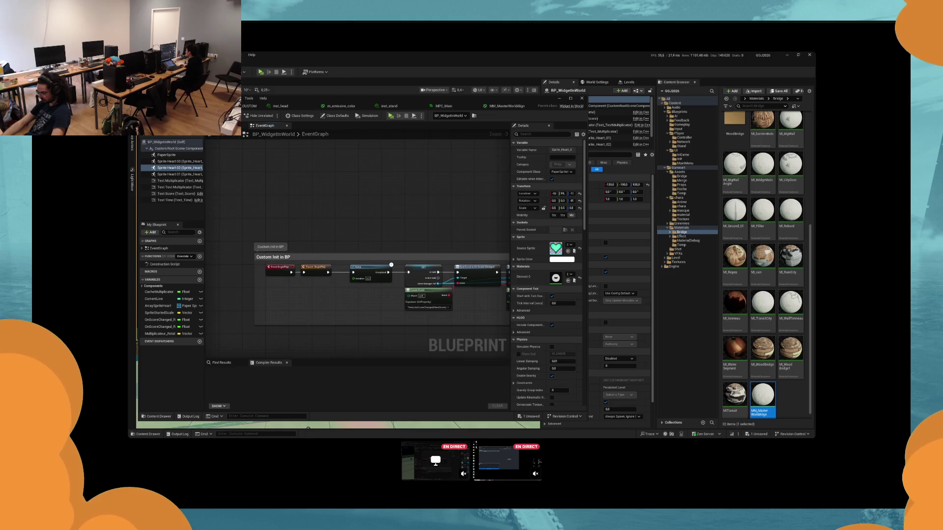
left_click_drag(385, 218, 377, 217)
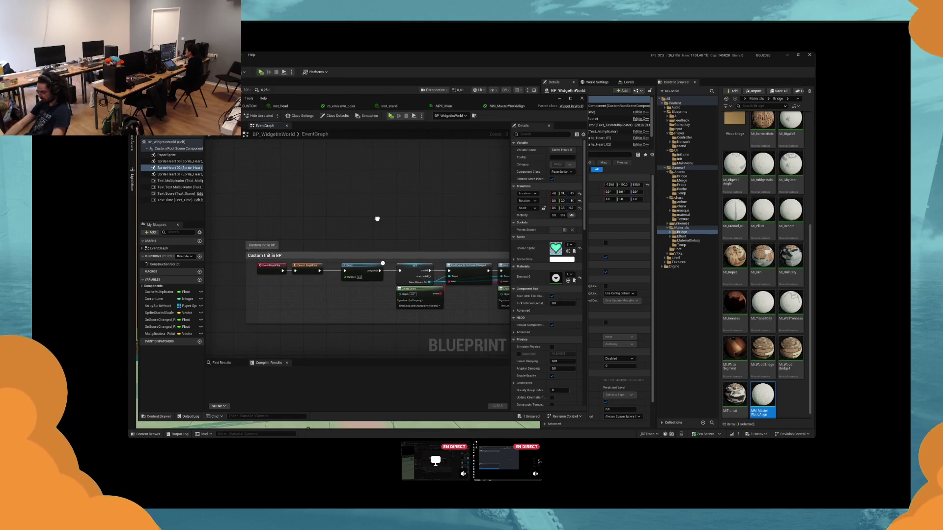
key("alt+p")
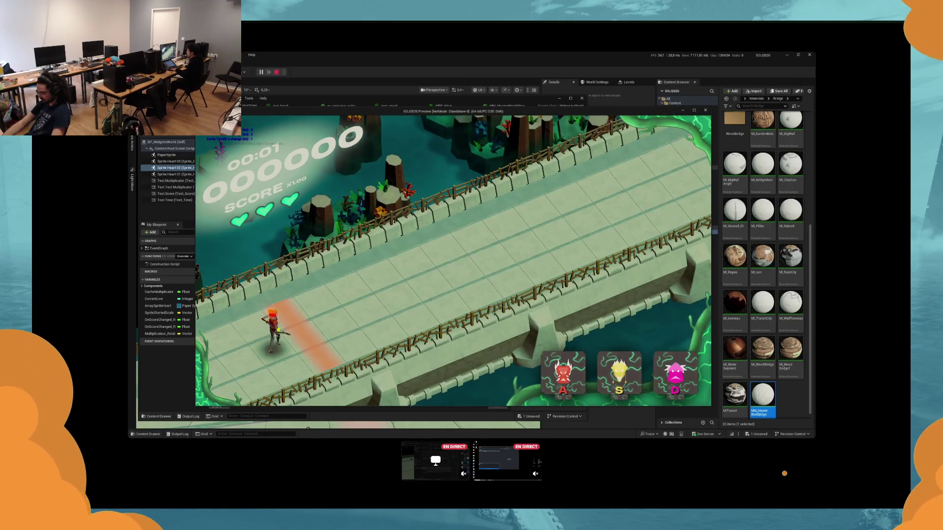
key("Escape")
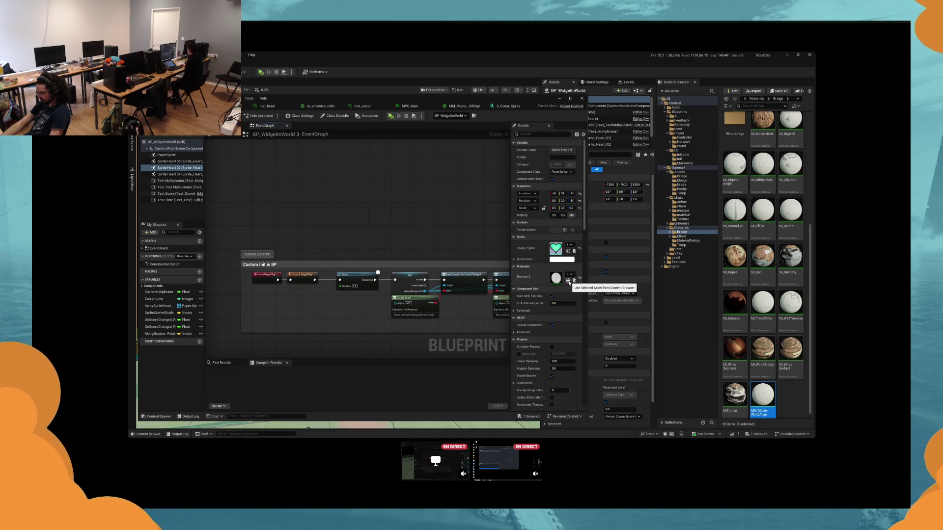
left_click(688, 241)
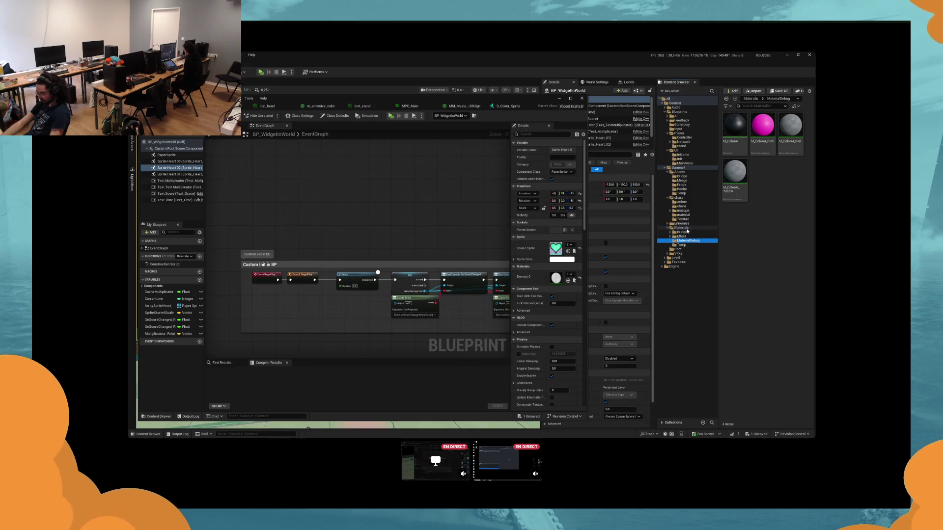
Step: Create the inst_DefaultSprite_Custom material instance in the chara material folder
left_click(692, 211)
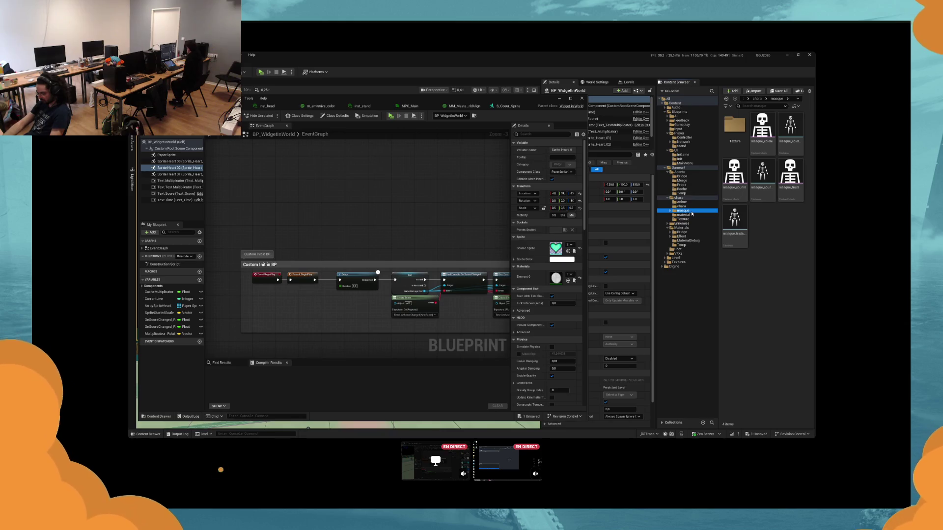
left_click(688, 214)
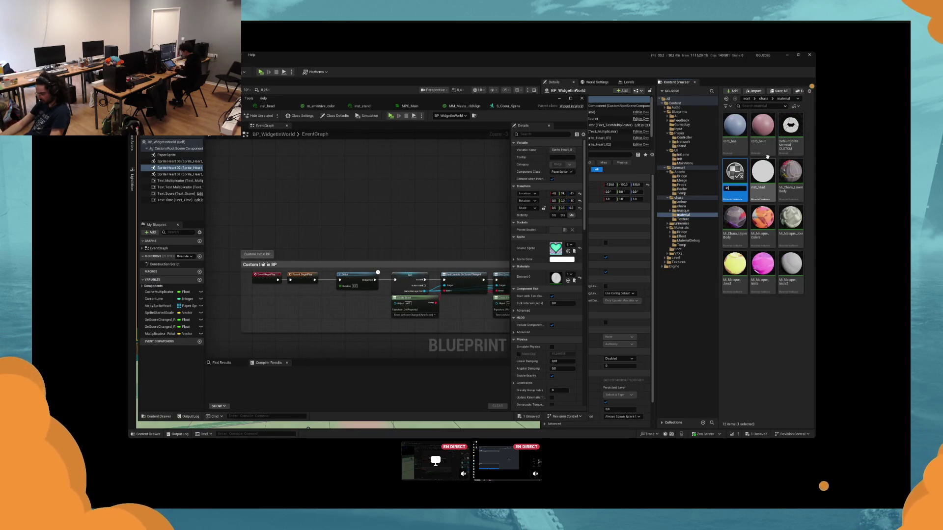
type("st_Defaul")
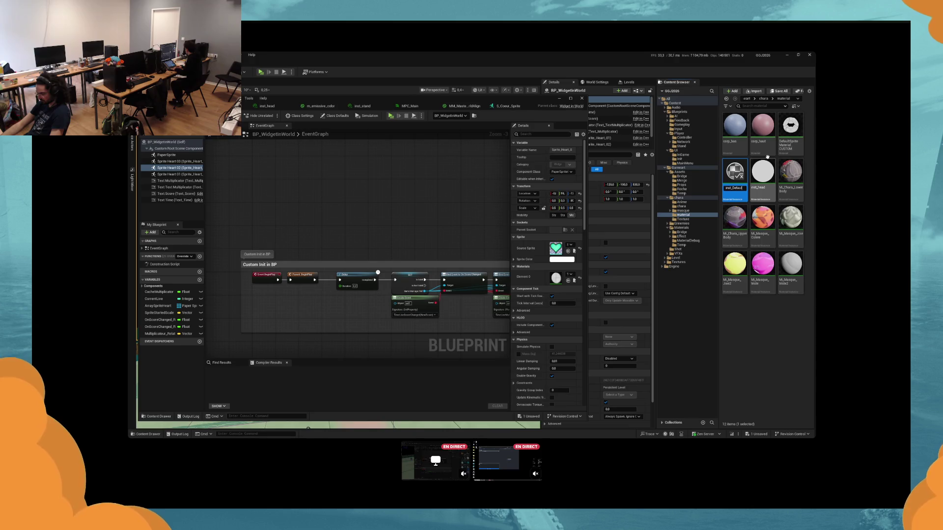
type("S")
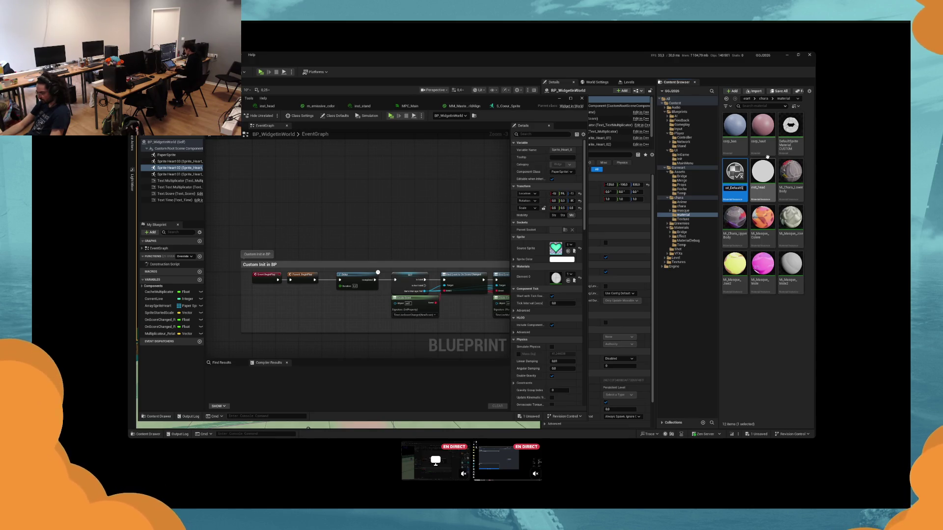
type("prite_Custom")
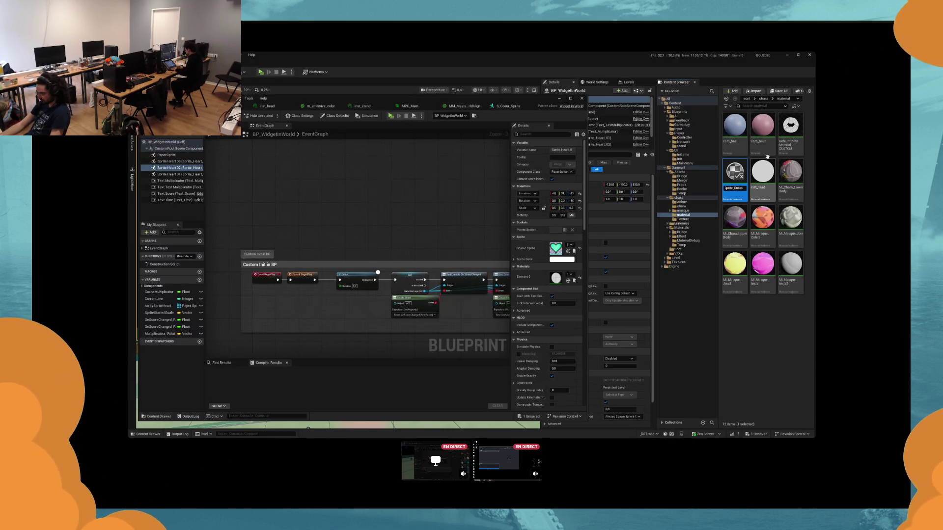
key("Return")
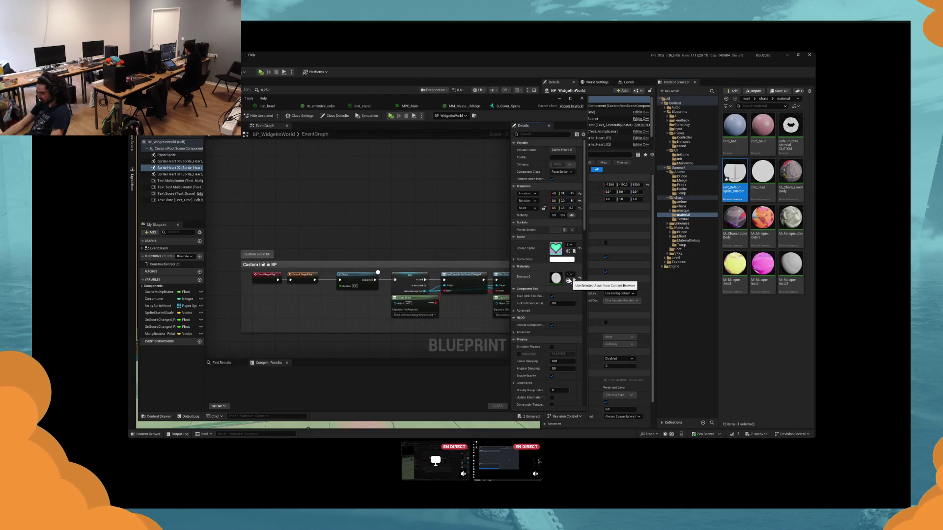
Step: Assign it to the sprite's Element 0 slot, open it, and select Sprite Heart 01 in the event graph
left_click(569, 280)
double_click(557, 277)
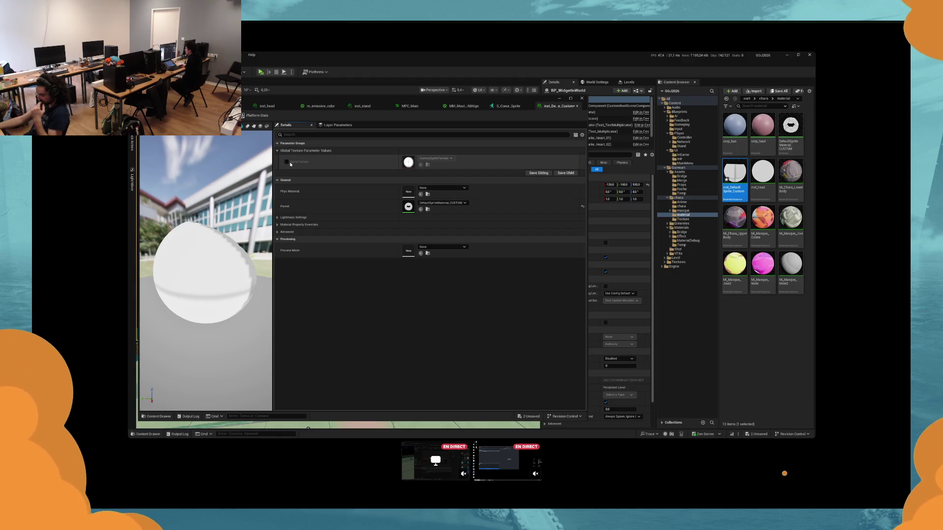
left_click(244, 105)
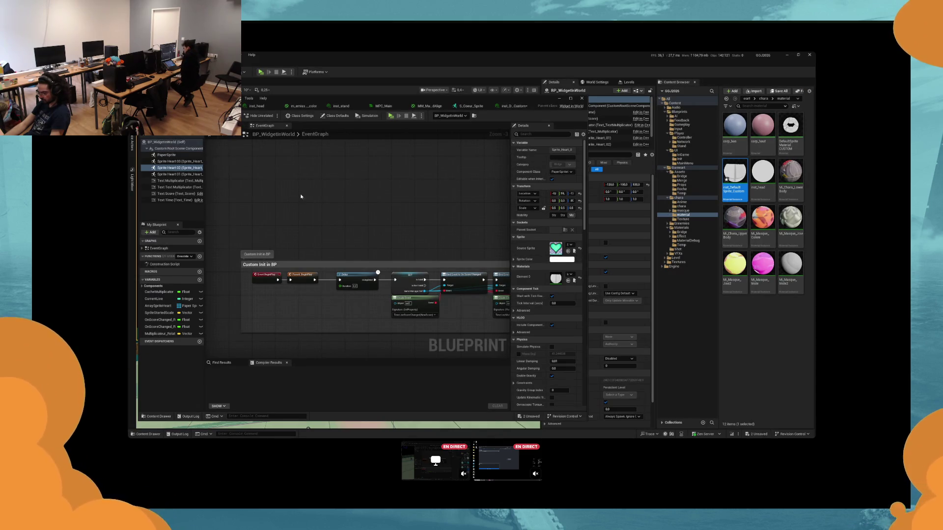
left_click(178, 174)
Step: Select Sprite Heart 03 and 01, view the hearts layout, and run a quick play-test
left_click(185, 162)
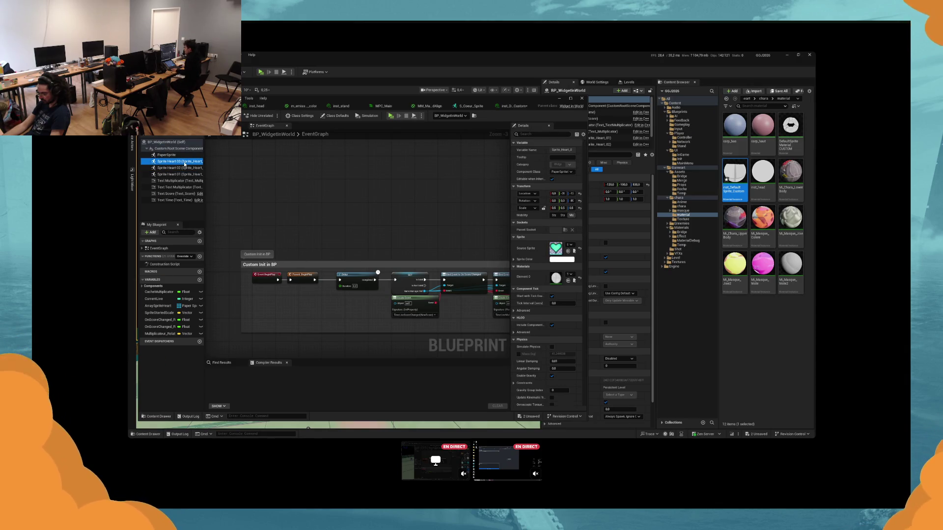
left_click(178, 174, "ctrl")
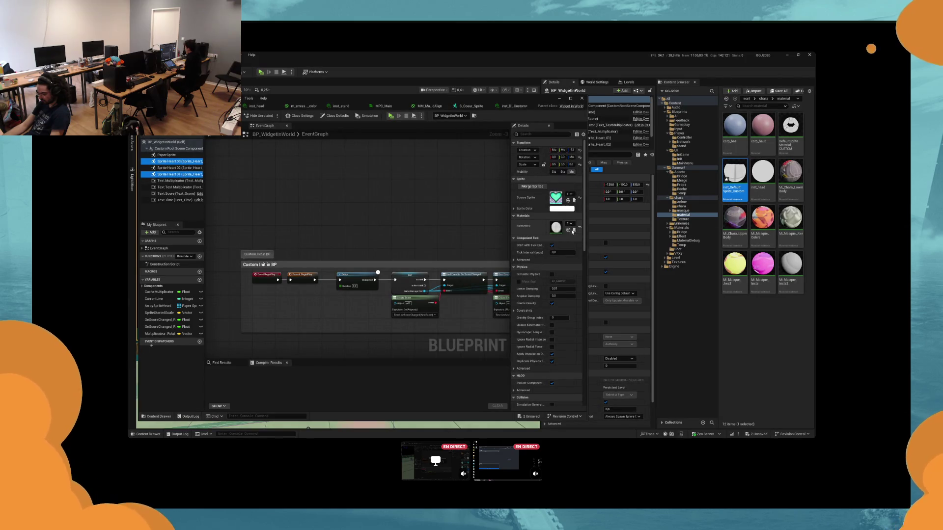
left_click(245, 129)
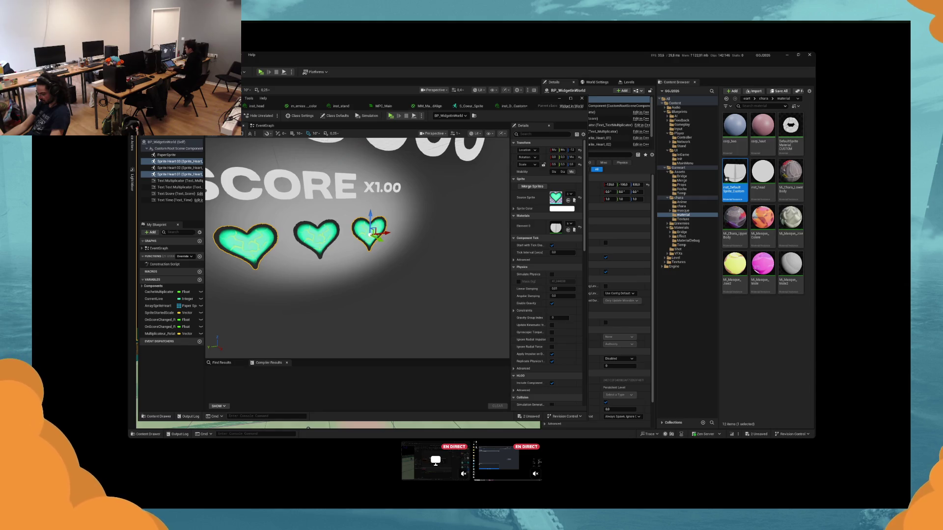
scroll(343, 221, "down", 5)
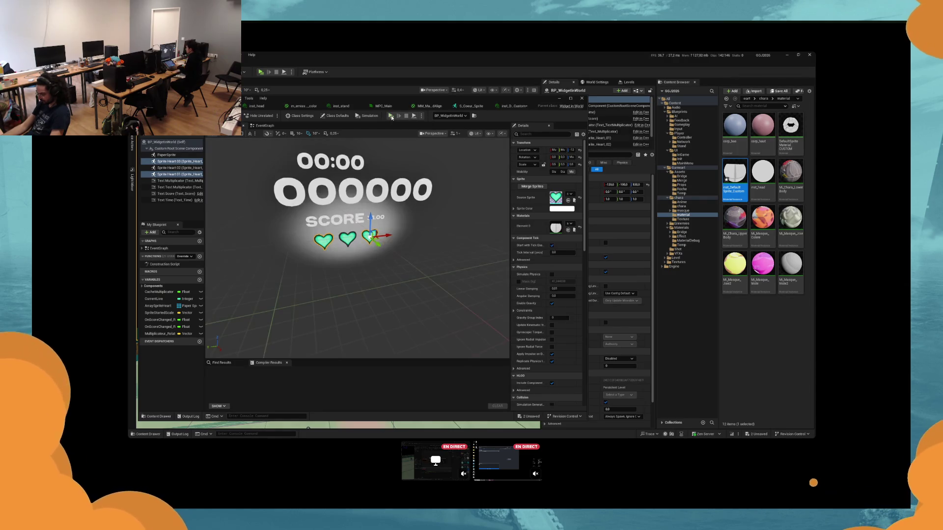
left_click(391, 116)
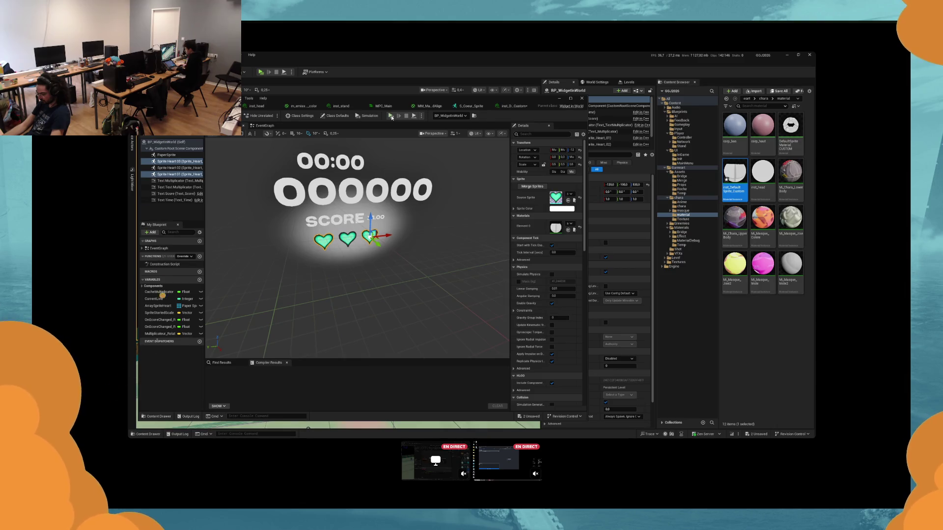
key("Escape")
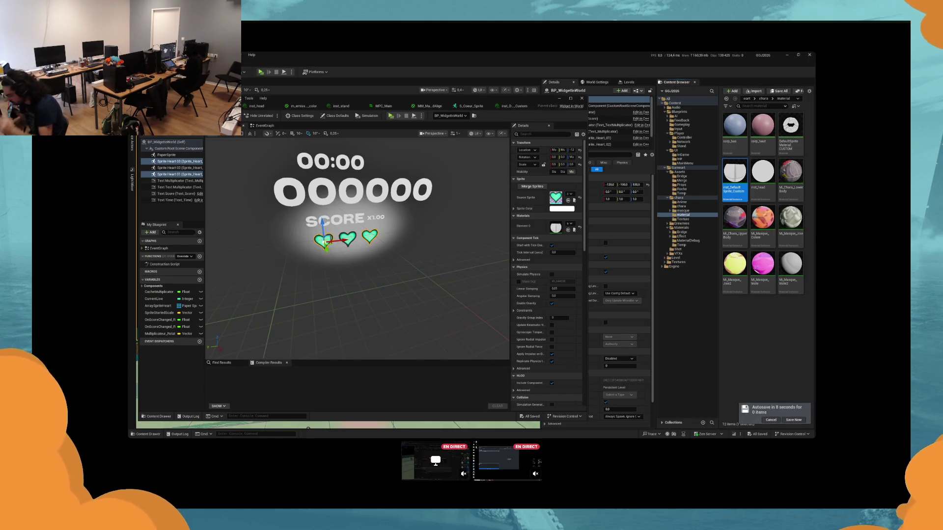
Step: Nudge the viewport slightly right and bring up the Windows Start menu
left_click_drag(424, 272, 426, 271)
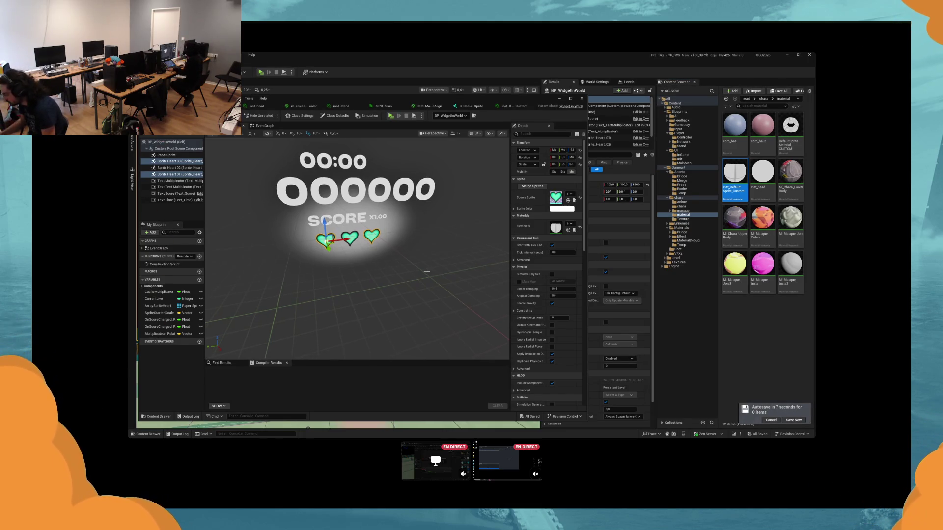
left_click(783, 417)
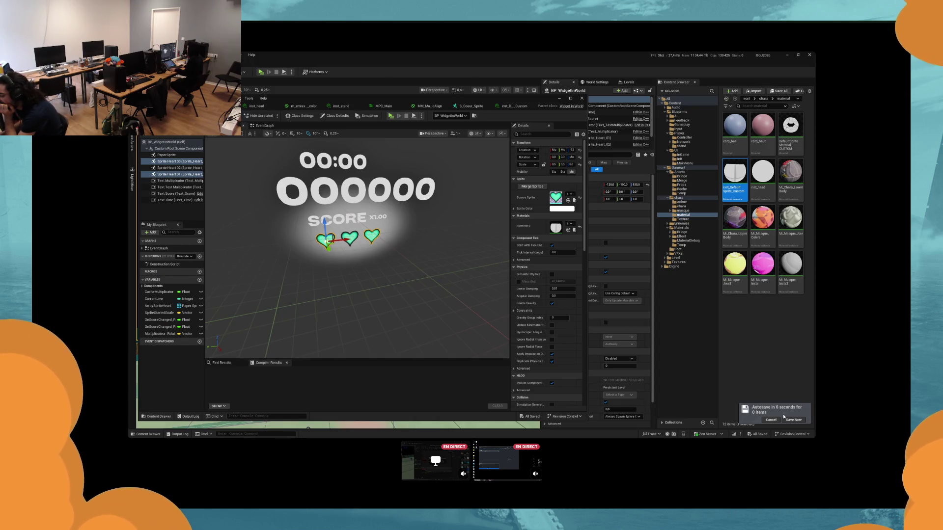
key("super")
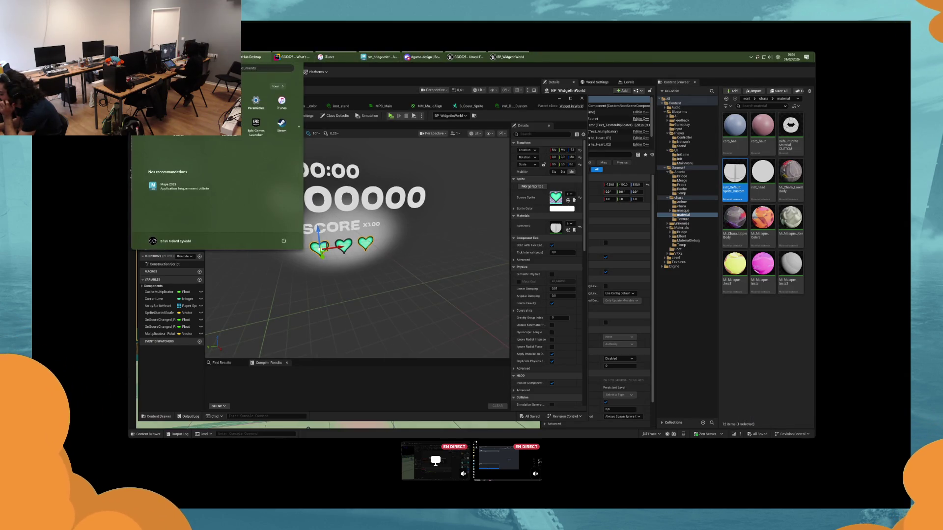
Step: Commit the nine changed files in GitHub Desktop with the summary 'ck vfxs'
left_click(251, 57)
type("update feedba")
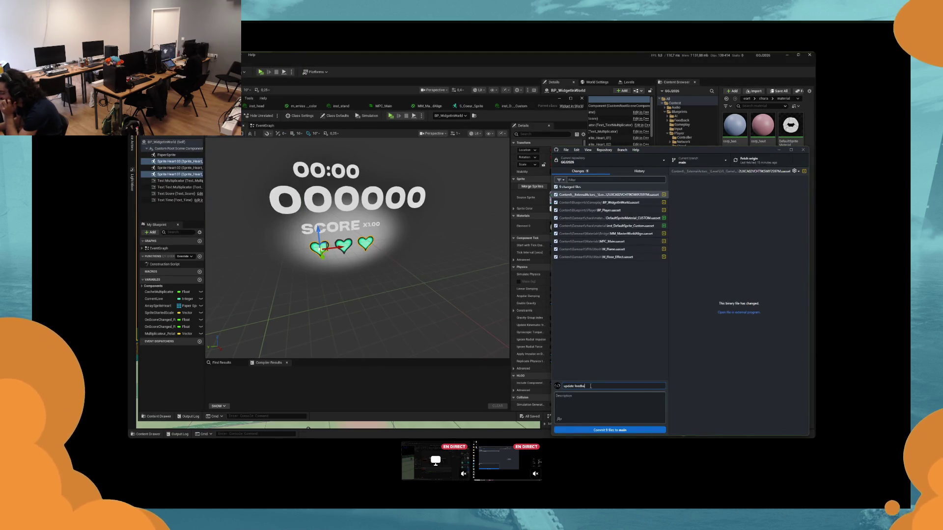
type("ck vfx")
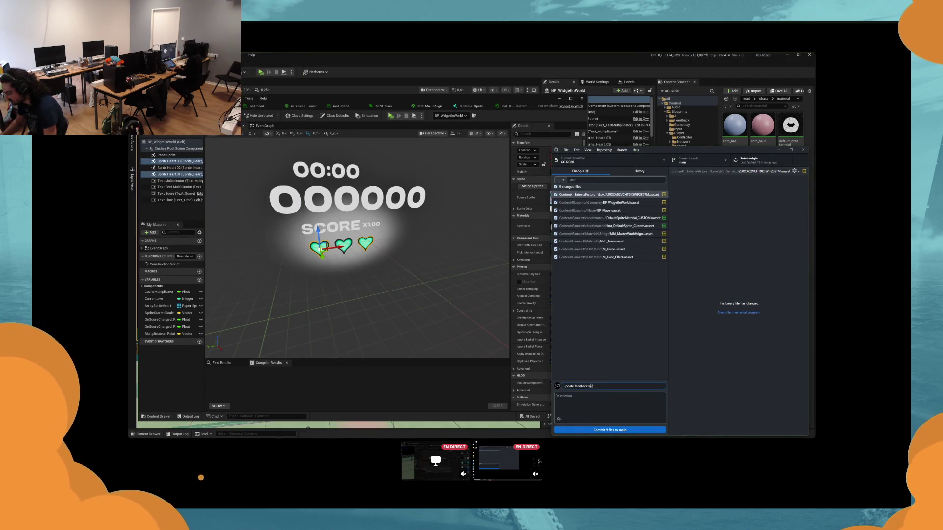
type("sfx")
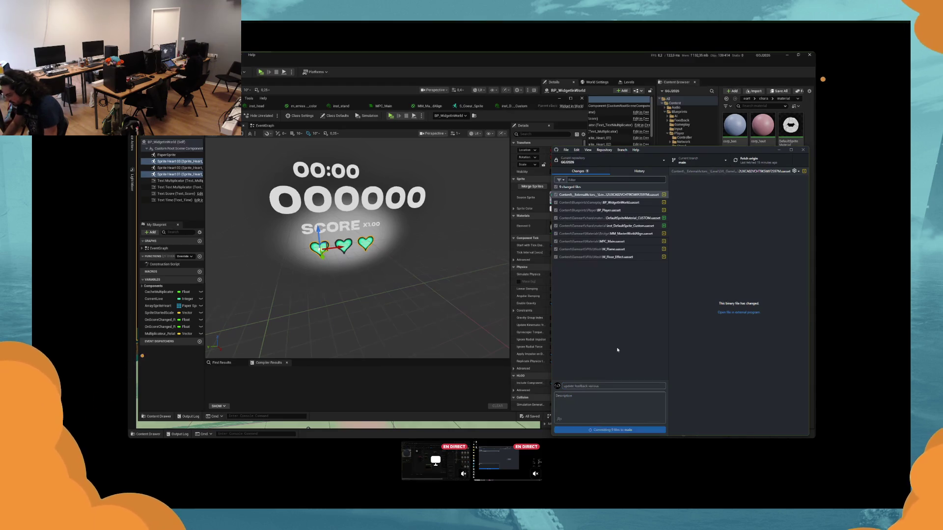
key("ctrl+Return")
Step: After the refused push, undo the commit and close GitHub Desktop
left_click(748, 164)
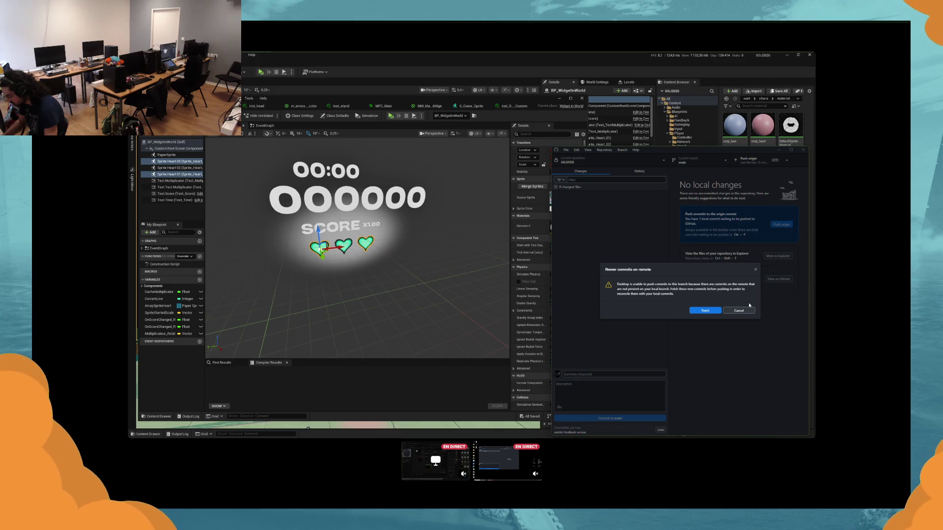
left_click(747, 310)
left_click(660, 431)
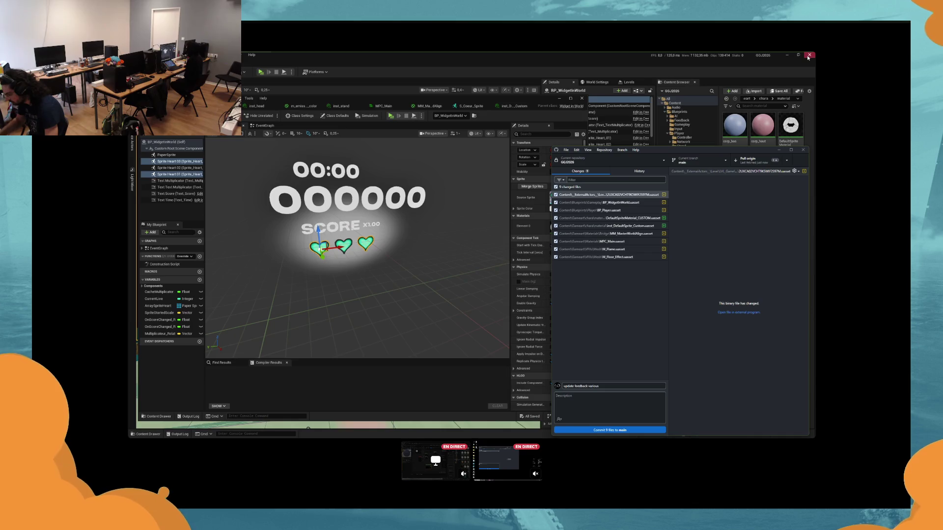
left_click(808, 56)
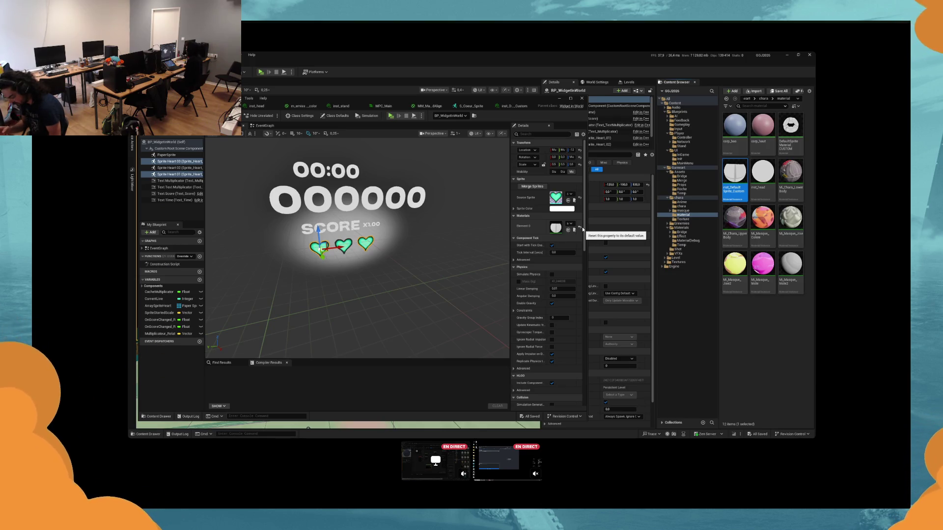
left_click(580, 227)
Step: Compile BP_WidgetInWorld and close its Blueprint editor, answering the material-change prompt
key("F7")
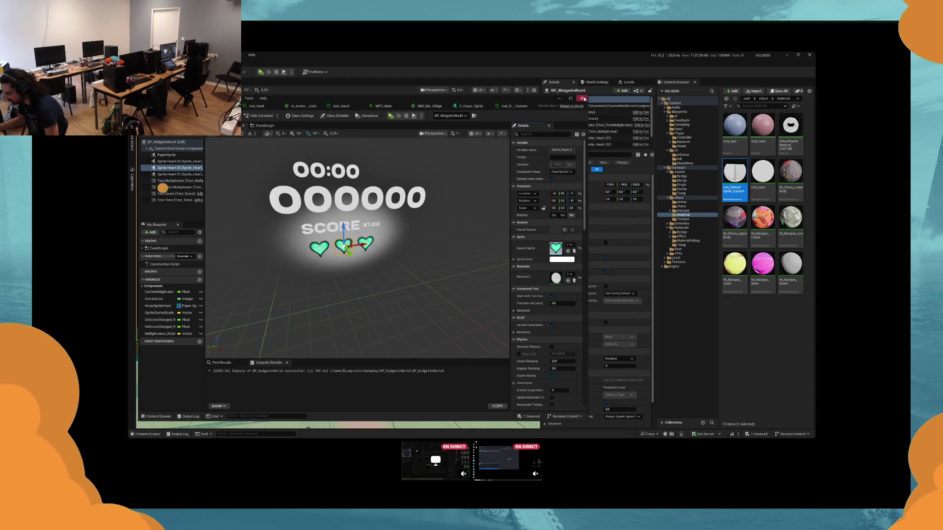
left_click(584, 99)
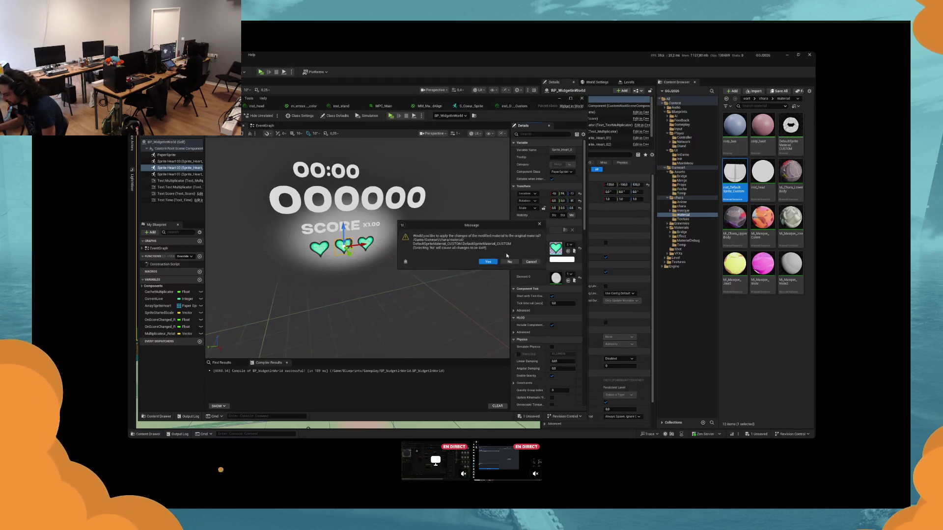
left_click(510, 261)
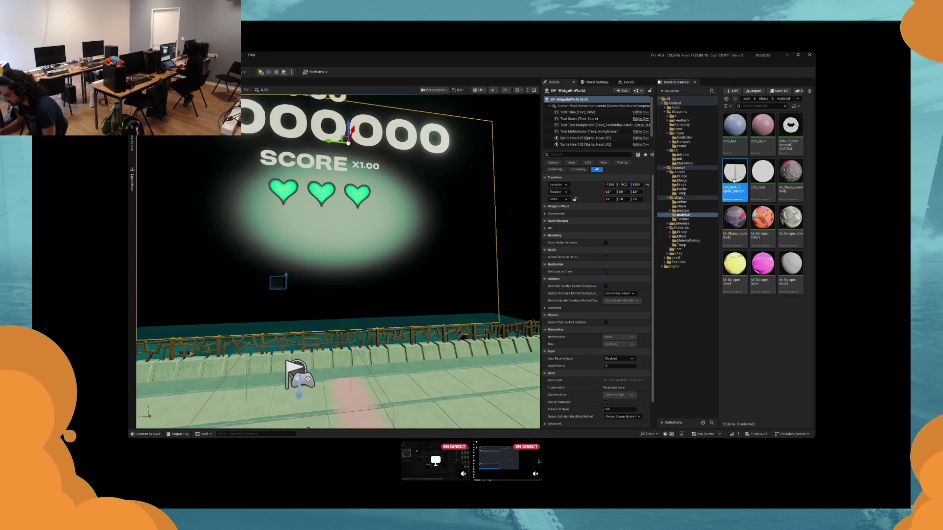
Step: Delete the two selected custom DefaultSprite material assets, including DefaultSprite Material CUSTOM
left_click(780, 130, "ctrl")
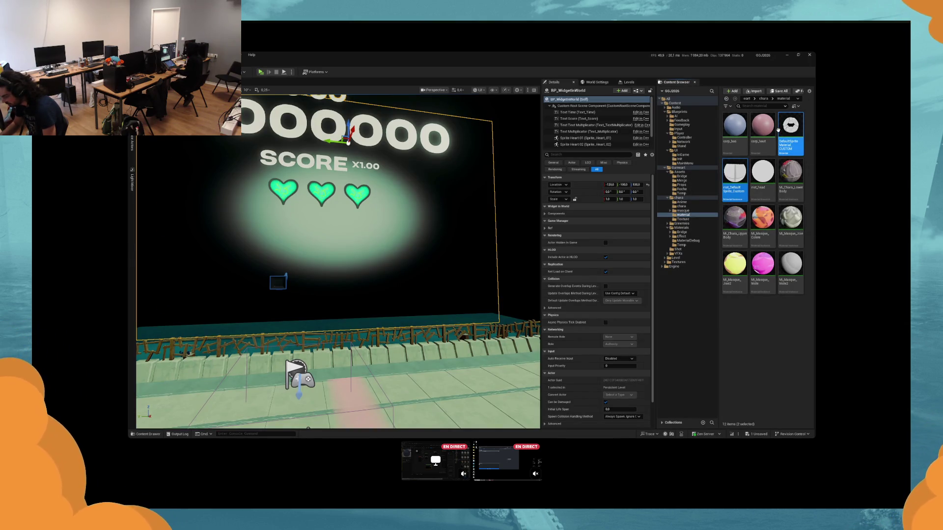
key("Delete")
key("Escape")
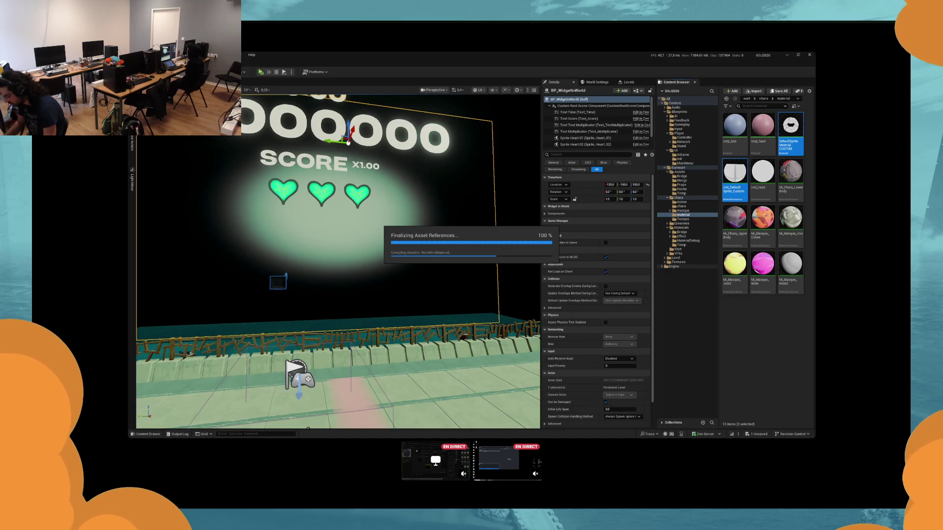
Step: Close the Maya scene without saving and open File Explorer at the GitZone folder
key("super")
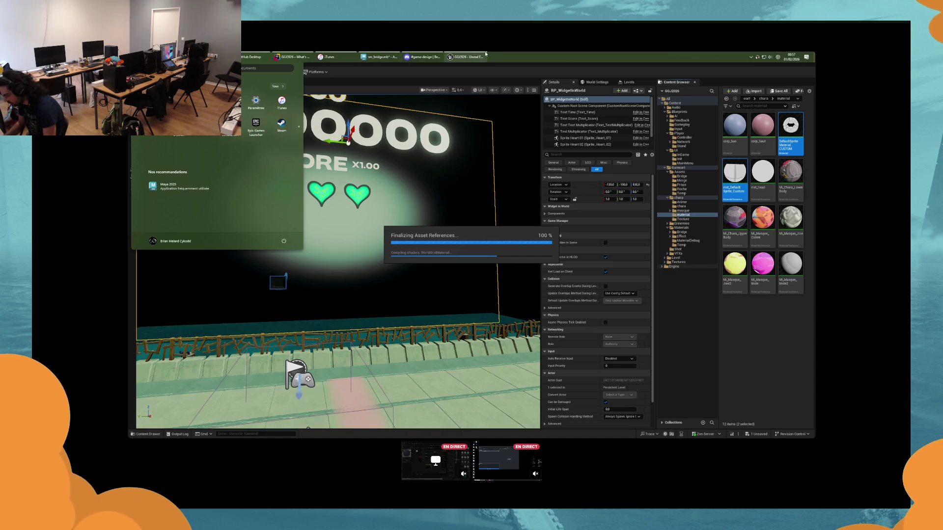
left_click(378, 57)
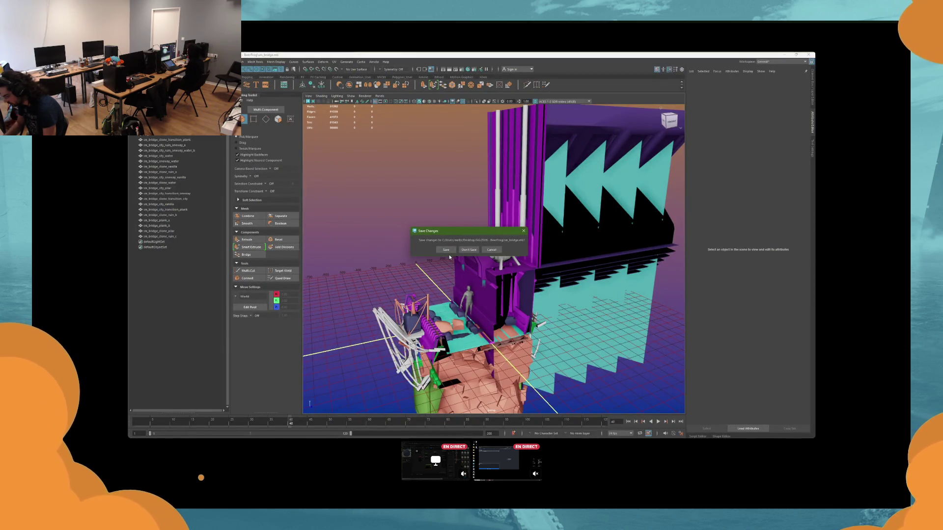
left_click(445, 250)
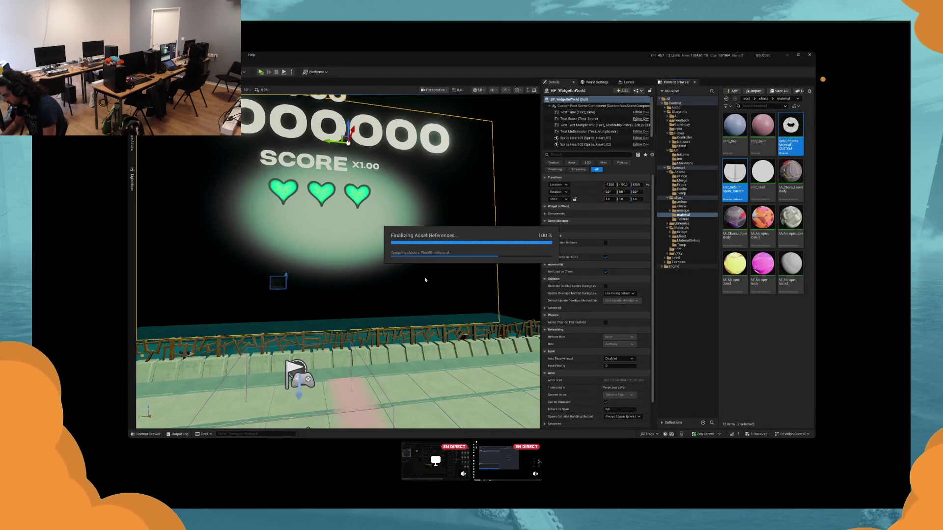
key("super+e")
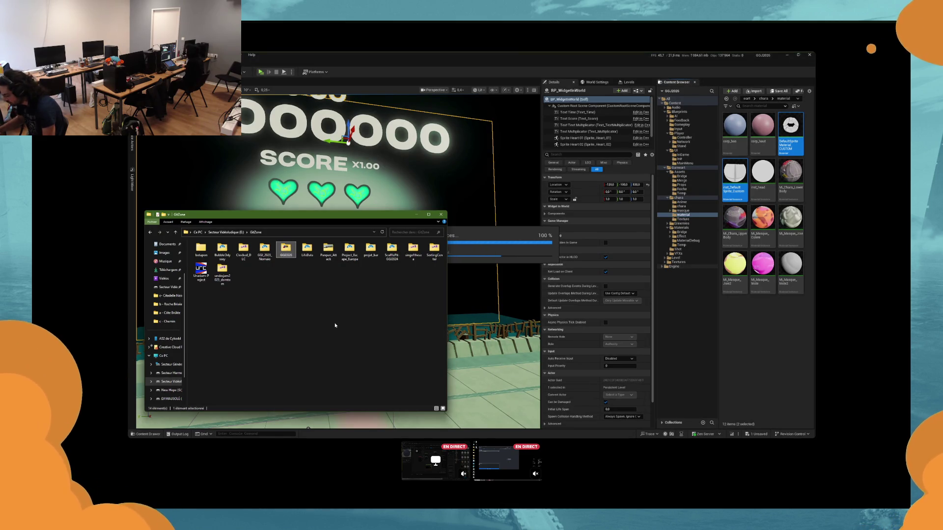
left_click(501, 252)
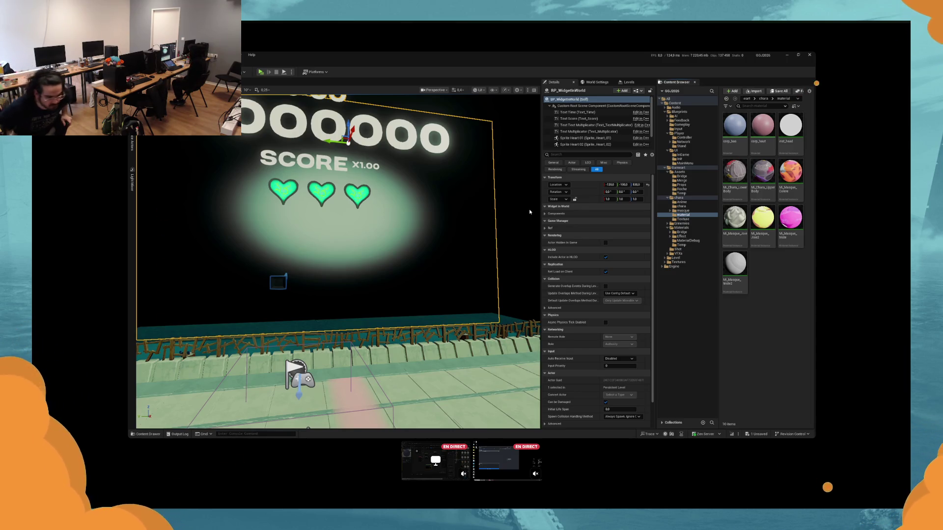
Step: Minimize Unreal to reveal File Explorer and GitHub Desktop listing 7 changes
left_click(528, 235)
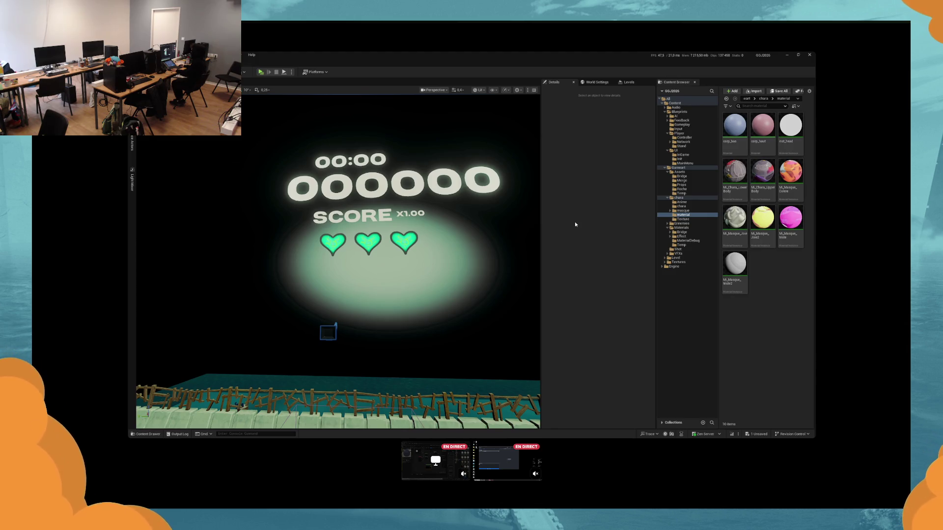
key("super+Down")
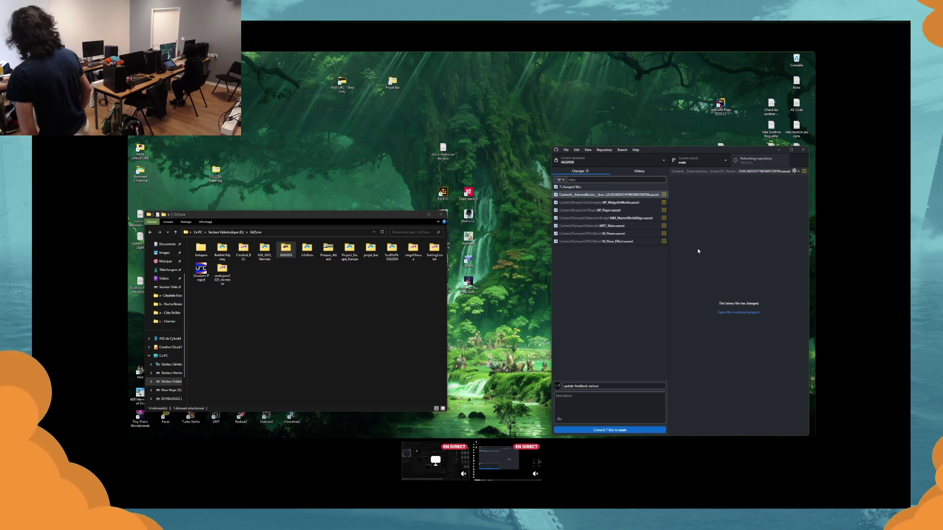
Step: Commit the seven changed files and push them to origin
key("ctrl+Return")
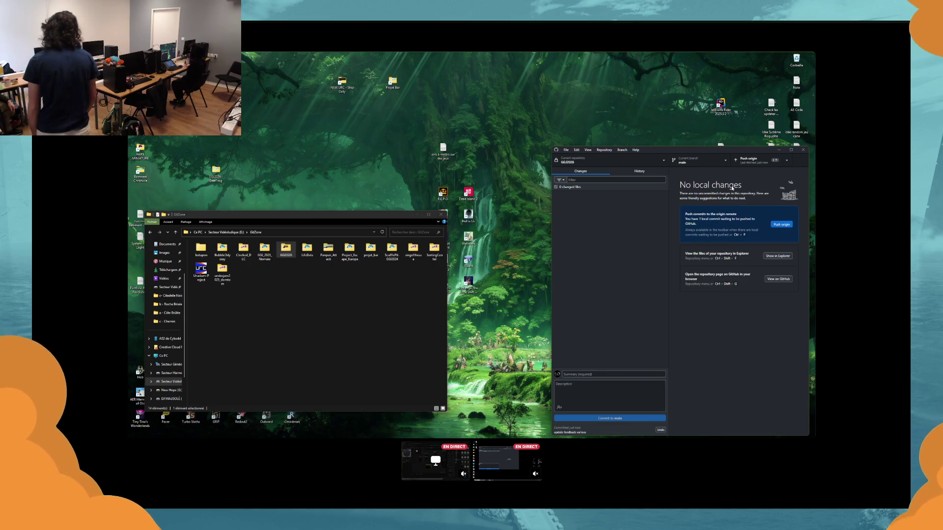
key("ctrl+p")
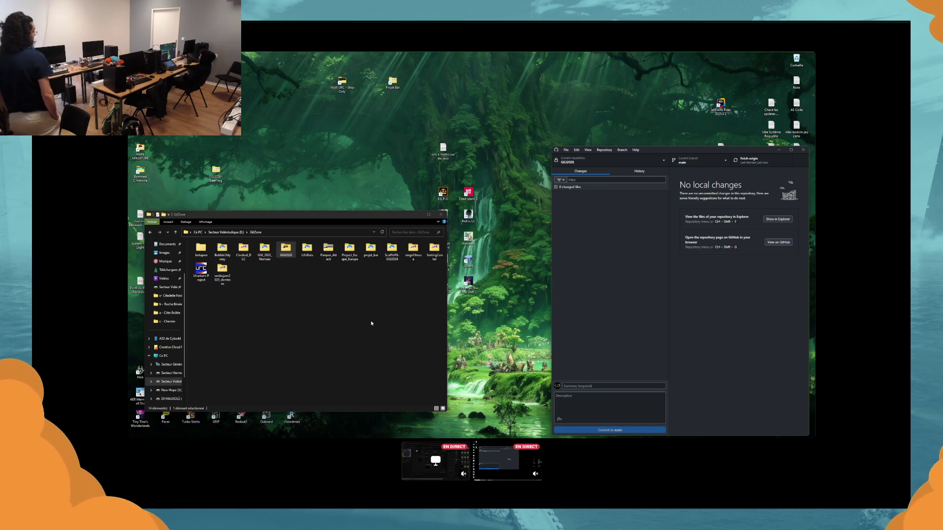
Step: Open the GGJ2026 folder, minimize File Explorer, and start a play-test in Unreal
key("Return")
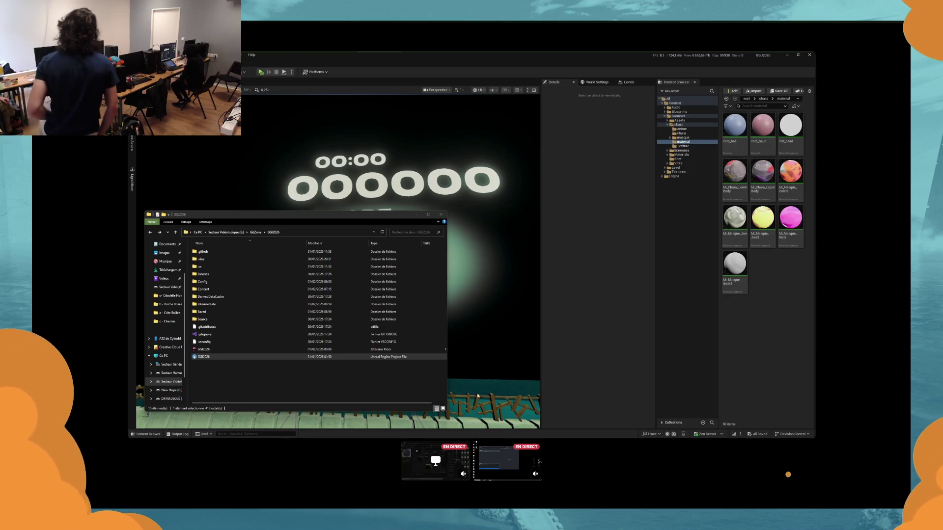
left_click(414, 217)
left_click(415, 215)
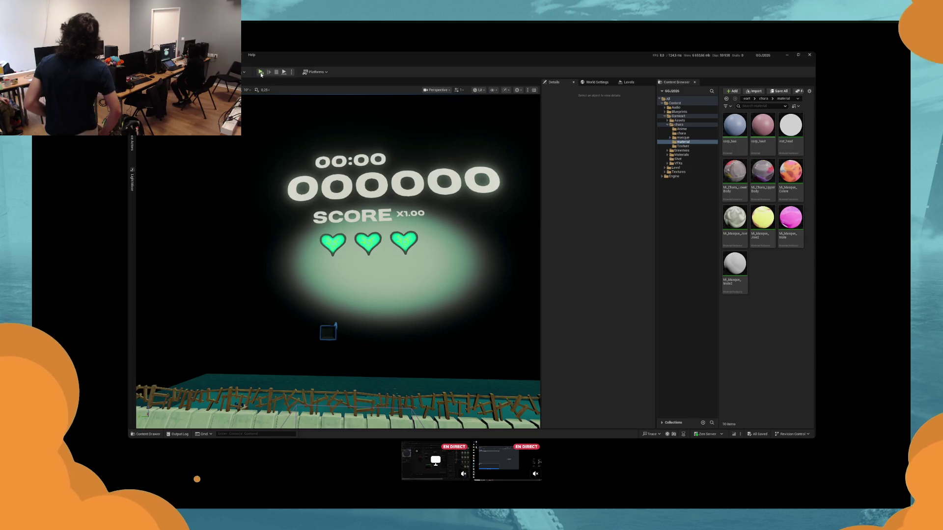
left_click(261, 71)
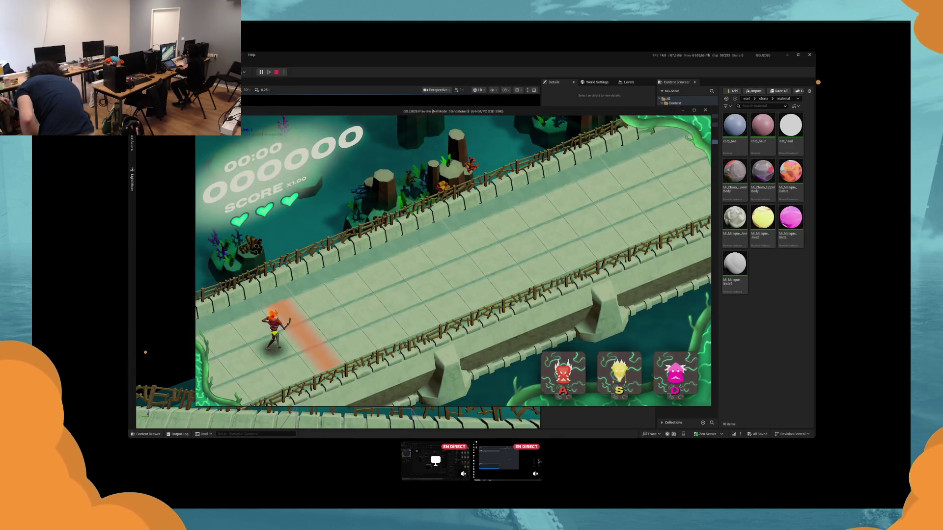
Step: Switch between red, yellow and pink masks with A/S/D to hit enemies, reaching score 5741
key("d")
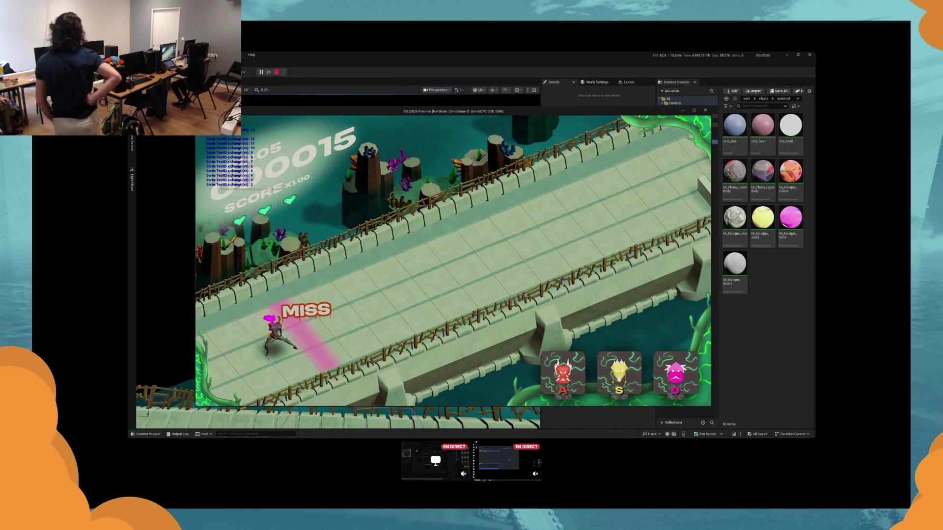
key("s")
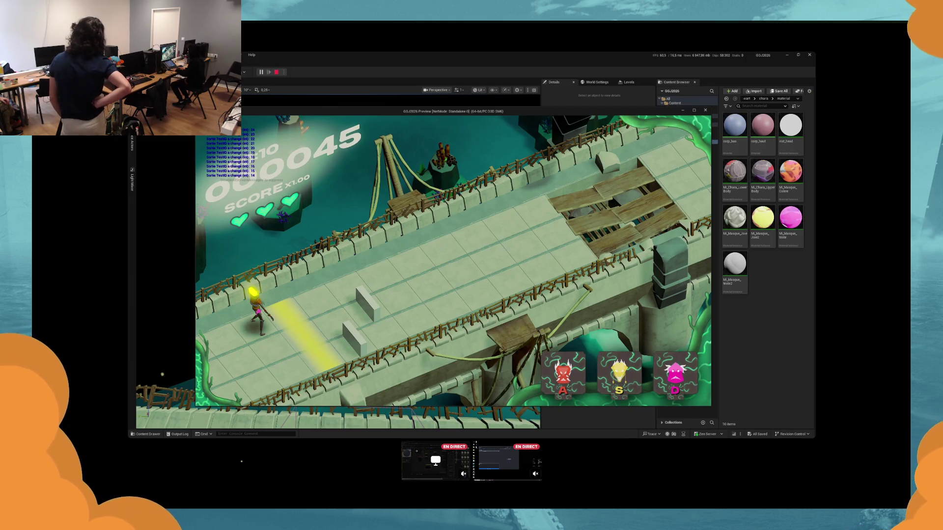
key("a")
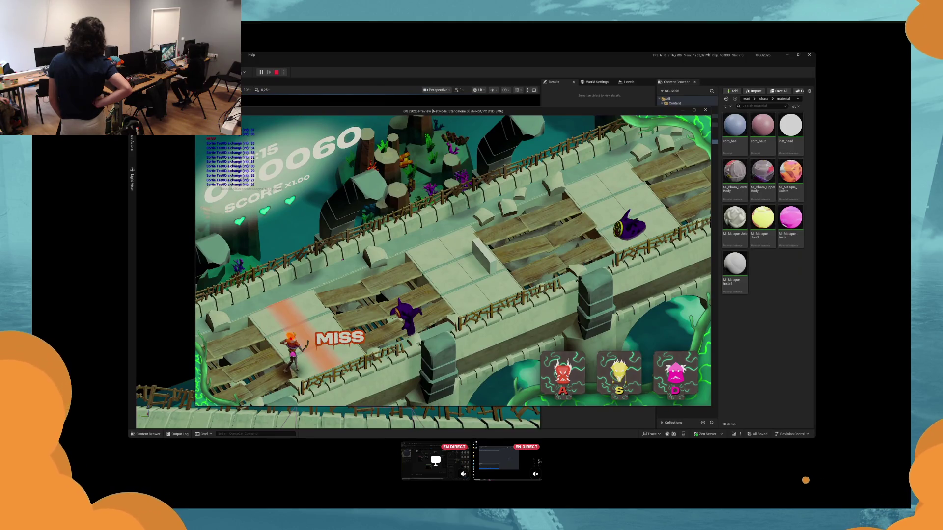
key("a")
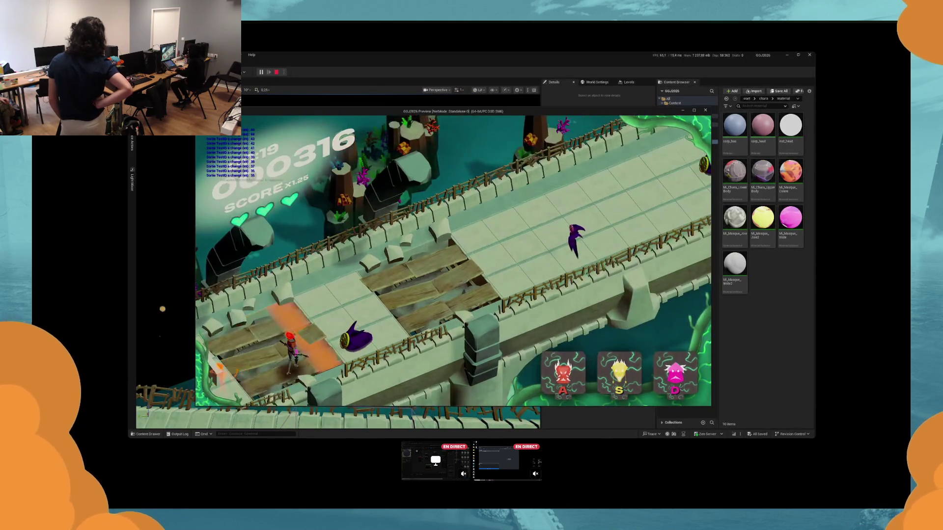
key("s")
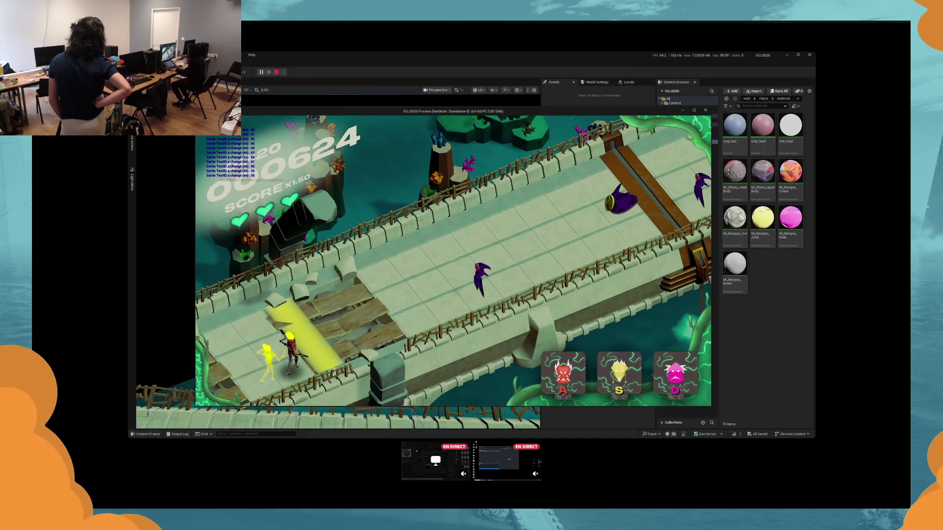
key("d")
key("s")
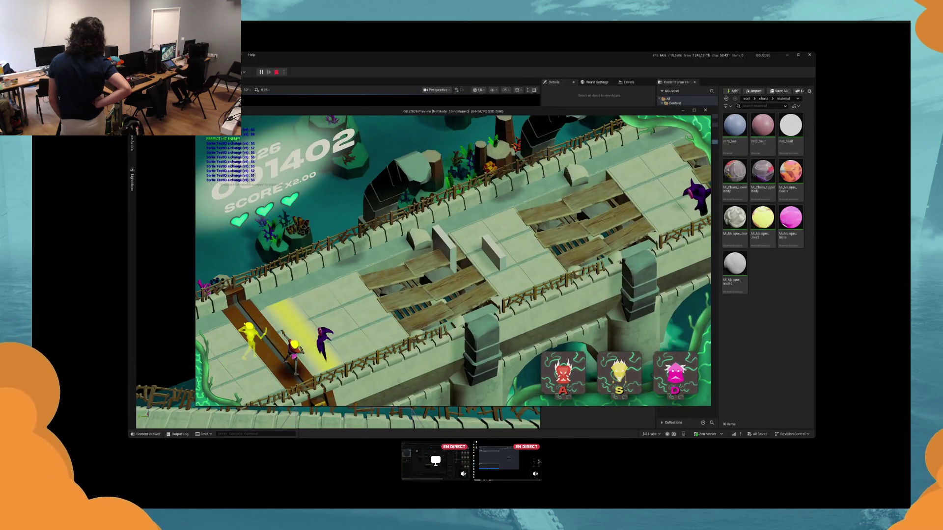
key("d")
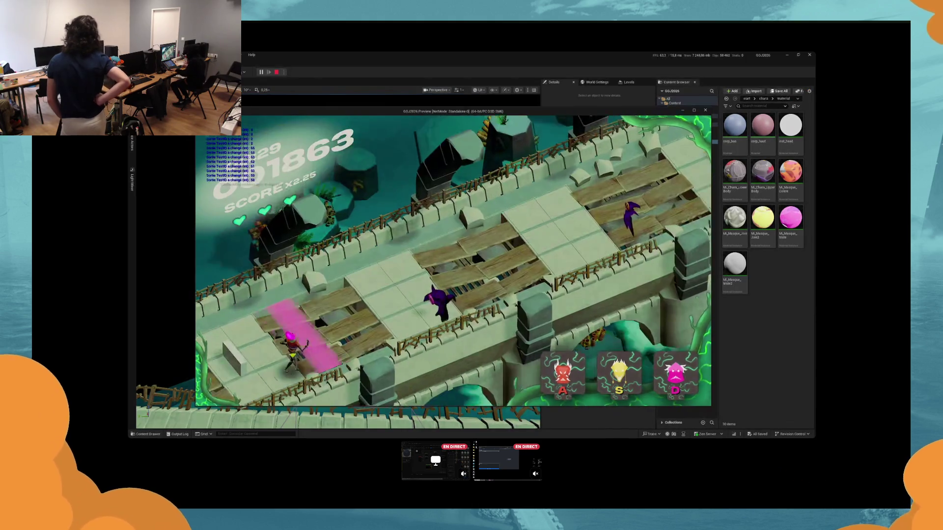
key("d")
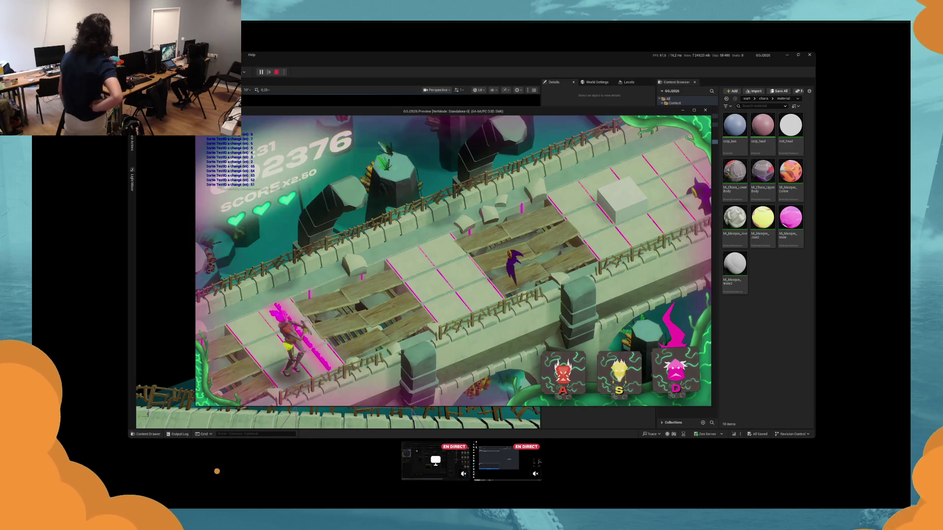
key("a")
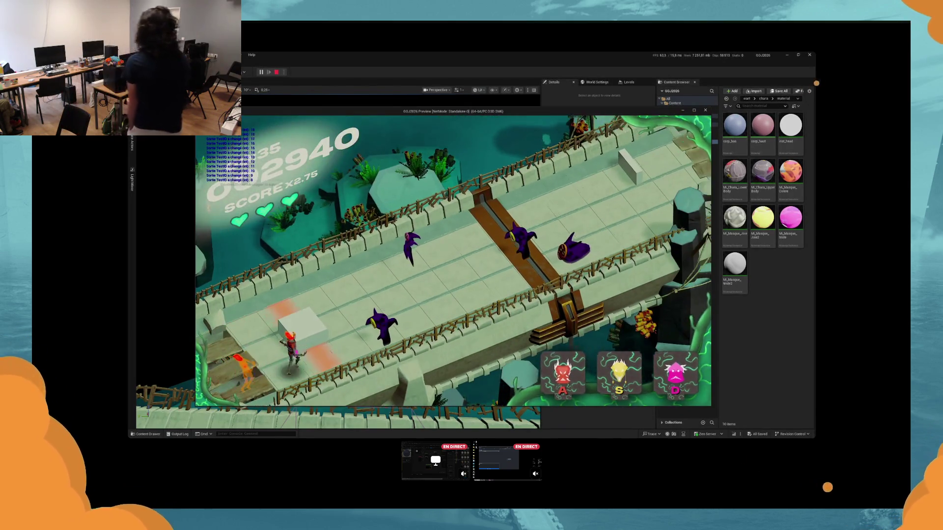
key("s")
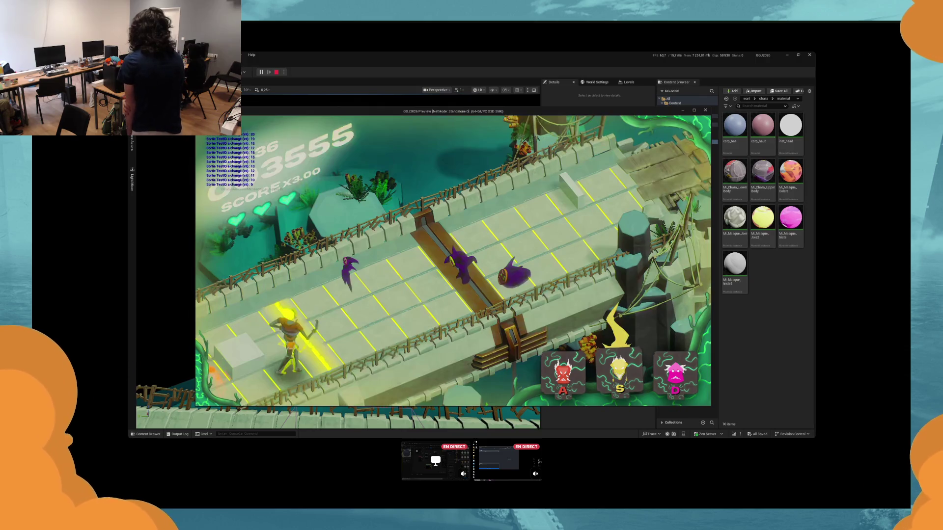
key("a")
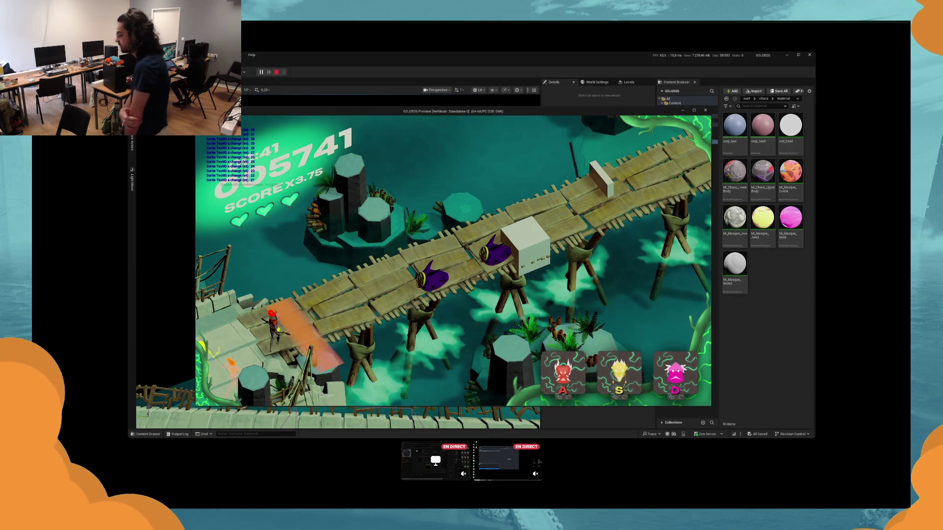
Step: Keep matching yellow, pink and red masks to enemies, raising the score to about 25278
key("s")
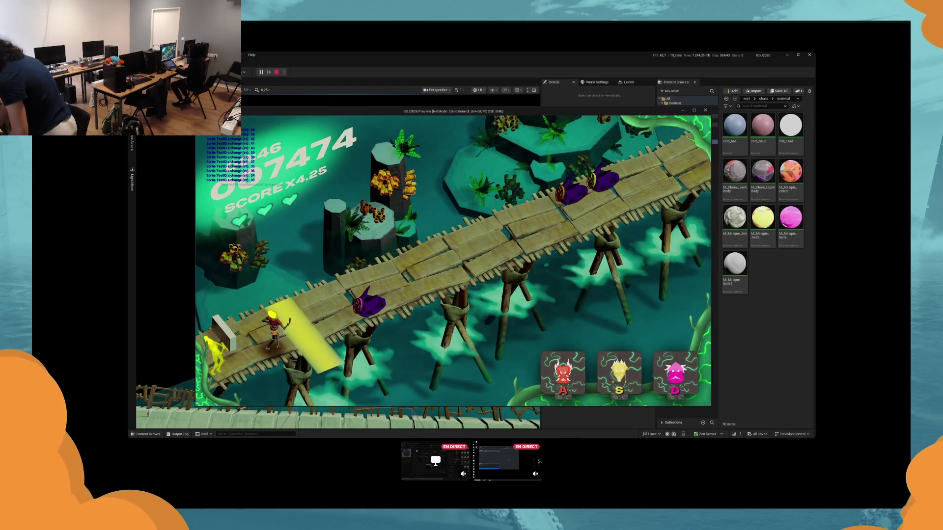
key("d")
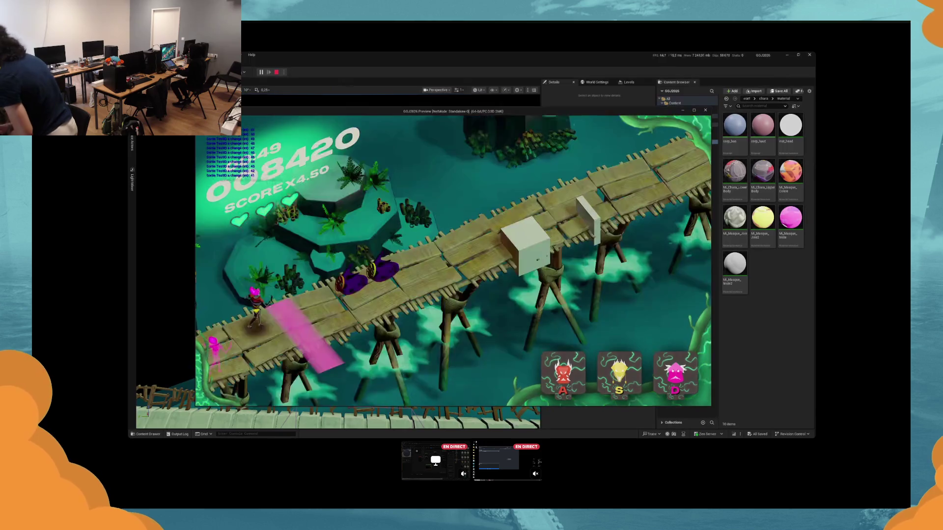
key("a")
key("s")
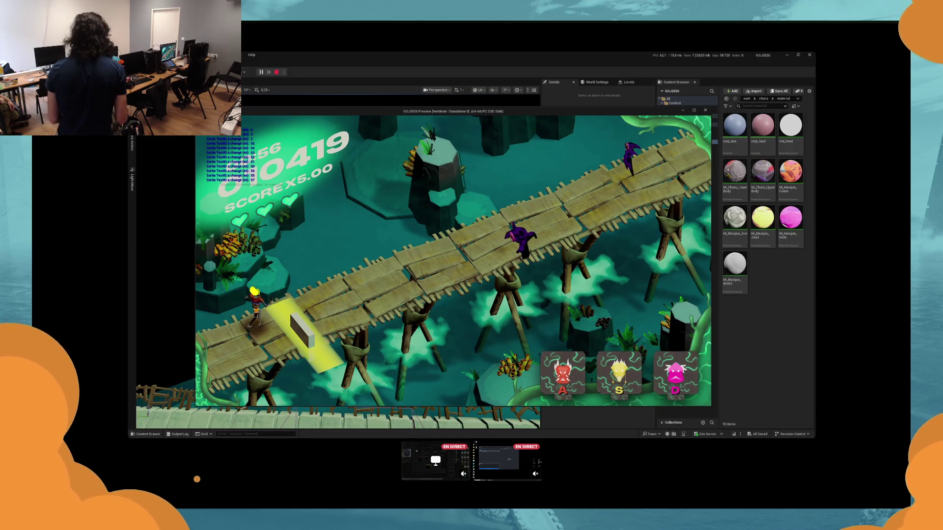
key("d")
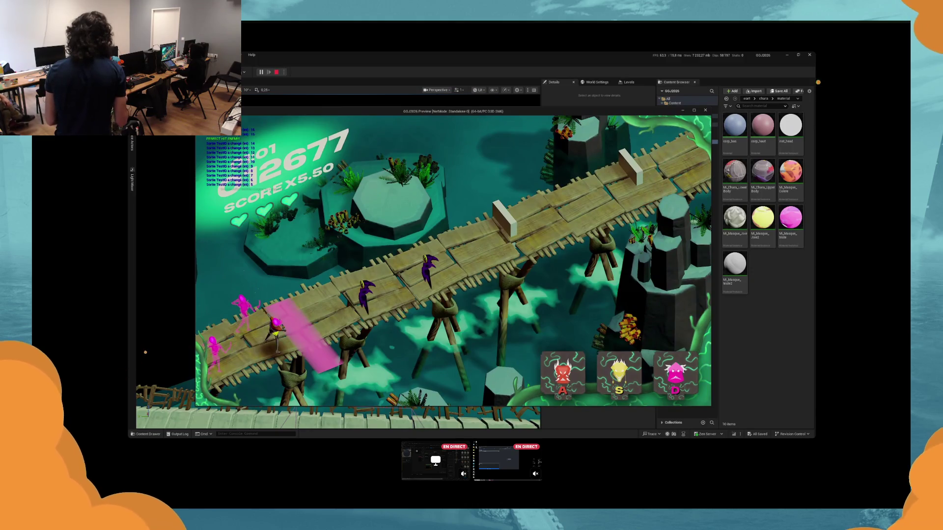
key("s")
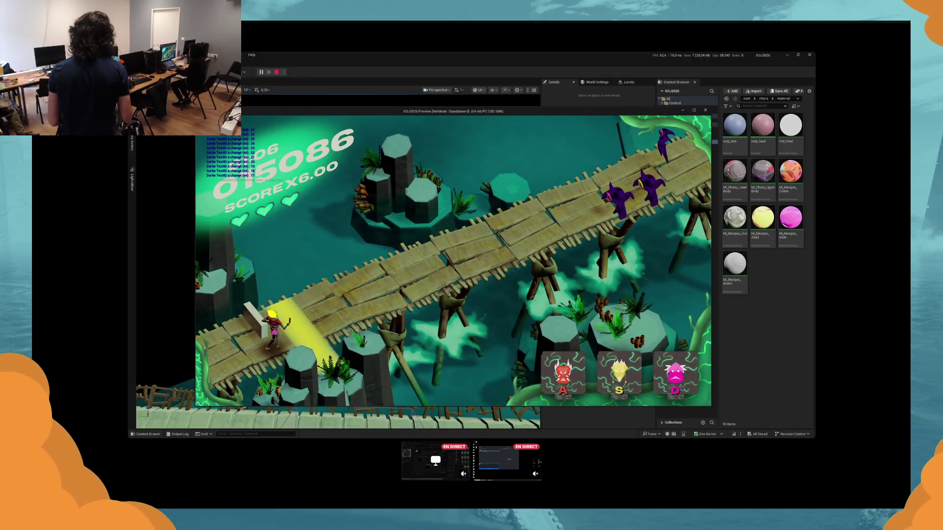
key("d")
key("s")
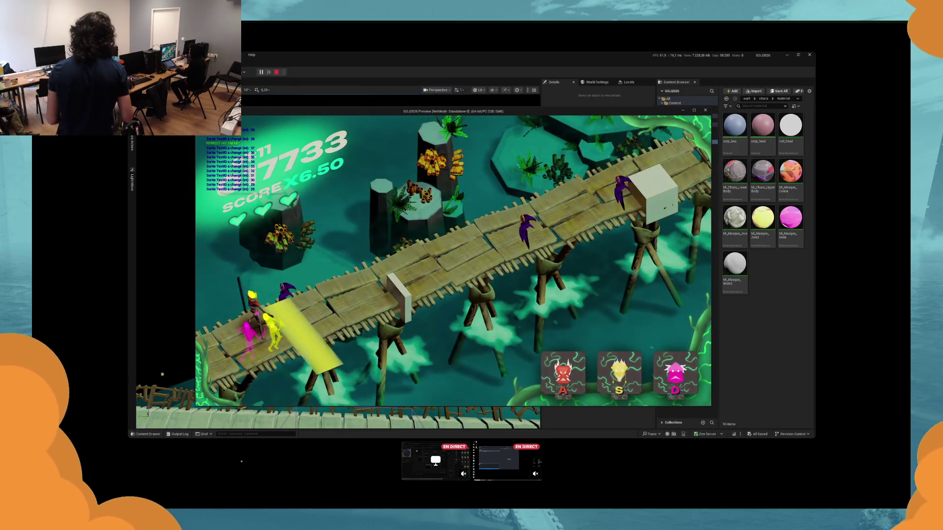
key("a")
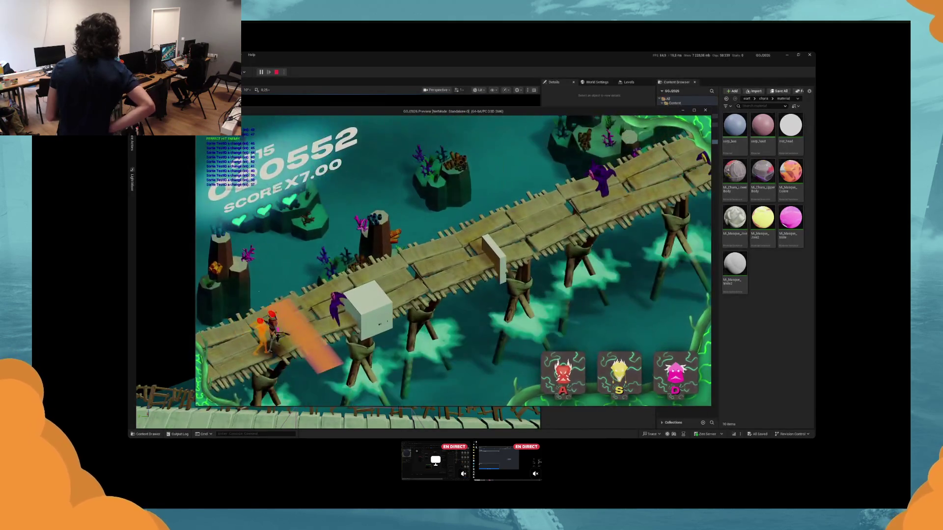
key("d")
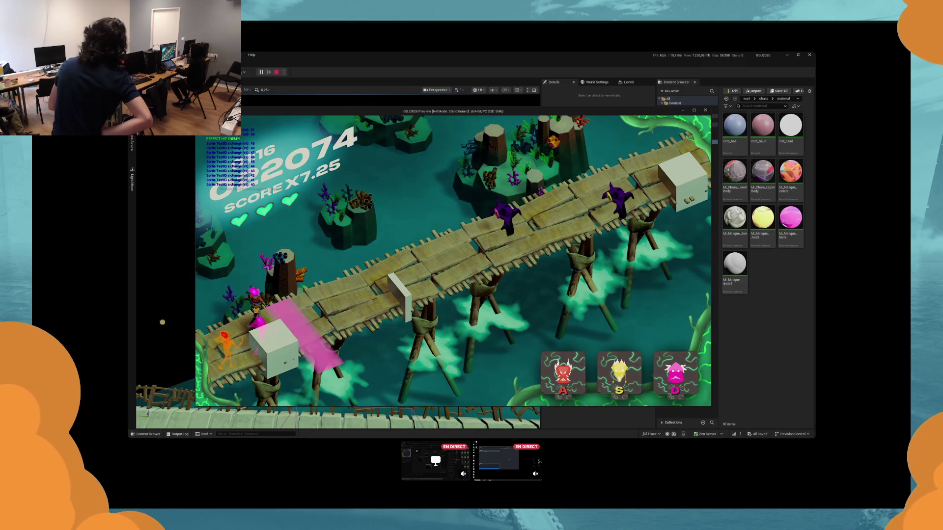
key("s")
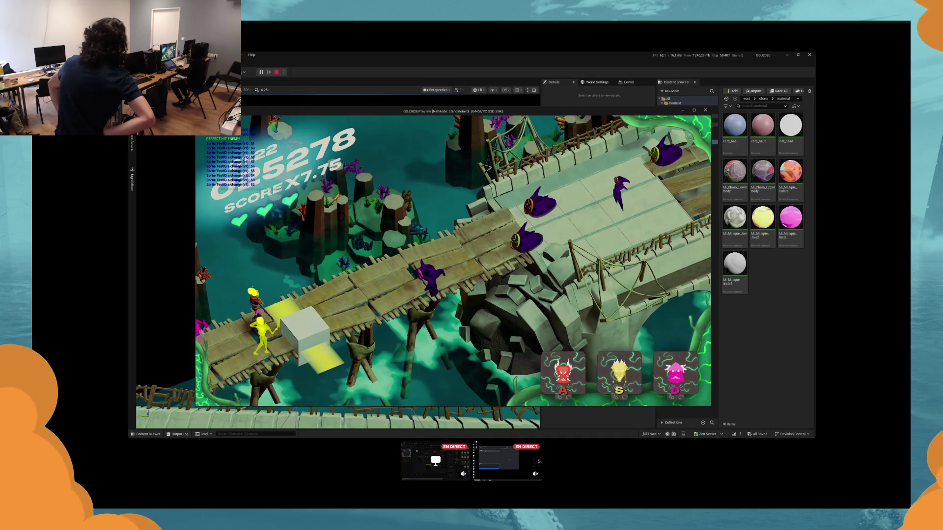
Step: Stop the play-test after a final pink switch and select the CYK_Post post-process volume
key("d")
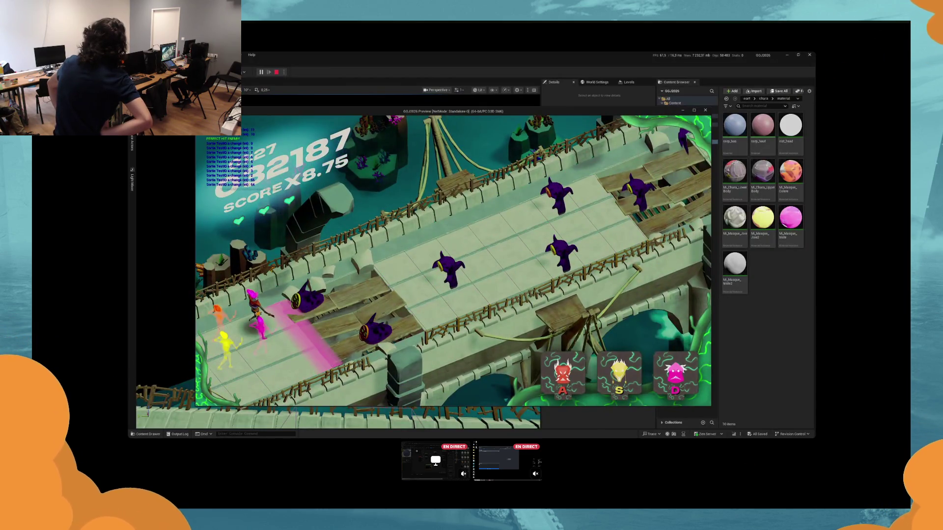
key("Escape")
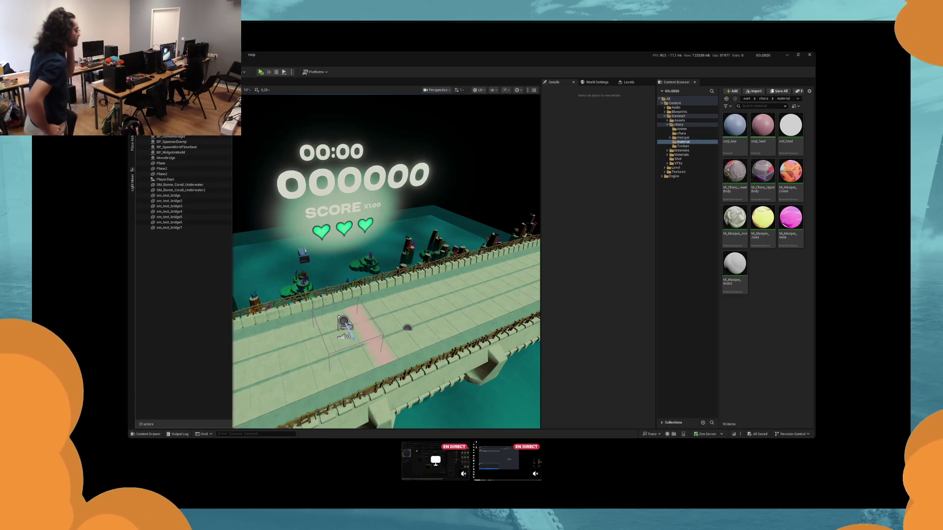
left_click(343, 325)
Step: Re-enable the local exposure threshold at 1.0 and disable Middle Grey Bias and Shadow Threshold Strength
scroll(605, 308, "down", 10)
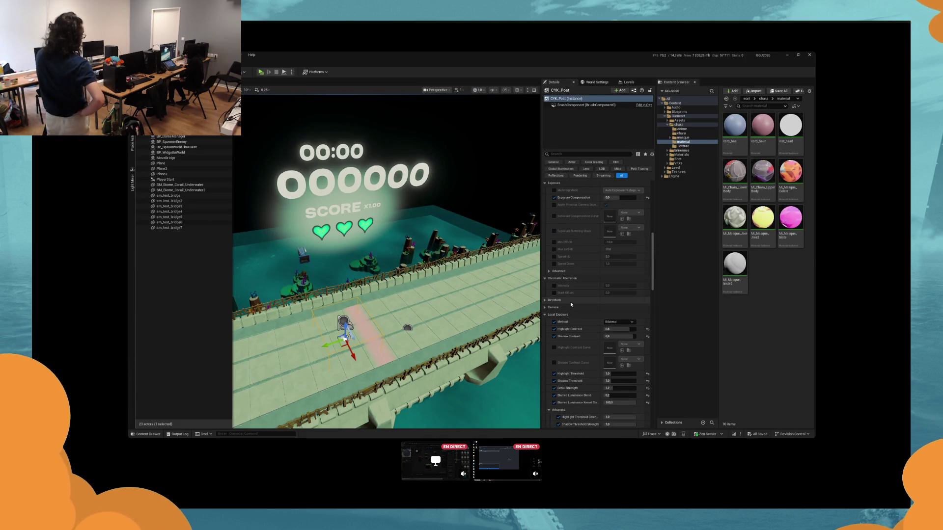
scroll(570, 304, "down", 5)
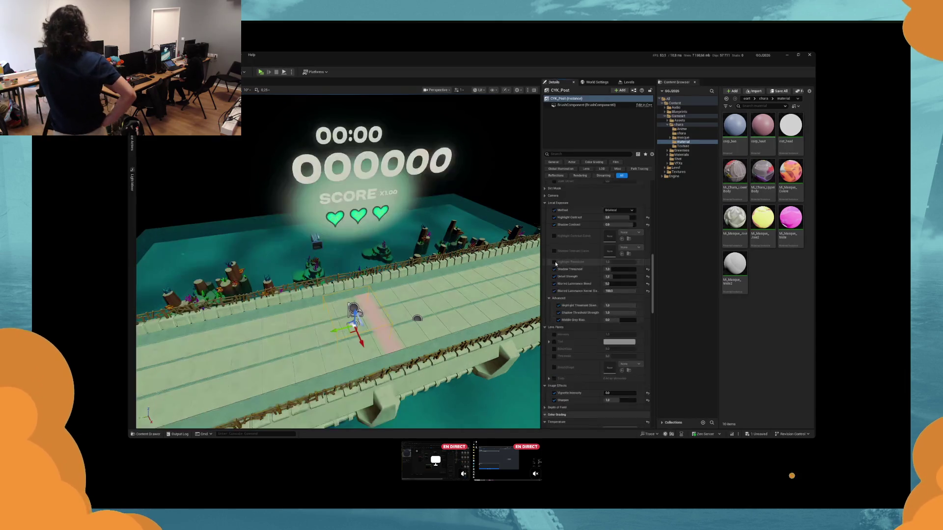
left_click(554, 269)
left_click(554, 269)
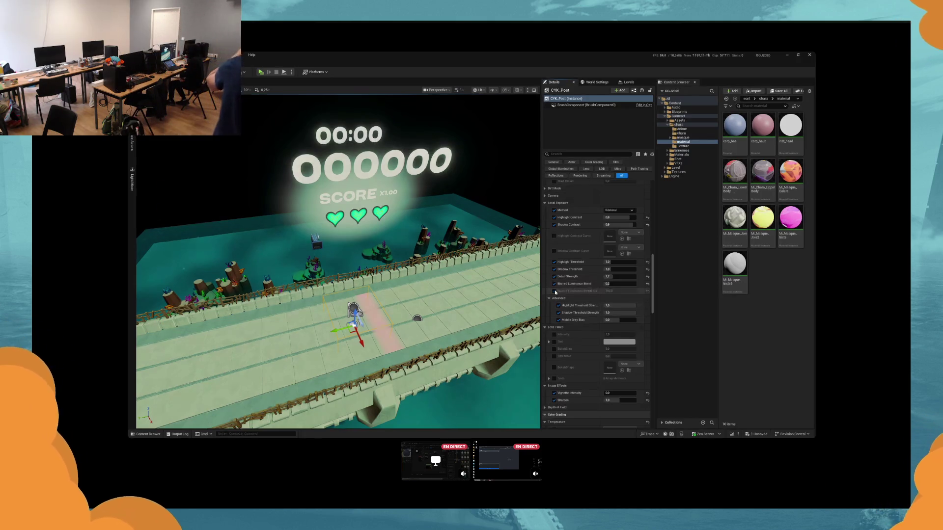
scroll(338, 262, "up", 2)
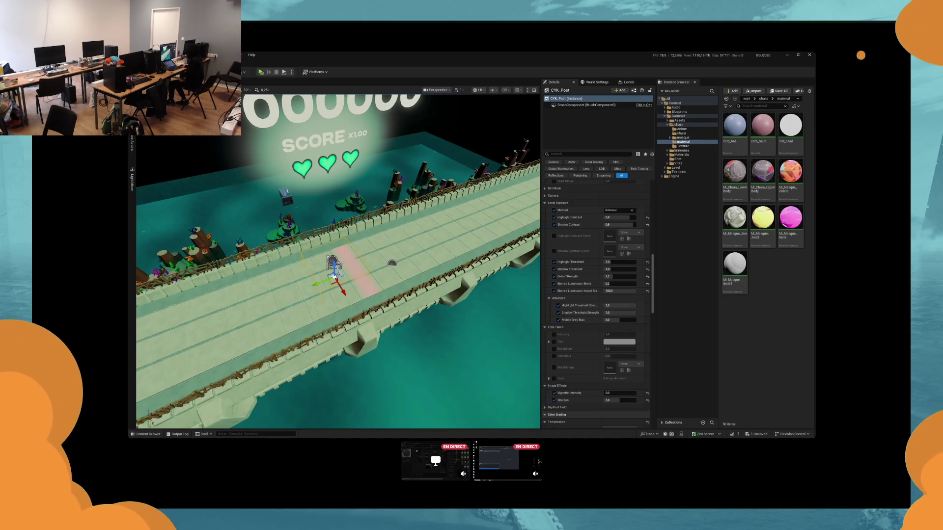
left_click(558, 320)
left_click(558, 313)
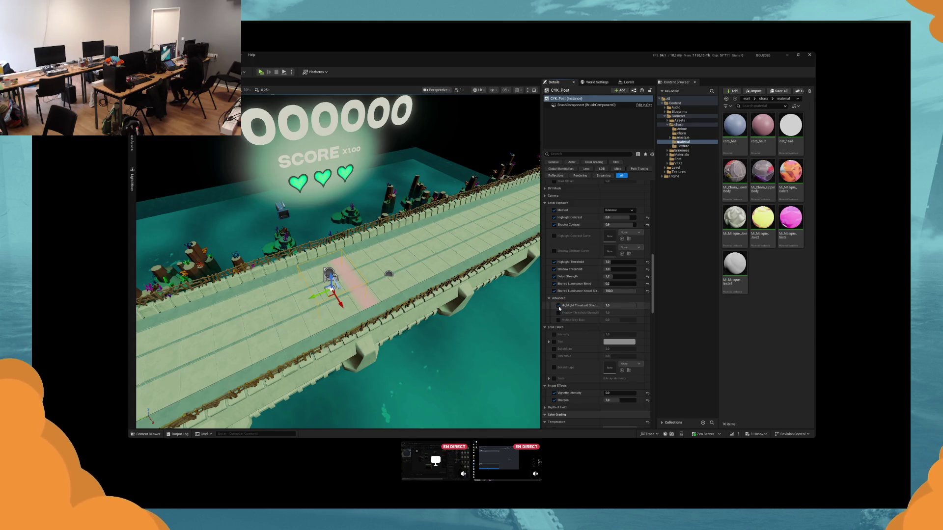
Step: Enable Exposure Compensation on CYK_Post and launch a new play-test
scroll(565, 265, "up", 5)
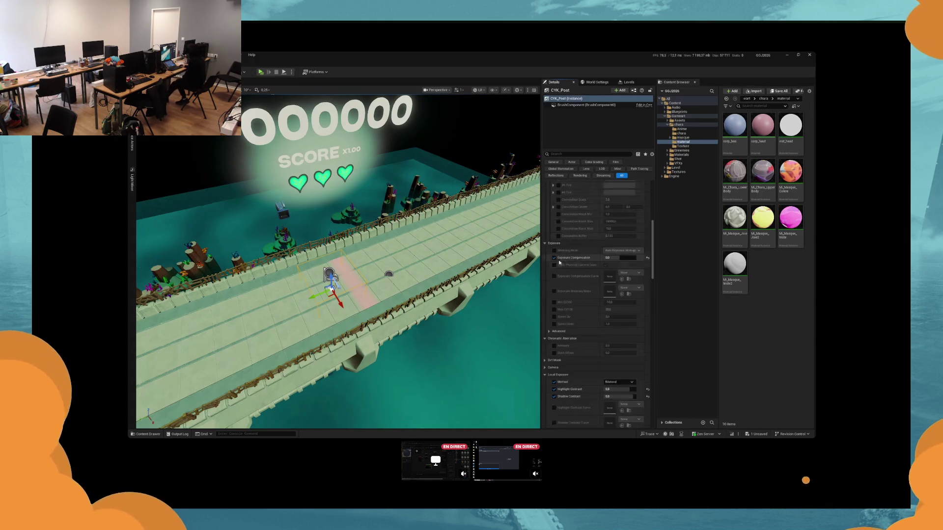
scroll(565, 254, "up", 2)
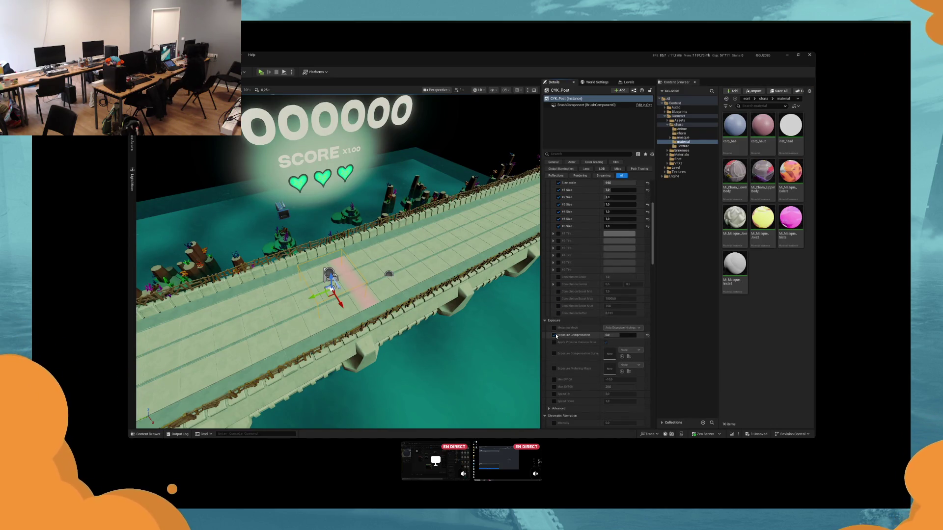
left_click(620, 334)
scroll(597, 295, "up", 3)
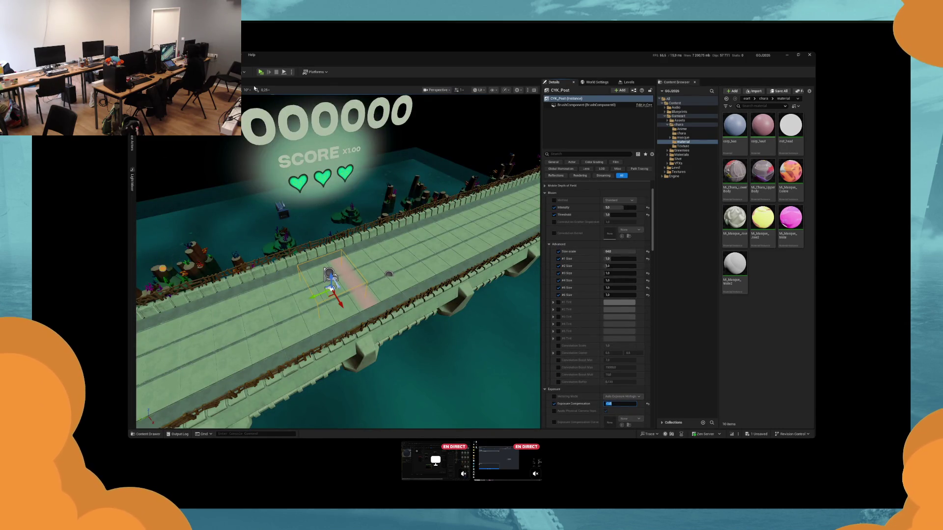
left_click(261, 72)
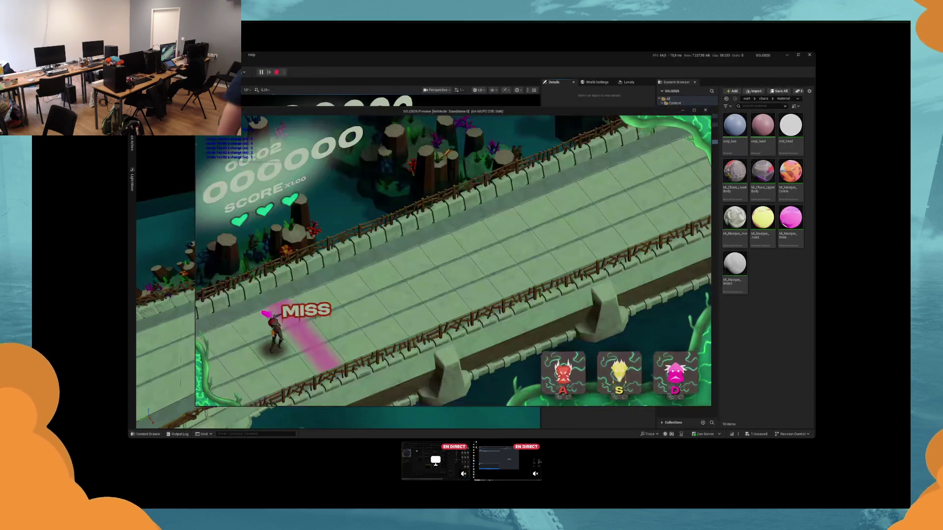
Step: Stop the running preview and restart the play-test with Alt+P
key("F8")
key("Escape")
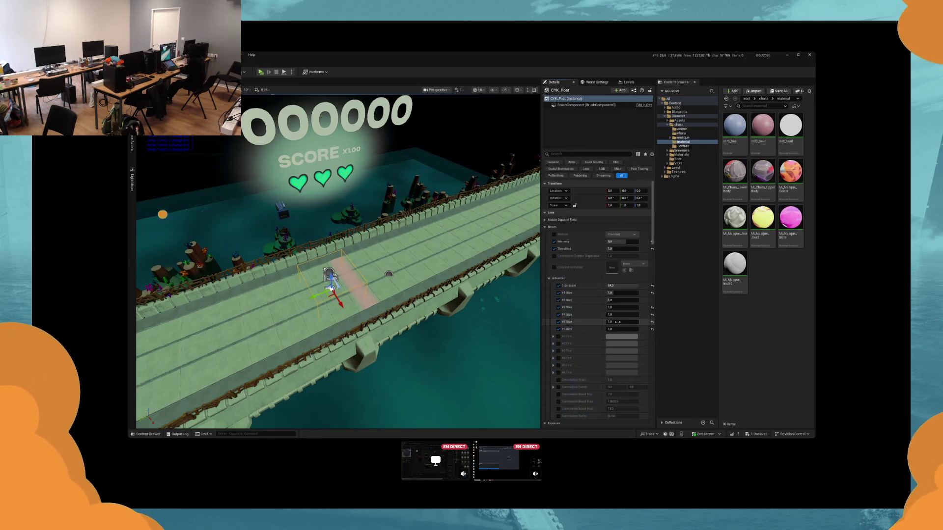
key("alt+p")
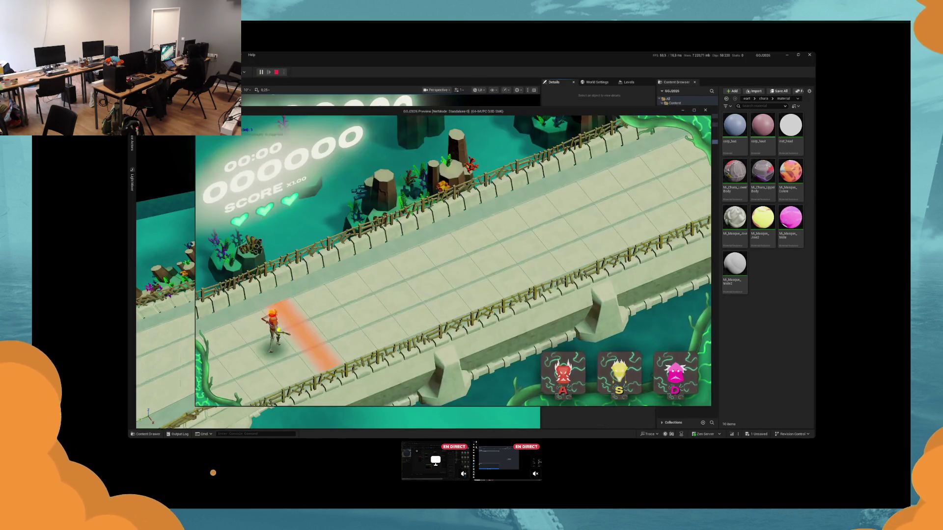
Step: Cycle the yellow, red and pink colours to hit notes, then end the play session
key("s")
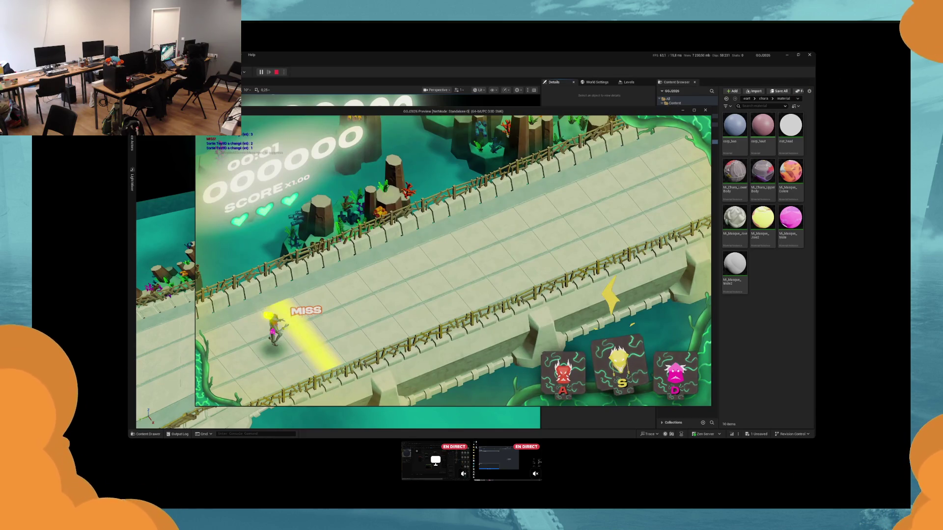
key("a")
key("d")
key("s")
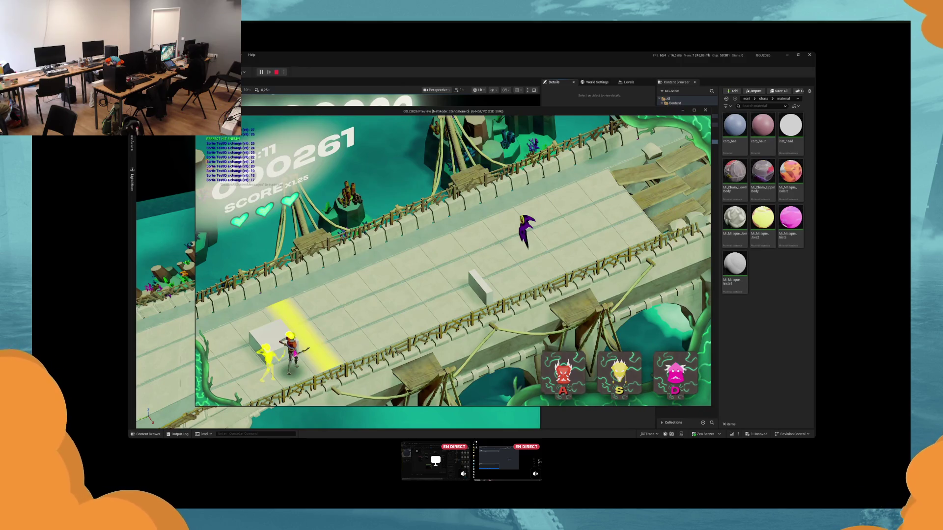
key("Escape")
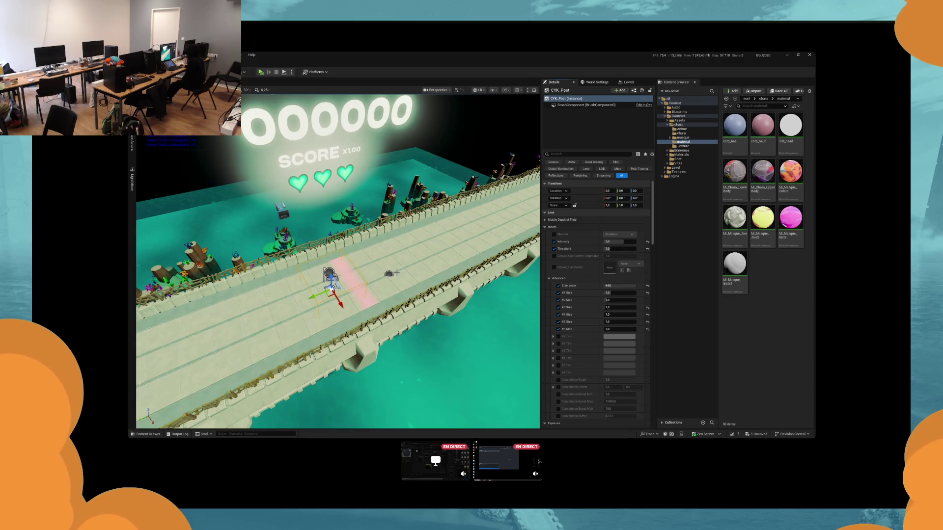
Step: Adjust CYK_Post's Exposure Compensation, uncheck Sharpen under Image Effects, and start a play-test
scroll(599, 245, "down", 10)
left_click(612, 215)
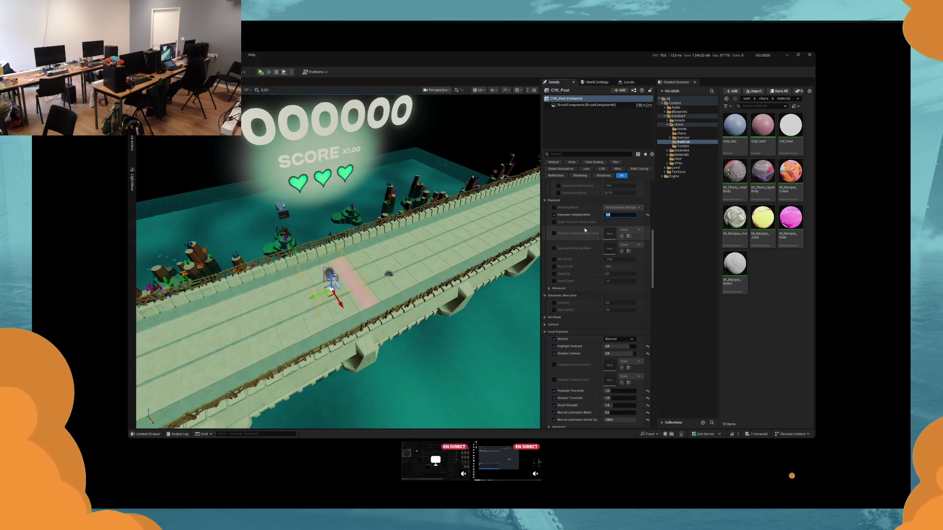
scroll(573, 251, "down", 8)
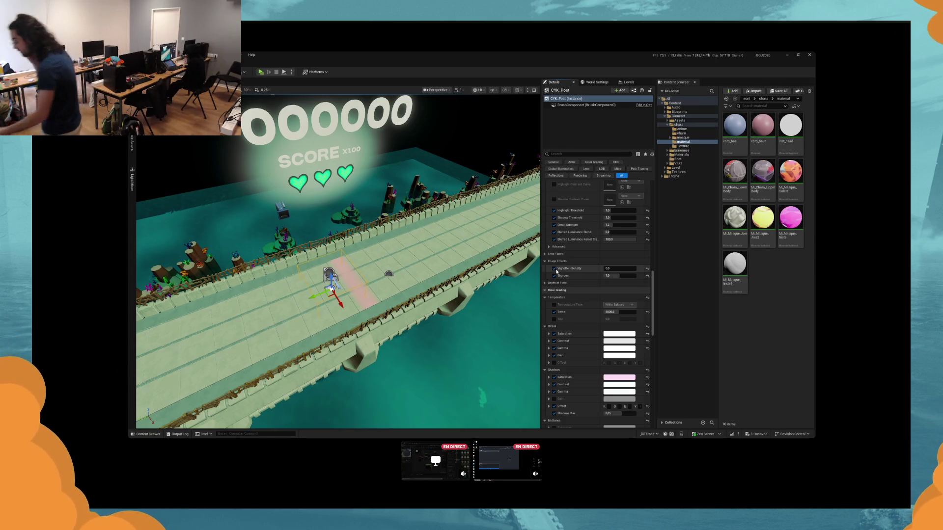
left_click(554, 275)
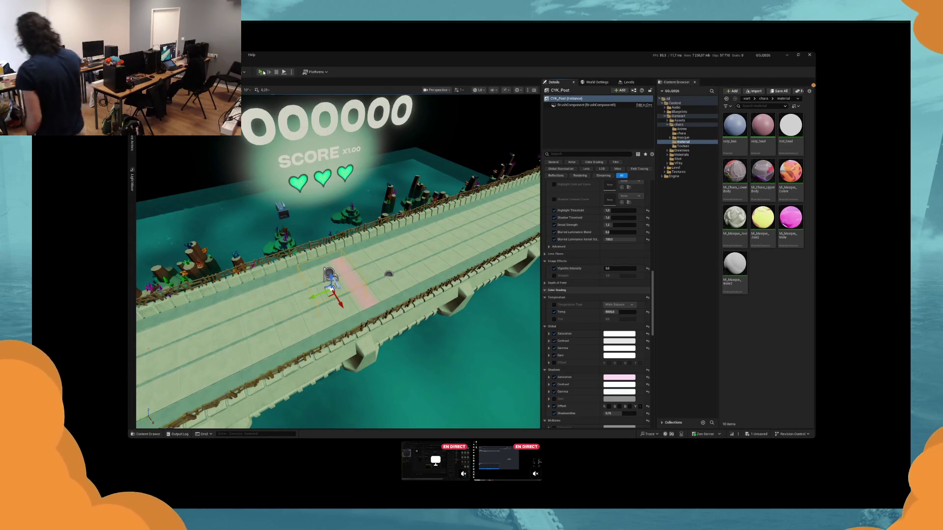
left_click(261, 72)
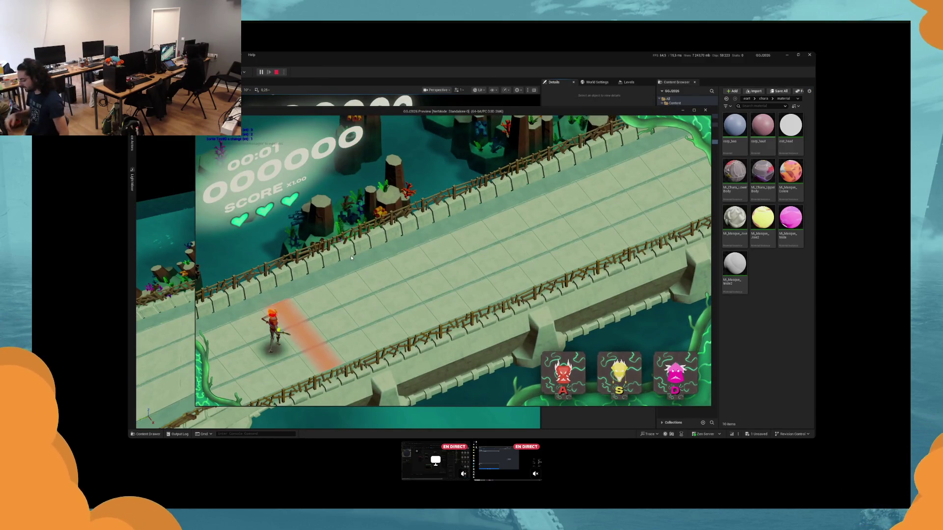
Step: Play-test the A, S and D colour actions up to 579 points at x1.50, then stop with Esc
key("a")
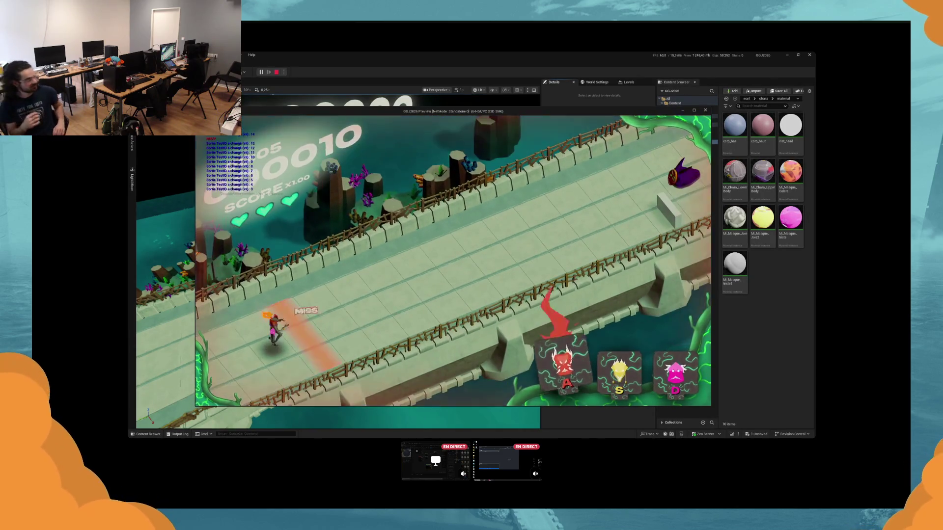
key("s")
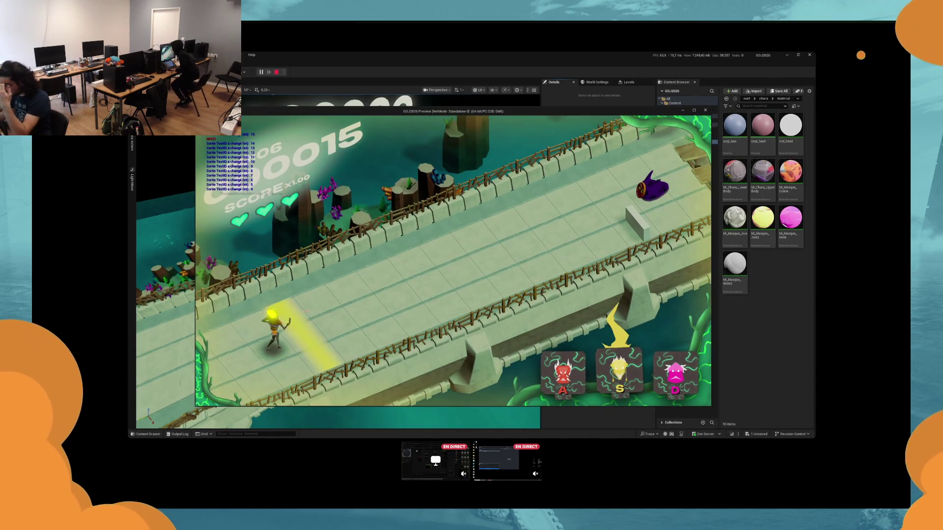
key("d")
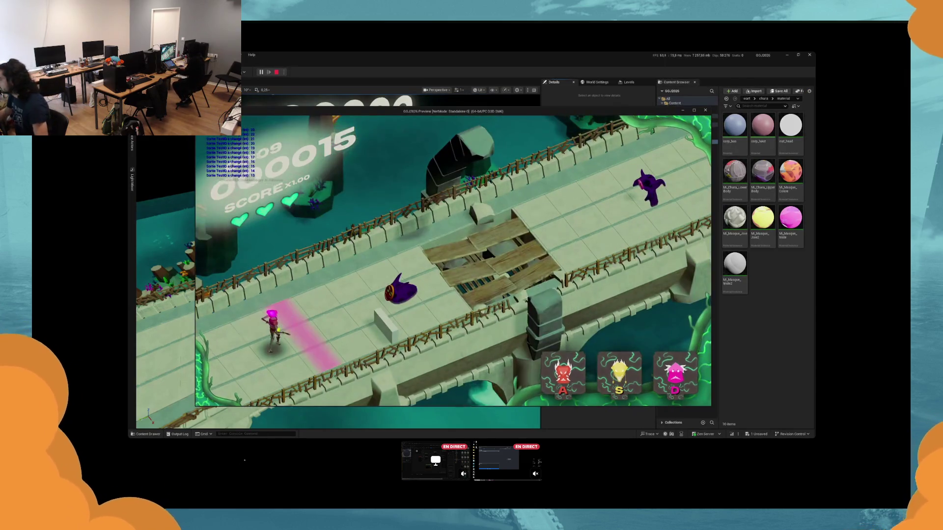
key("a")
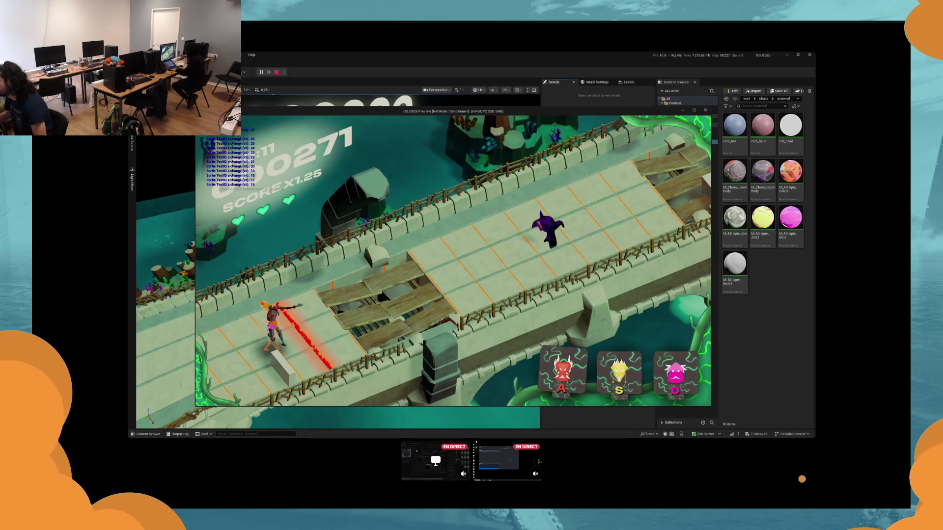
key("d")
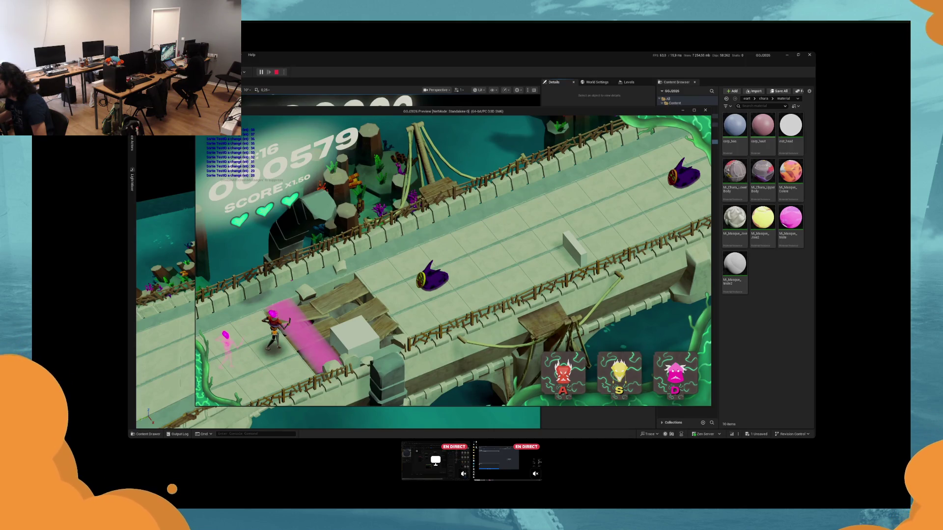
key("Escape")
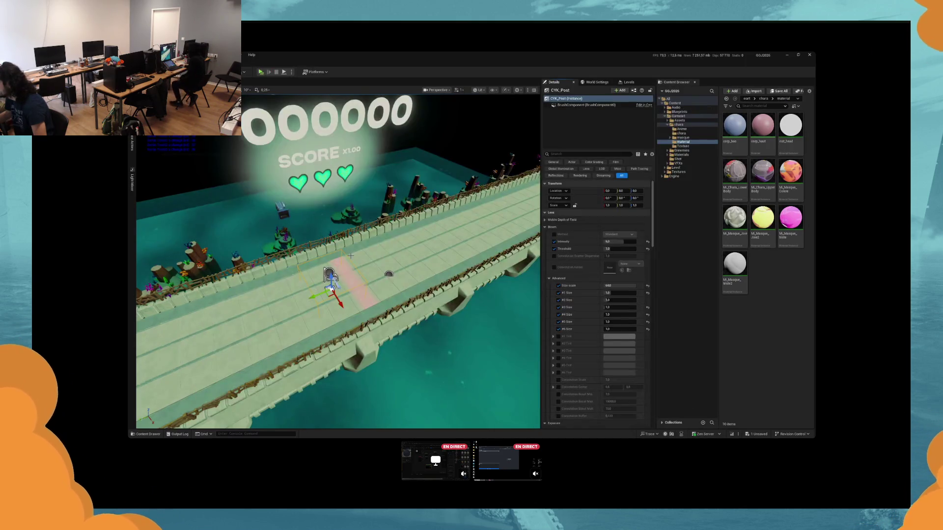
scroll(596, 330, "down", 1)
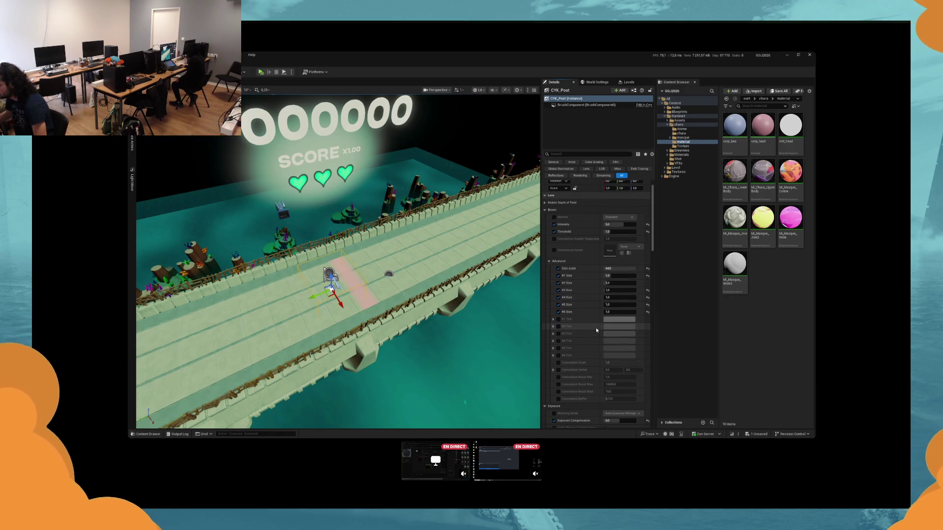
scroll(596, 328, "down", 10)
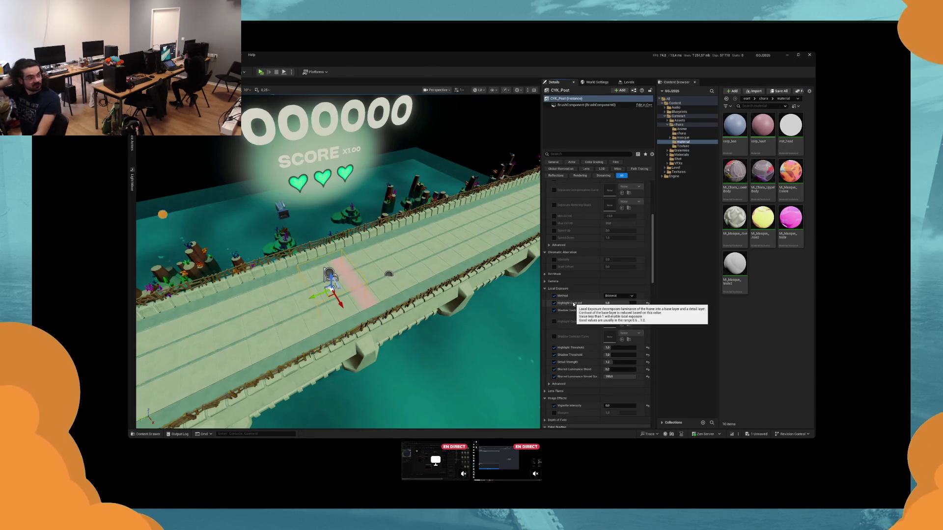
scroll(575, 307, "up", 2)
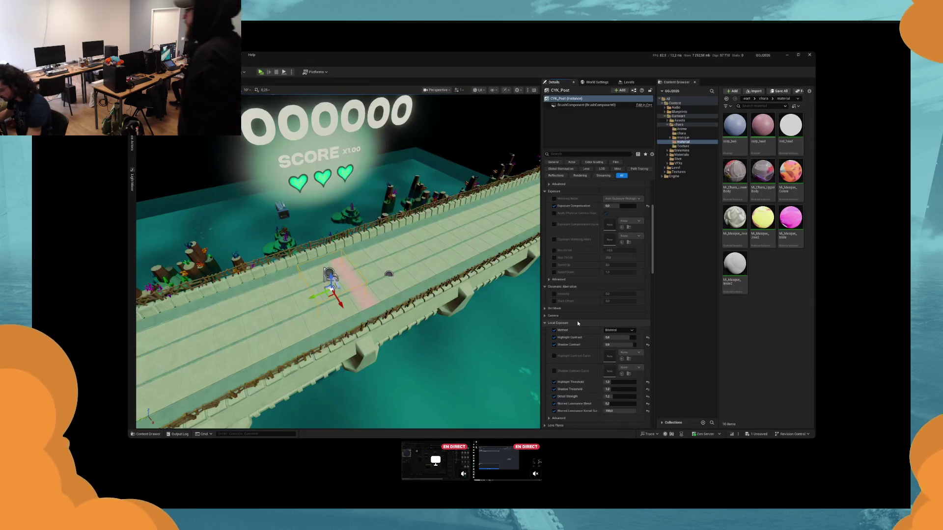
scroll(578, 323, "down", 10)
left_click(555, 270)
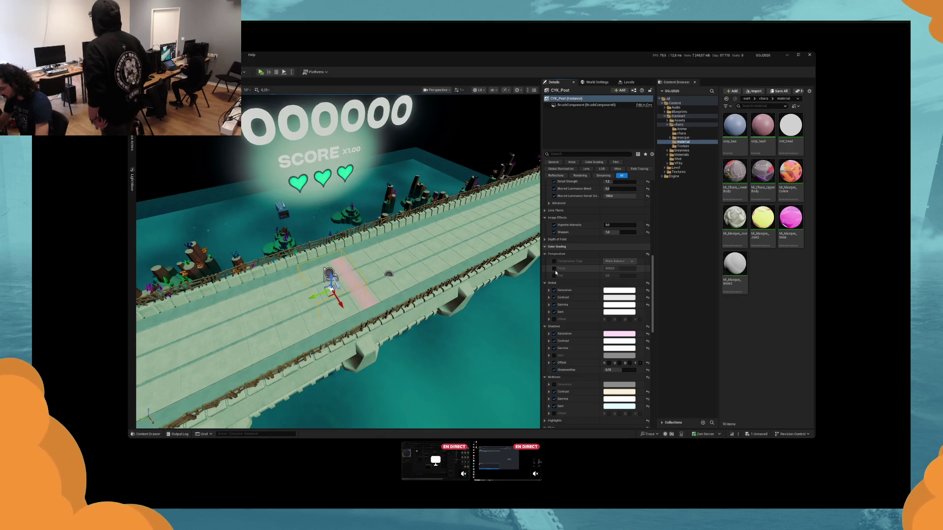
left_click(555, 268)
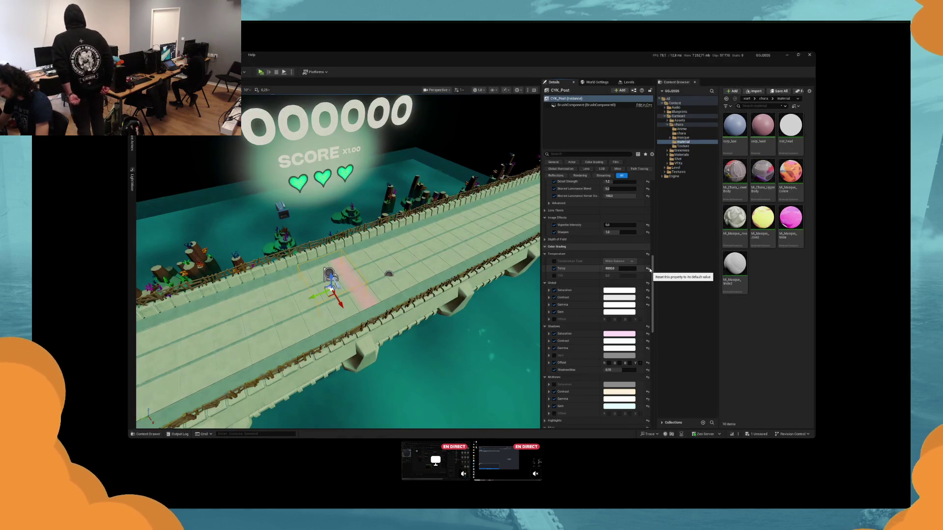
scroll(596, 274, "down", 2)
scroll(596, 274, "down", 2)
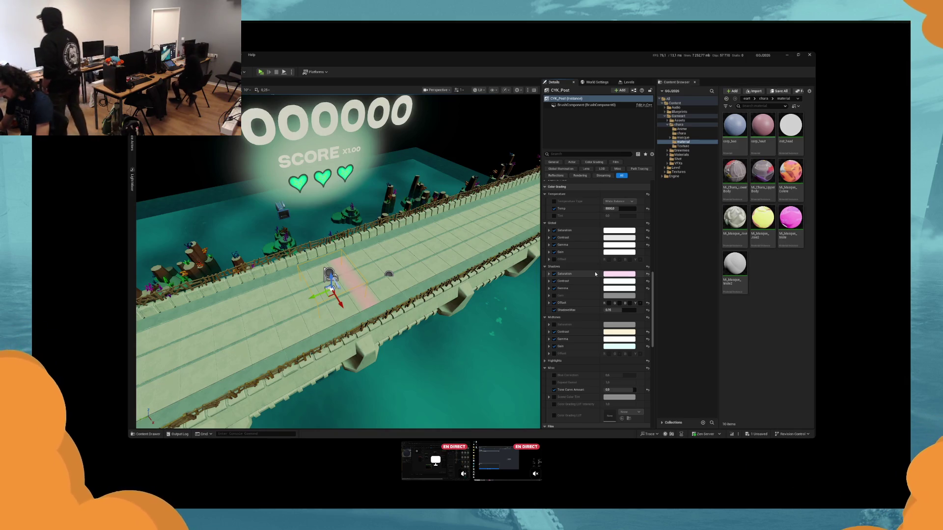
scroll(596, 274, "up", 1)
left_click(694, 207)
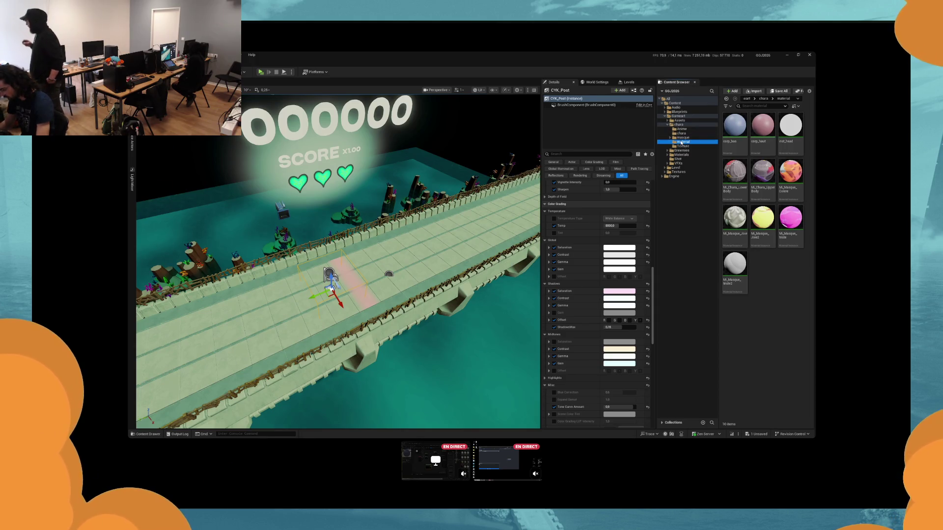
Step: Browse masque > chara > Materials > Ennemies > Material and select all three enemy material instances
left_click(682, 138)
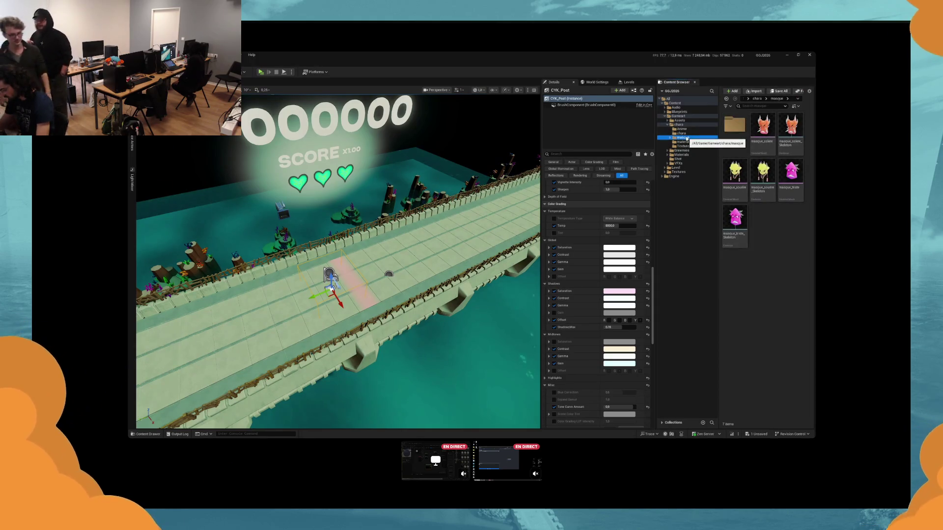
left_click(690, 134)
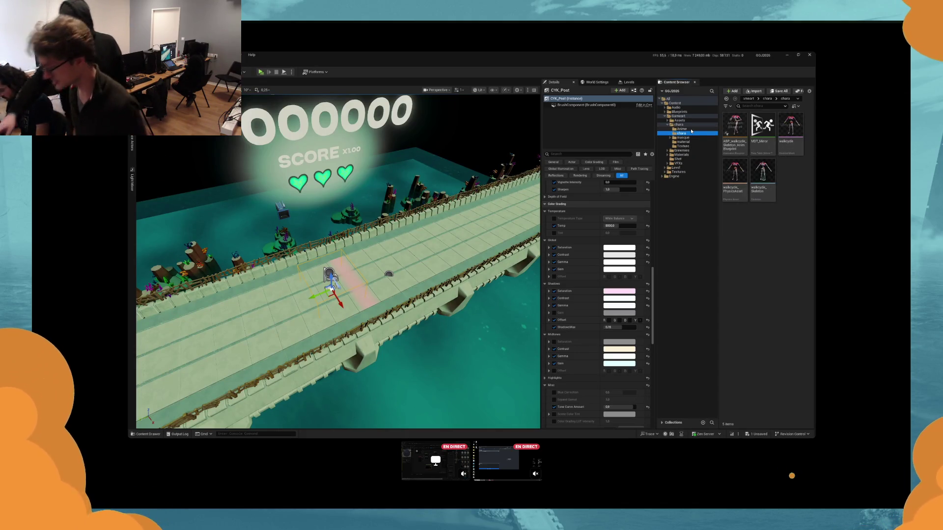
left_click(681, 154)
left_click(682, 150)
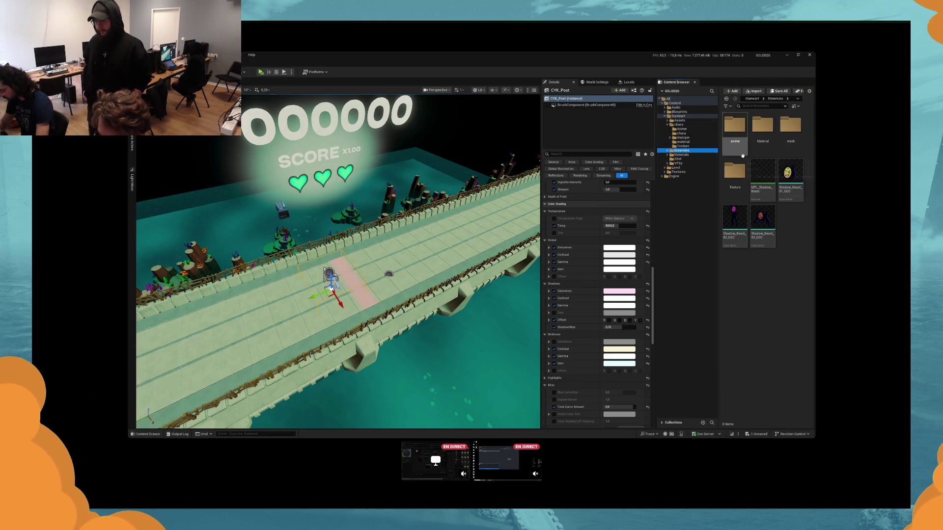
double_click(763, 127)
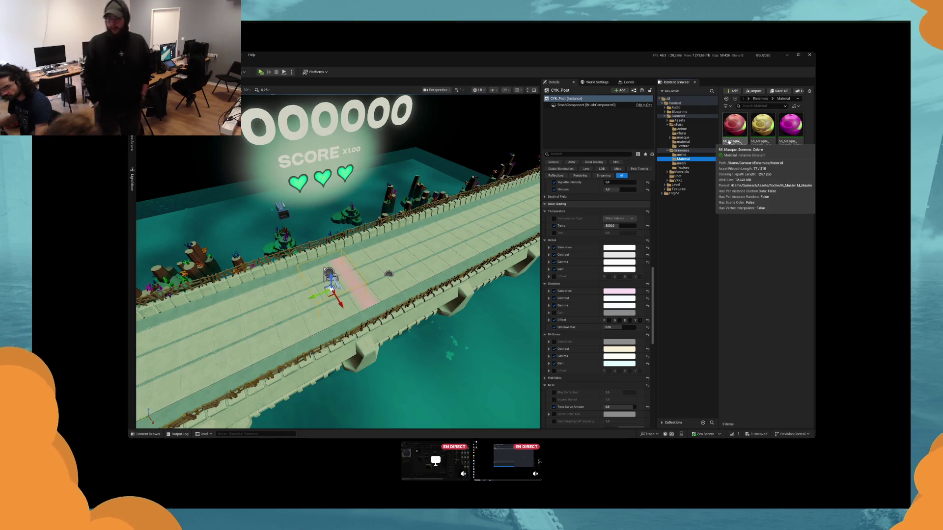
key("ctrl+a")
Step: Enable Emissive? on the Triste and Joie instances and set Joie's Base_Color to BaseColor_Colere
key("Return")
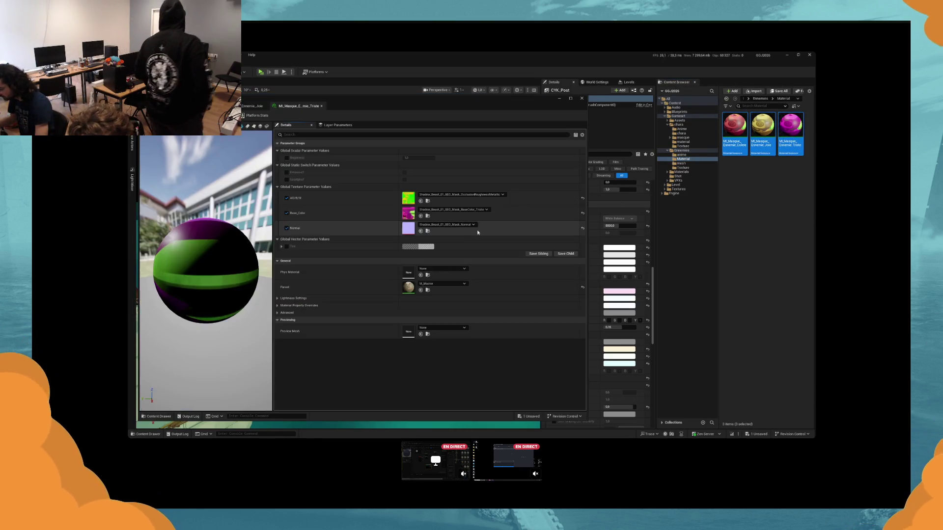
left_click(404, 173)
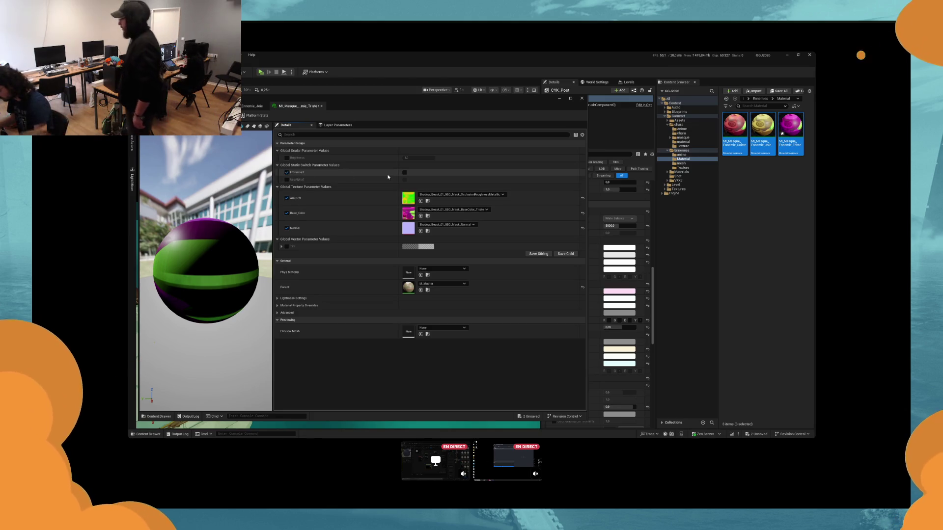
left_click(252, 106)
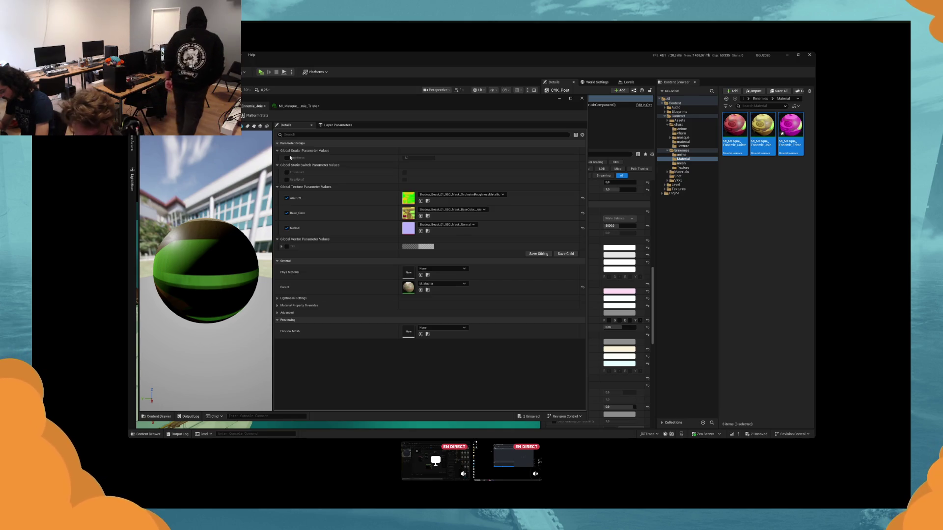
left_click(420, 216)
left_click(286, 173)
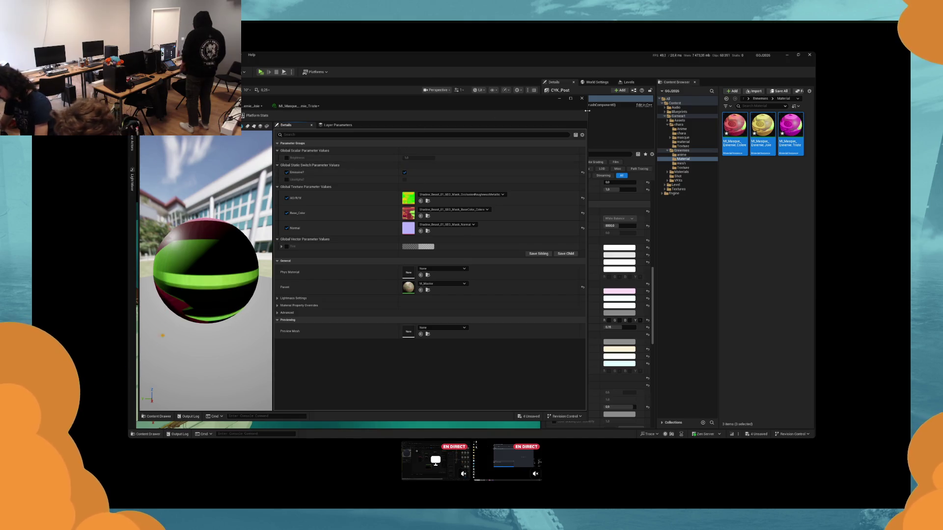
left_click(582, 98)
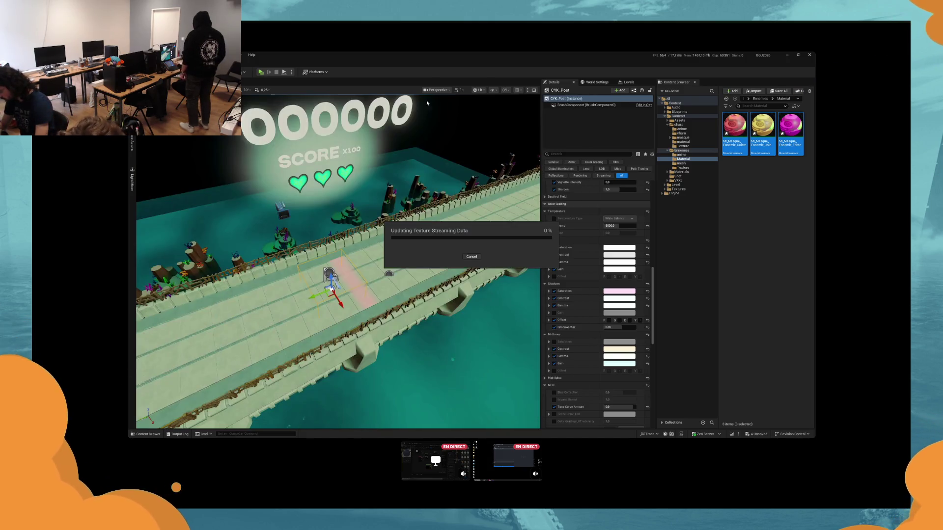
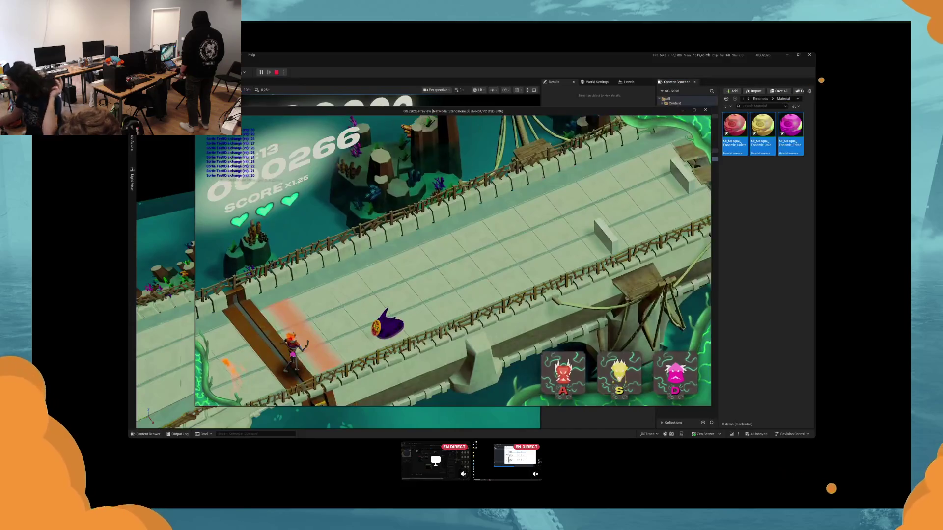
Step: Play the bridge level with red, yellow and magenta attacks, then stop the preview
key("a")
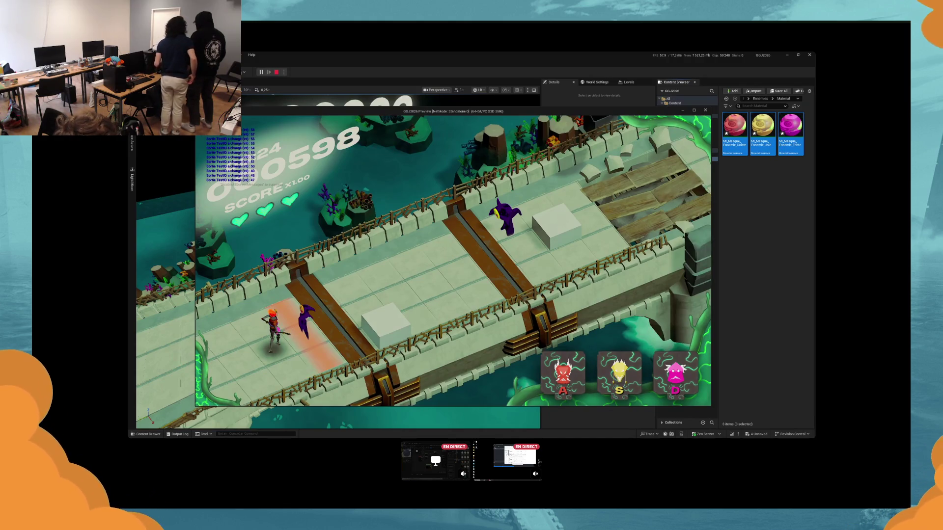
key("s")
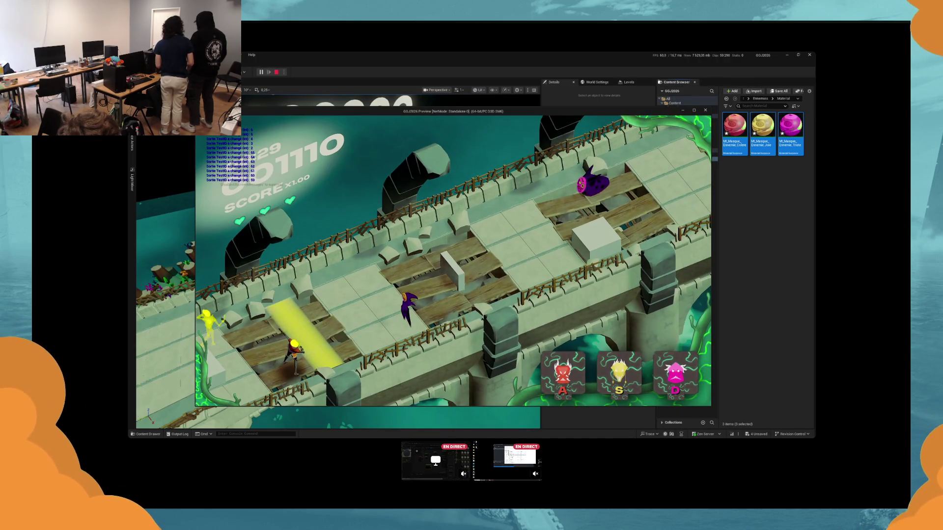
key("a")
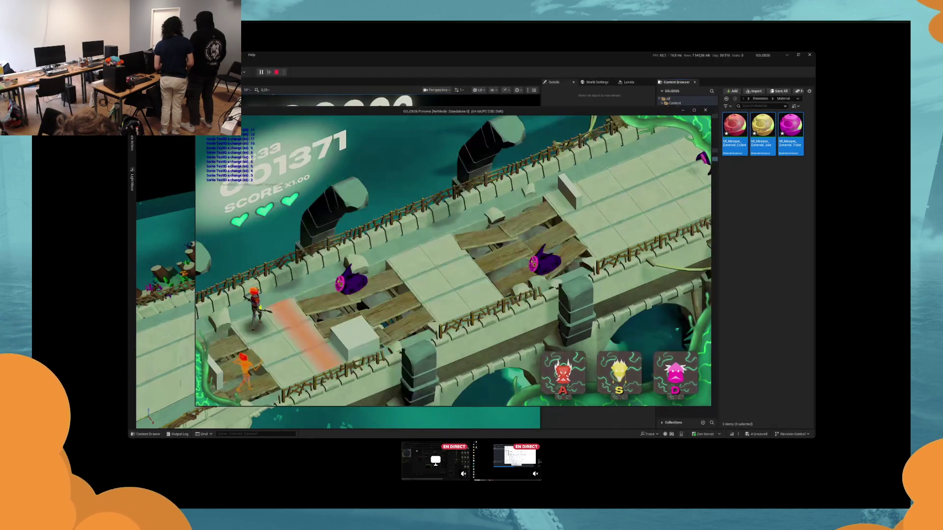
key("d")
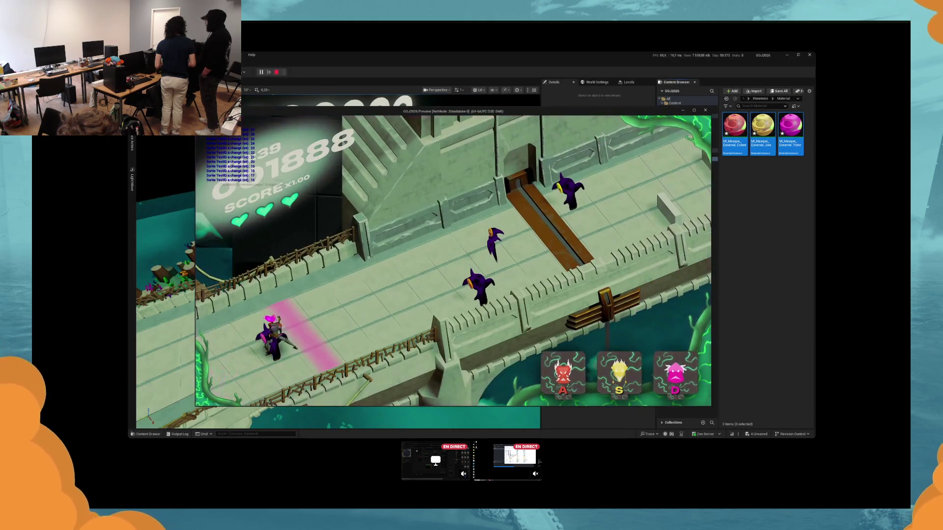
key("Escape")
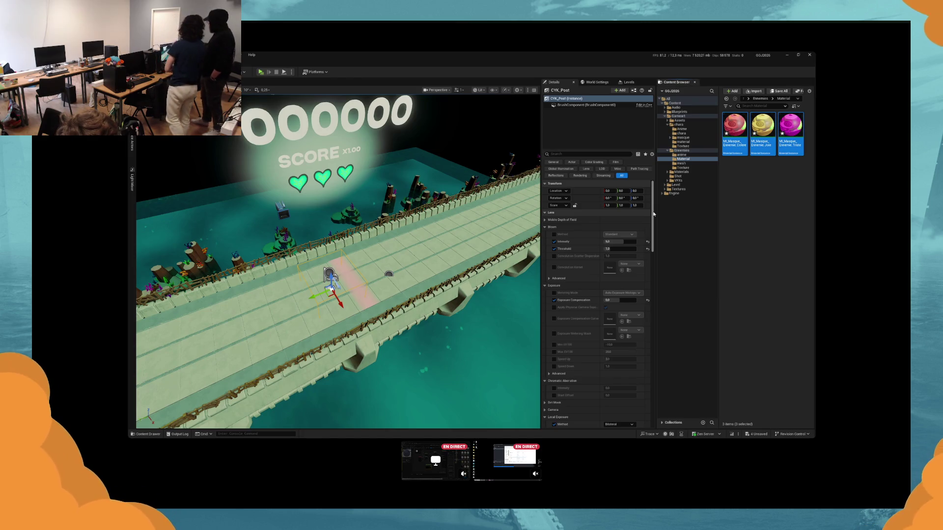
Step: Save the level and select the CYK_Post post-process volume
key("Escape")
key("ctrl+s")
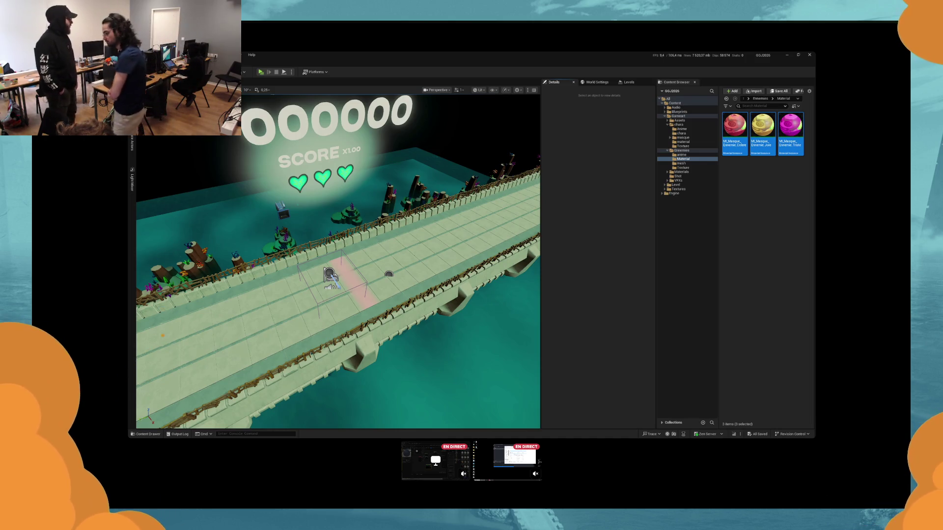
left_click(330, 287)
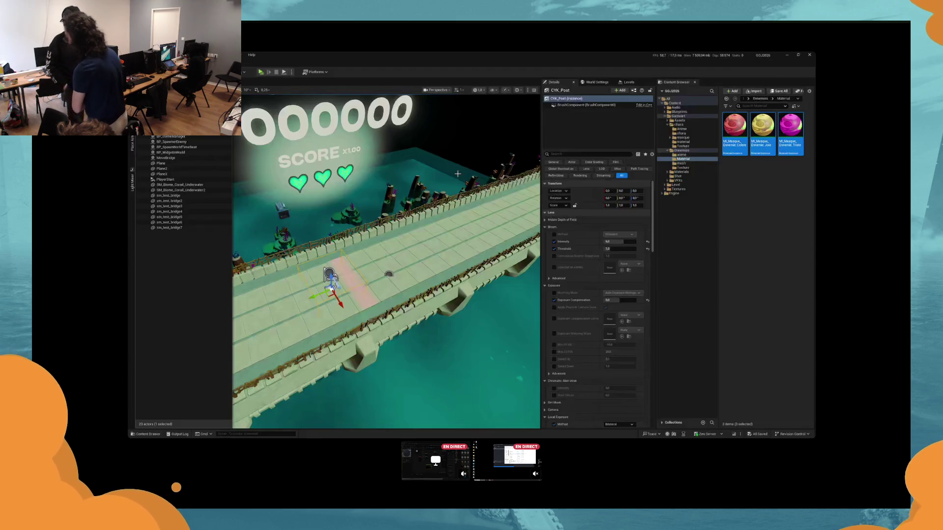
Step: Enable the Tone Curve Amount override at 0.0 and launch a playtest
left_click_drag(651, 207, 652, 268)
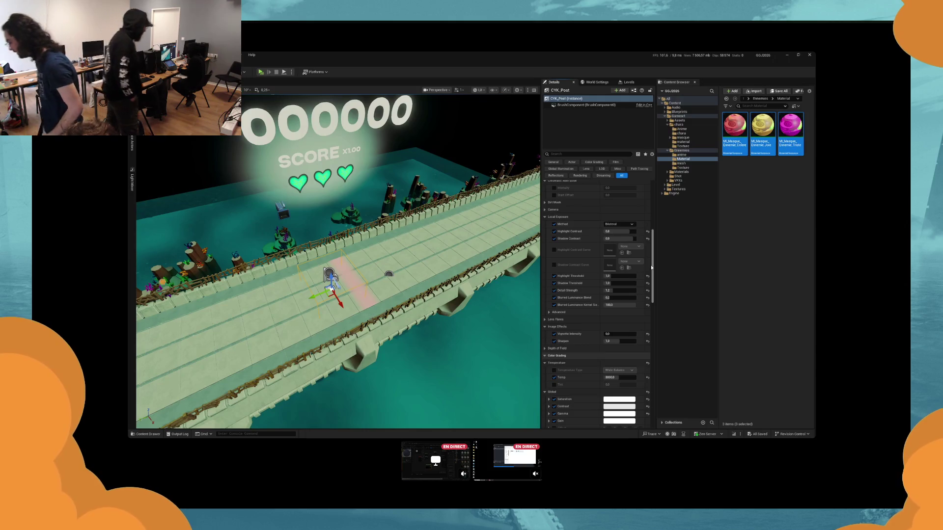
left_click_drag(652, 268, 649, 300)
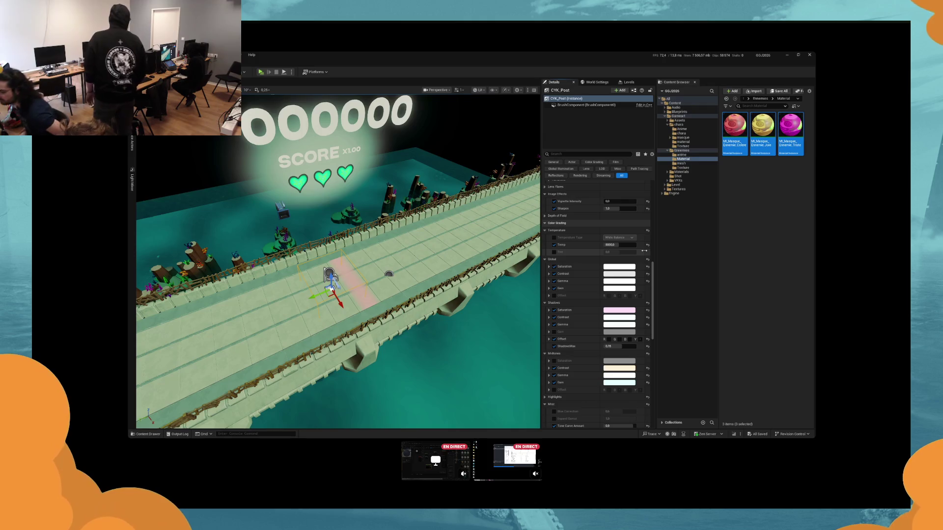
scroll(560, 325, "down", 3)
left_click(555, 323)
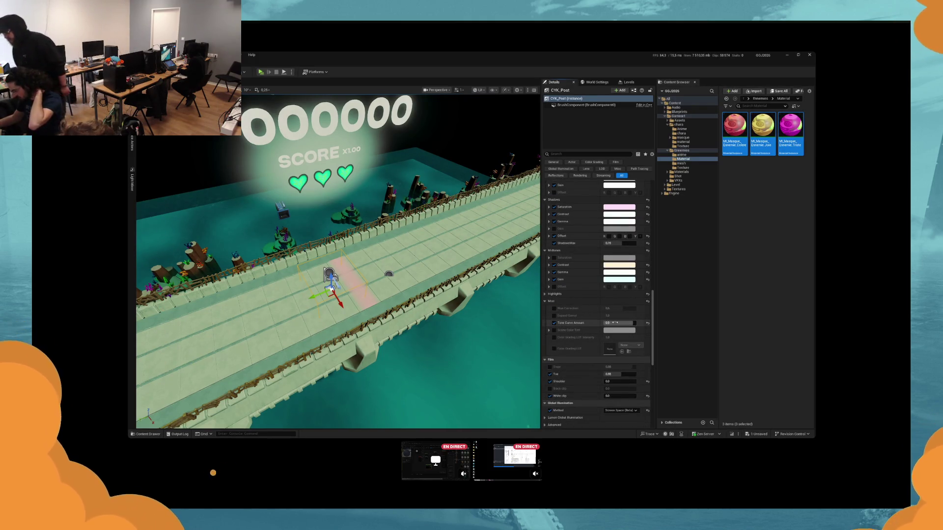
mouse_move(614, 323)
left_mouse_down()
mouse_move(603, 323)
mouse_move(615, 321)
left_mouse_up()
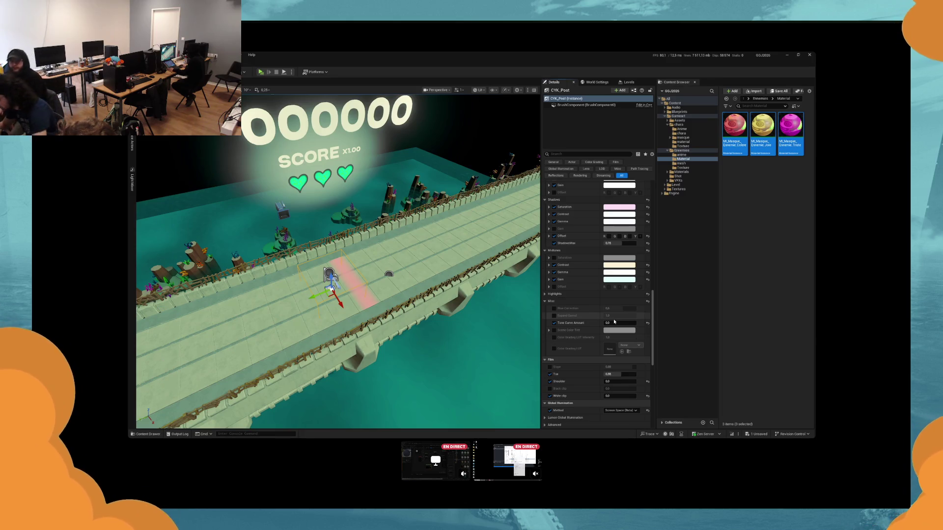
key("alt+p")
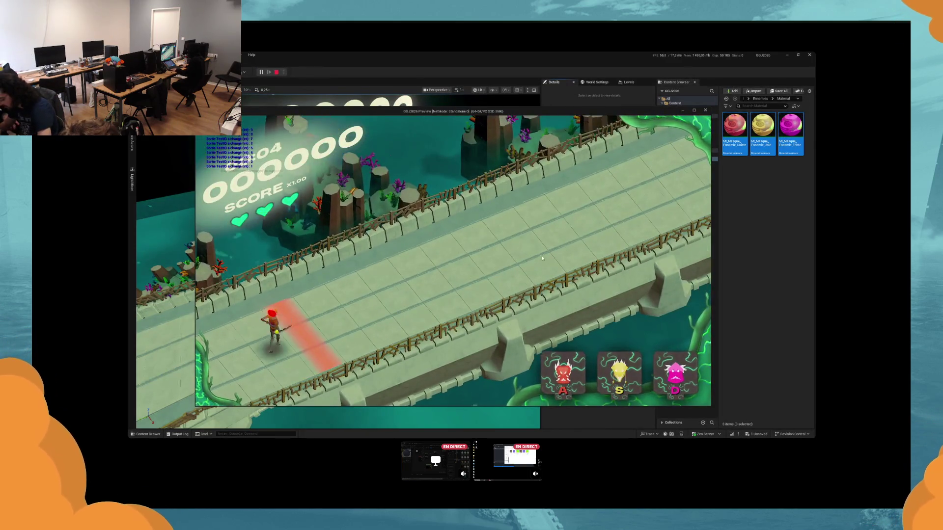
Step: Hit enemies with magenta and red attacks under the flattened tone curve, then stop playing
key("d")
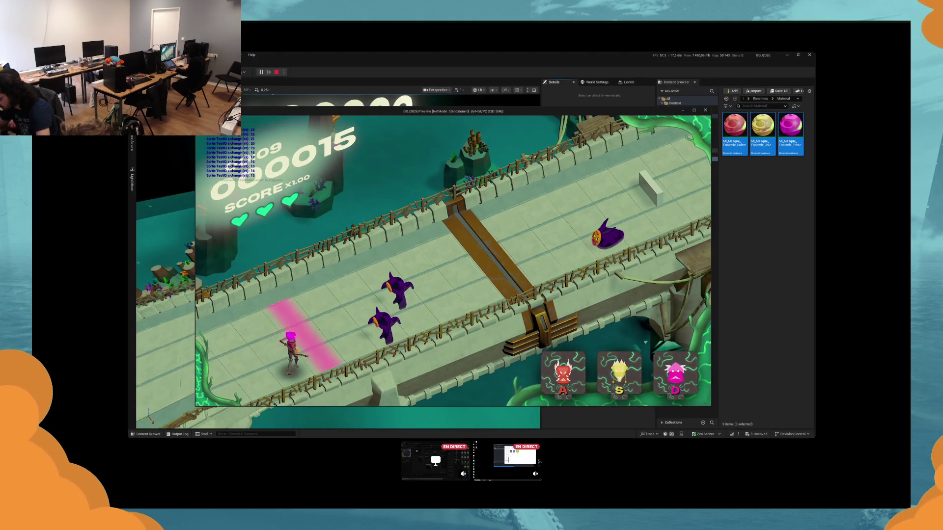
key("a")
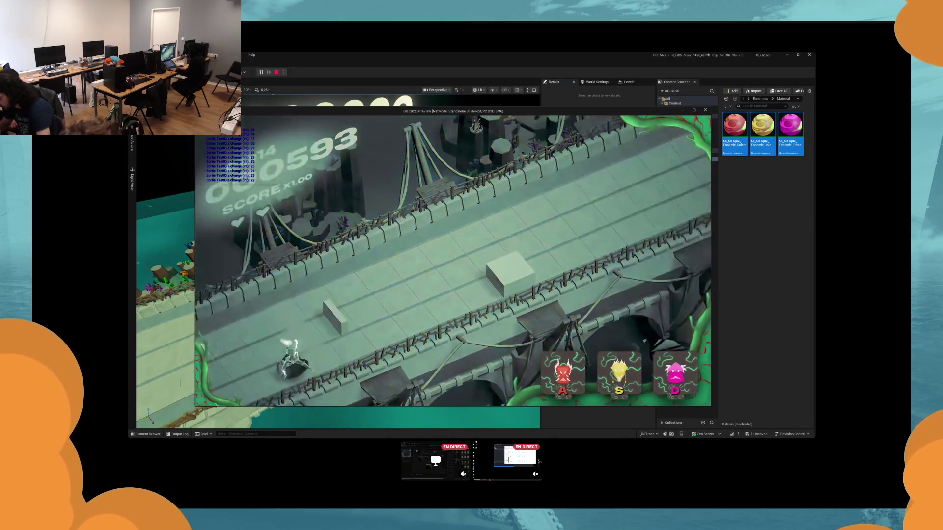
key("Escape")
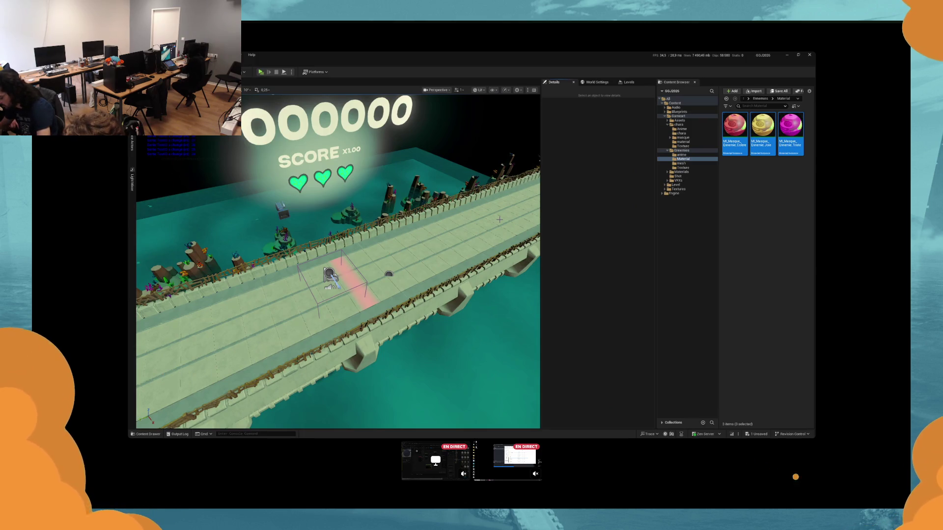
Step: Select CYK_Post and set its Tone Curve Amount to 0.5
left_click(344, 295)
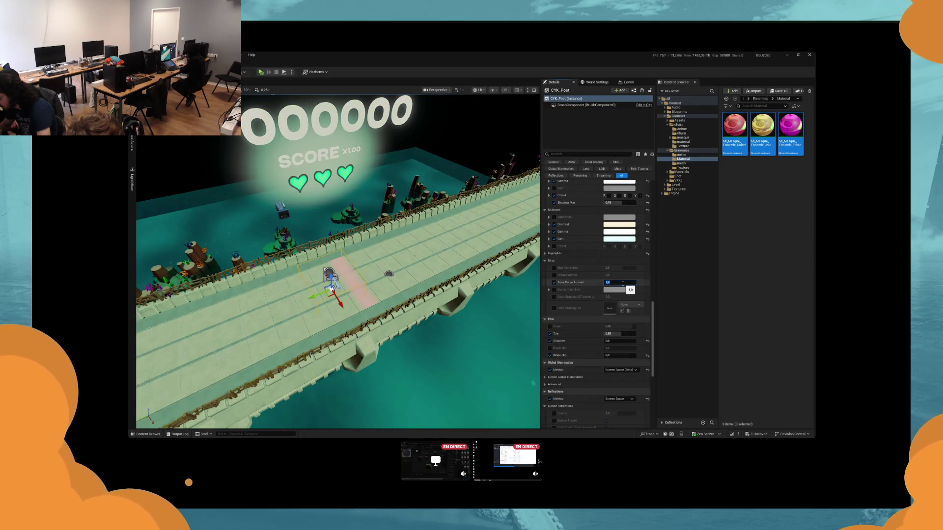
left_click(622, 283)
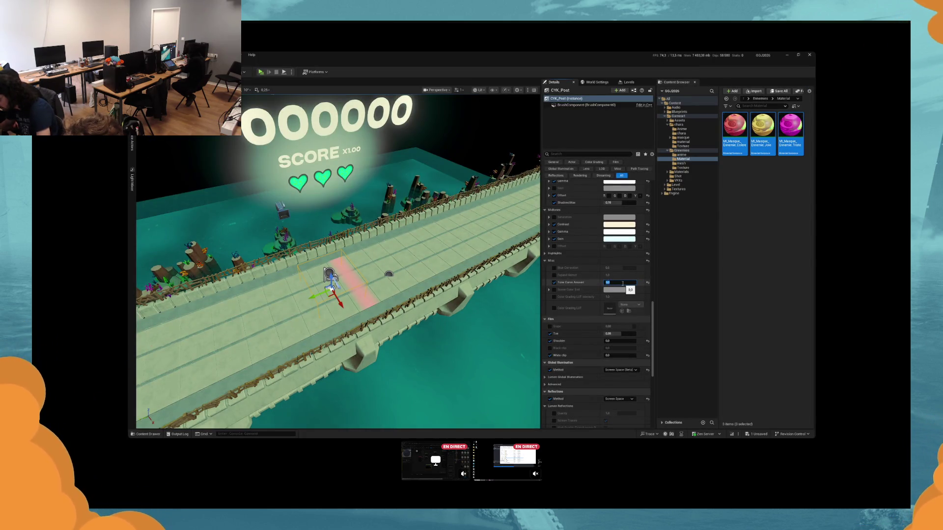
type("1")
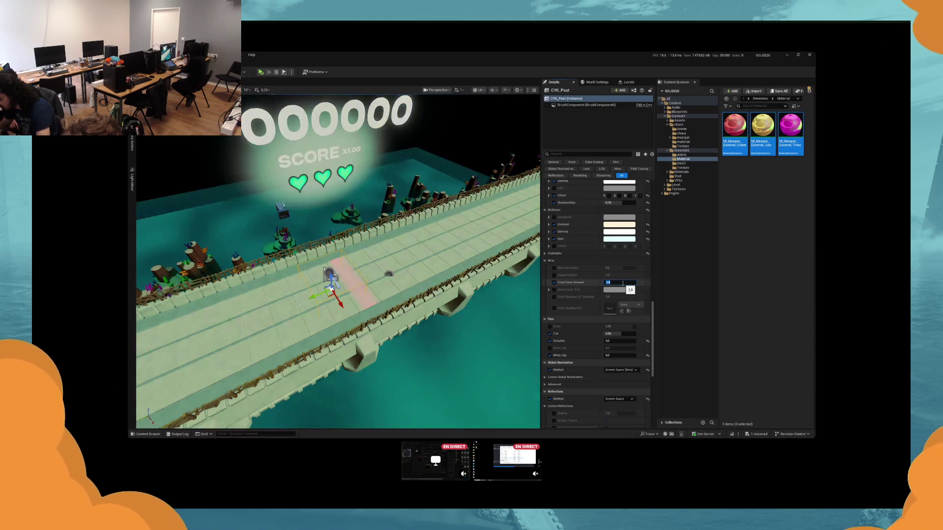
key("BackSpace")
type("0.5")
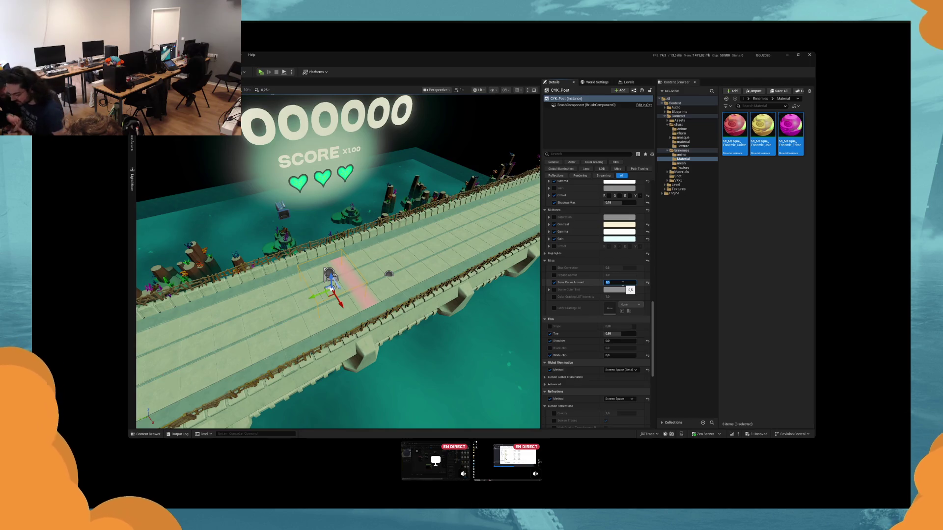
left_click(550, 341)
Step: Enable the film Shoulder and Toe overrides, raise Toe to 1.0, and playtest
left_click(549, 341)
left_click(549, 334)
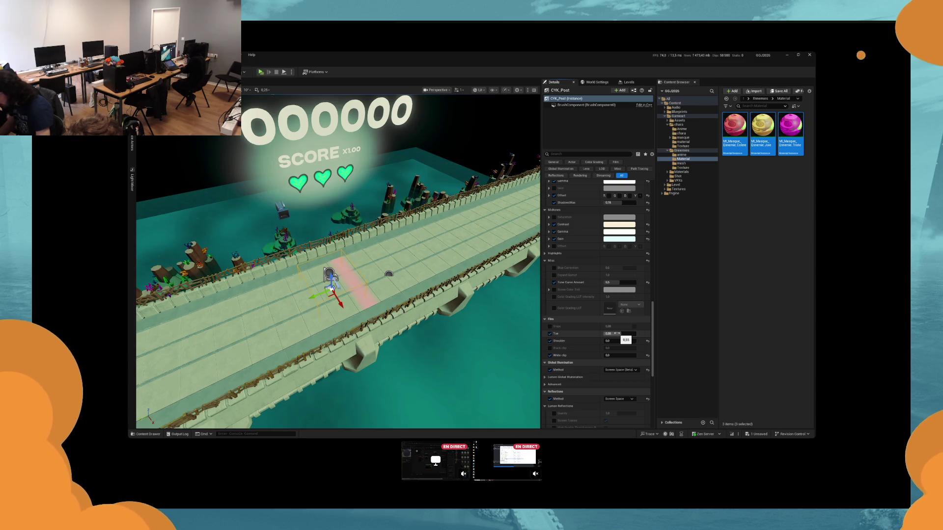
left_click_drag(616, 333, 639, 334)
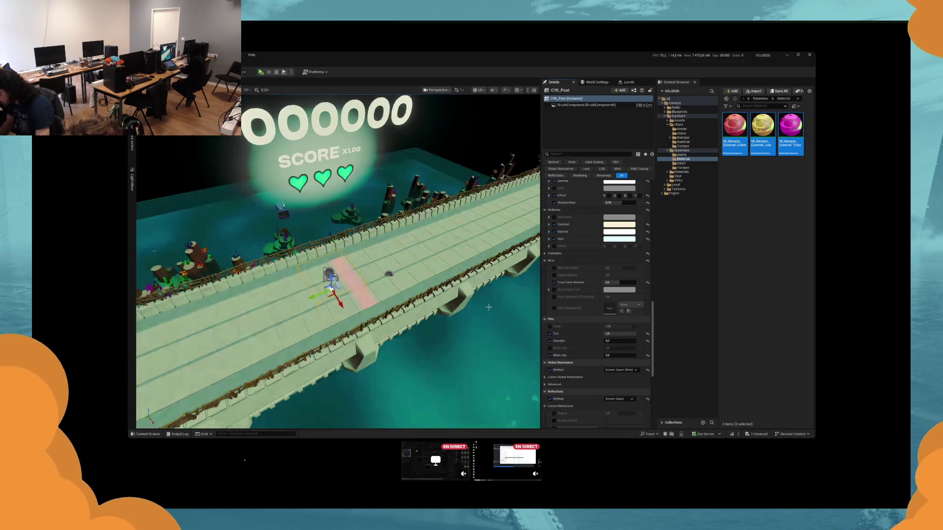
key("alt+p")
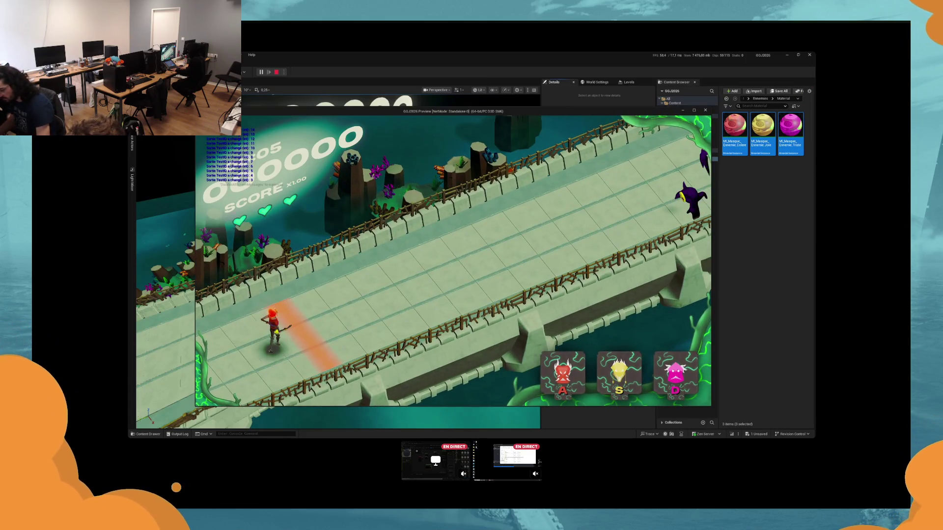
Step: Attack enemies with yellow, magenta and red under the retuned film curve, then stop the playtest
key("s")
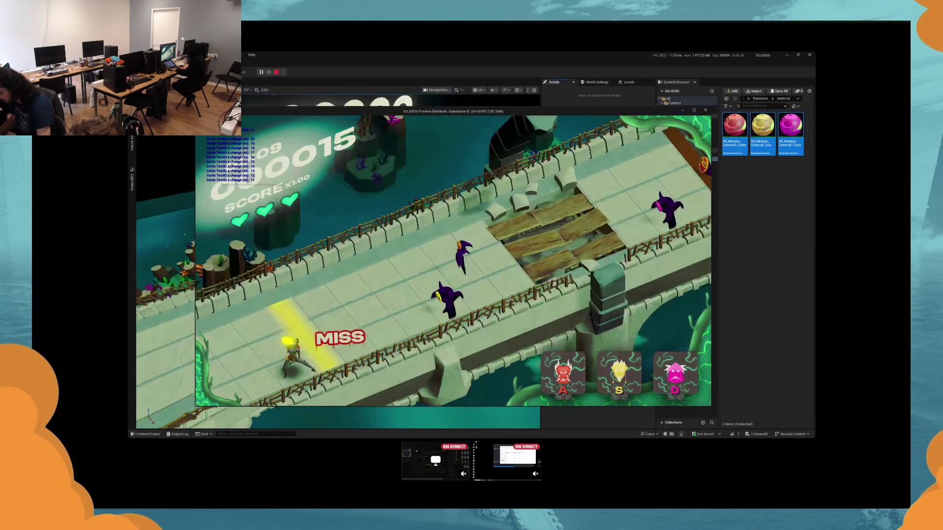
key("s")
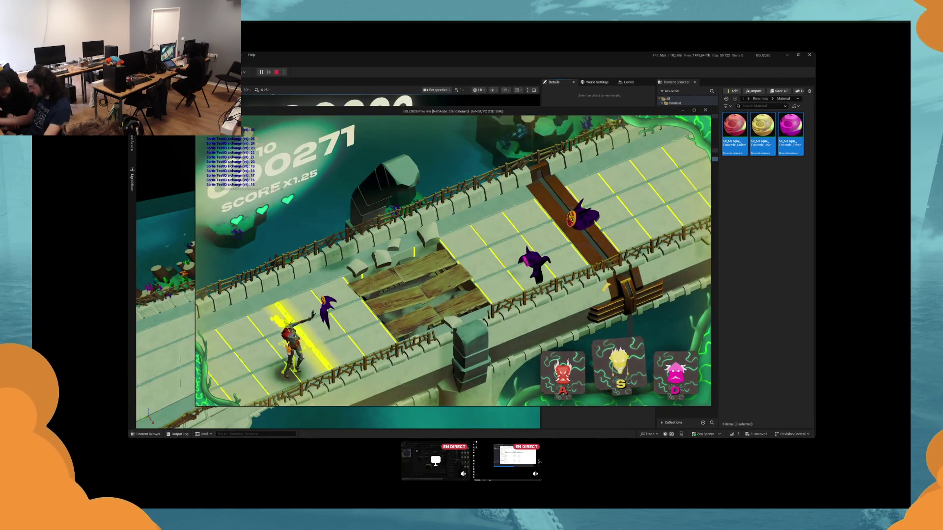
key("d")
key("a")
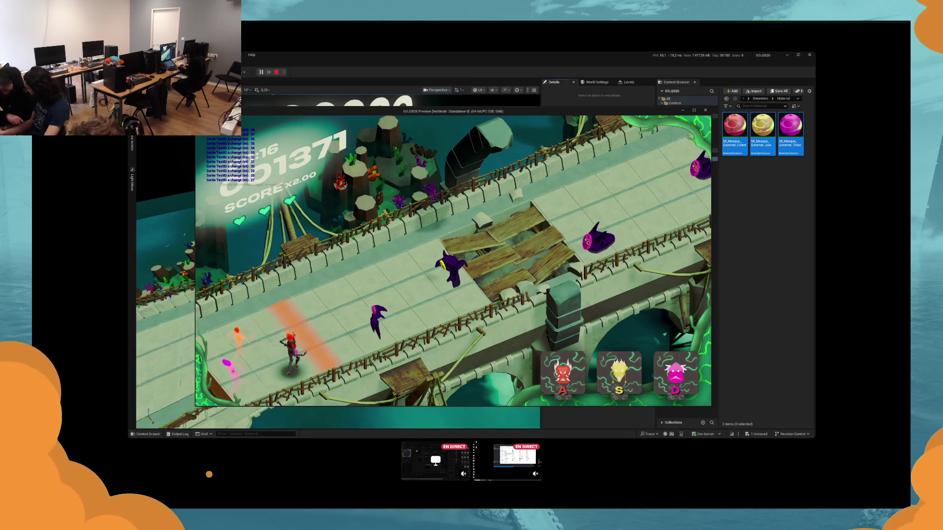
key("Escape")
Step: Toggle the film Toe setting off and on to compare, leaving it enabled
scroll(639, 349, "down", 10)
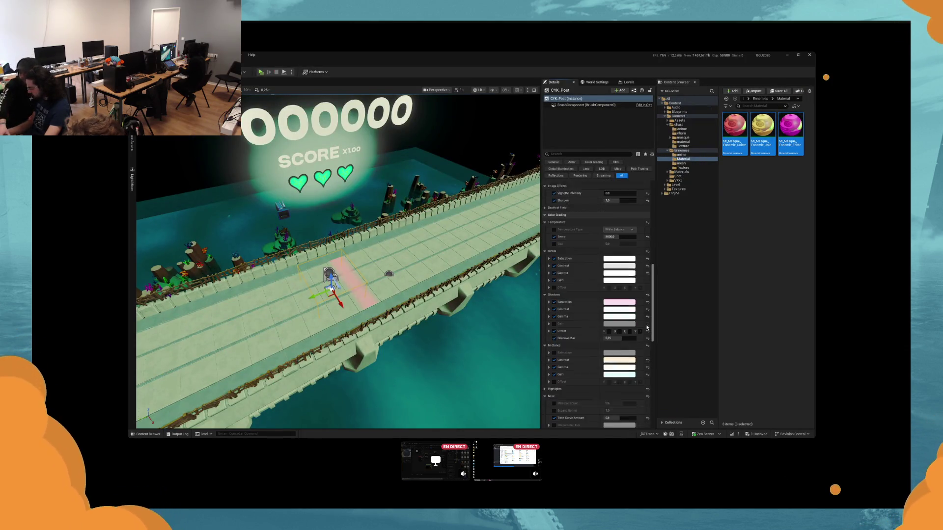
scroll(639, 350, "down", 1)
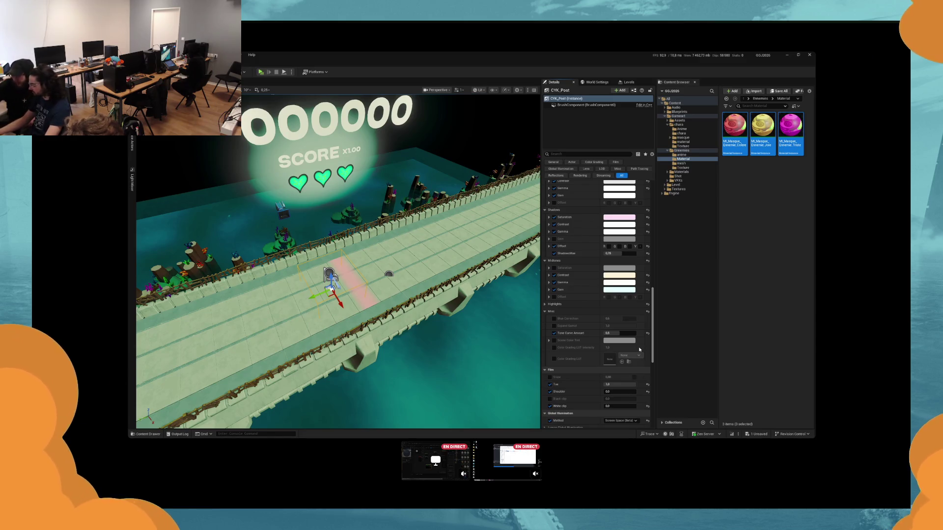
scroll(638, 347, "down", 5)
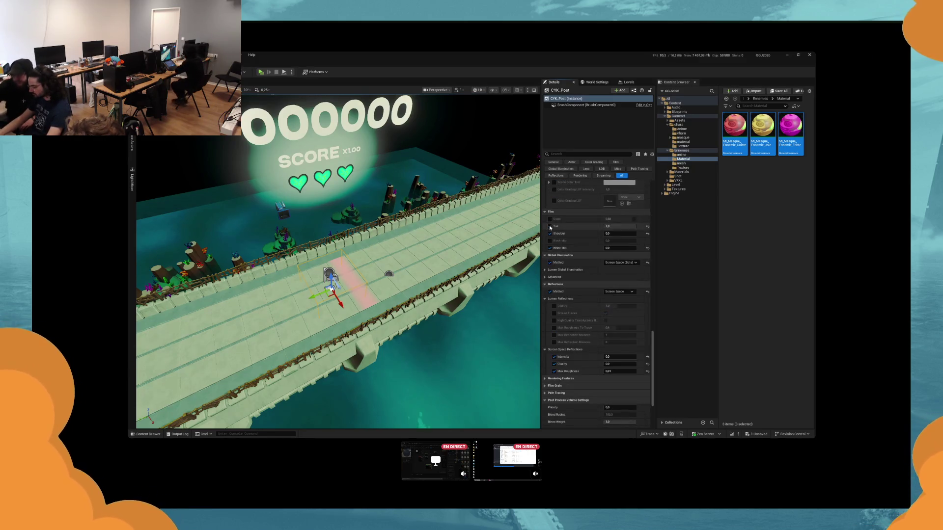
left_click(549, 226)
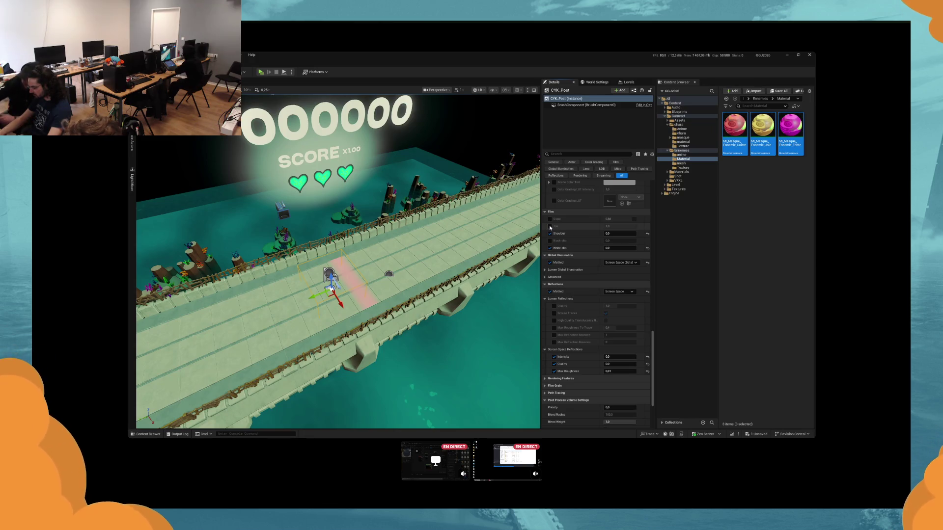
left_click(550, 226)
left_click(549, 227)
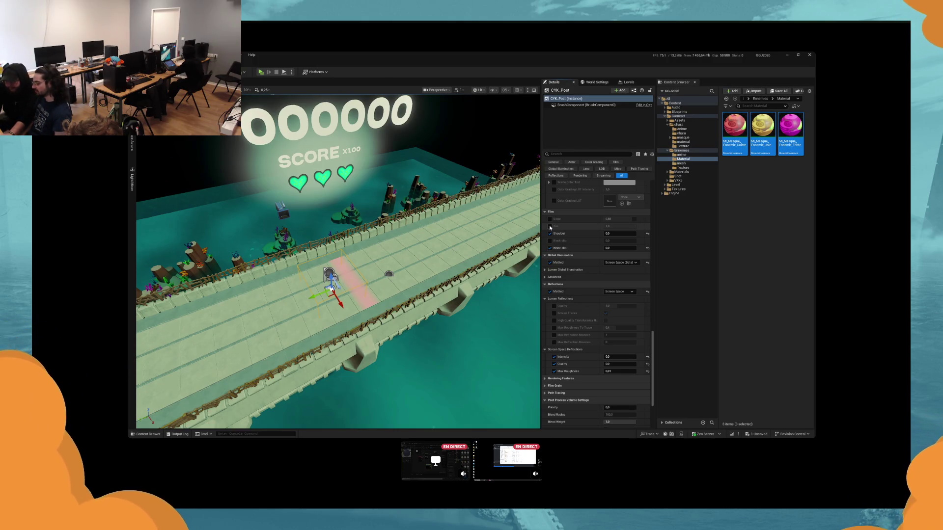
left_click(550, 227)
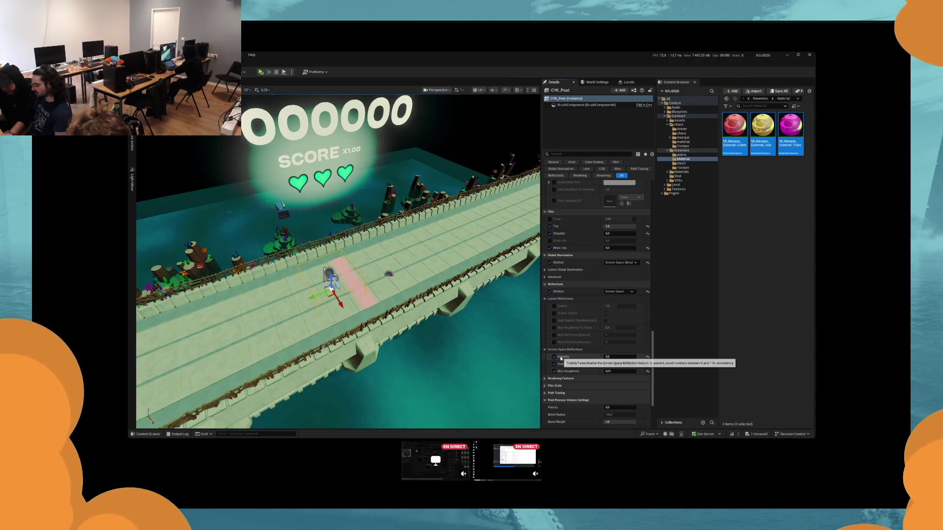
Step: Deselect the post-process volume and save all changes
scroll(561, 359, "down", 3)
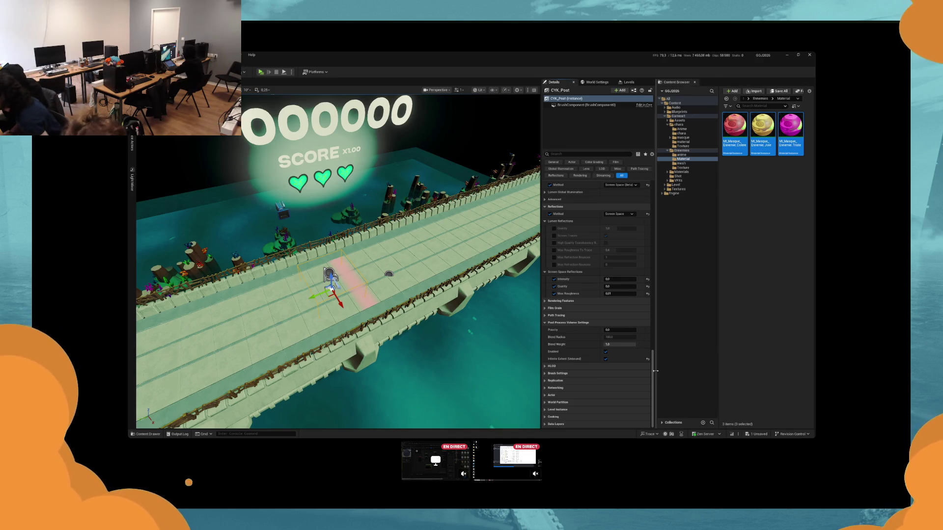
left_click_drag(432, 275, 418, 269)
key("Escape")
key("ctrl+s")
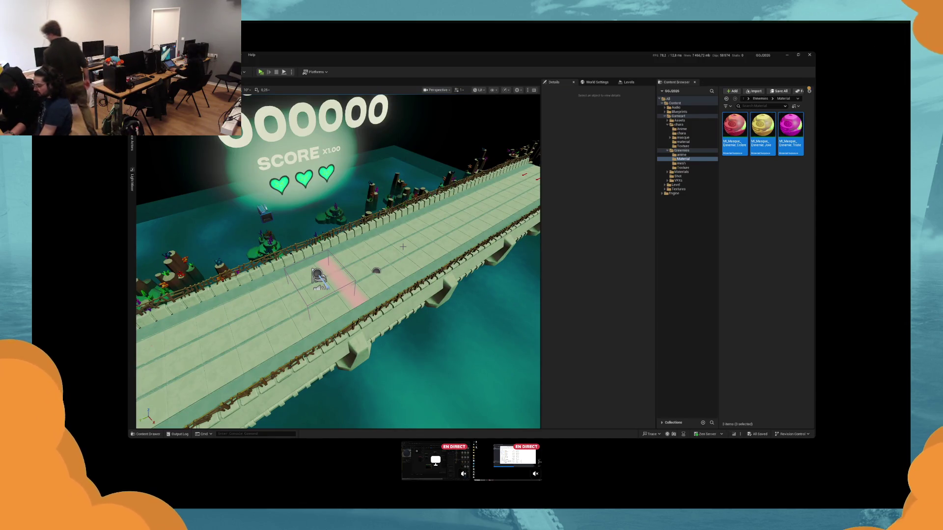
Step: Commit the four enemy mask files to main as 'push masque ennemi' and minimize GitHub Desktop
key("alt+Tab")
type("push masque")
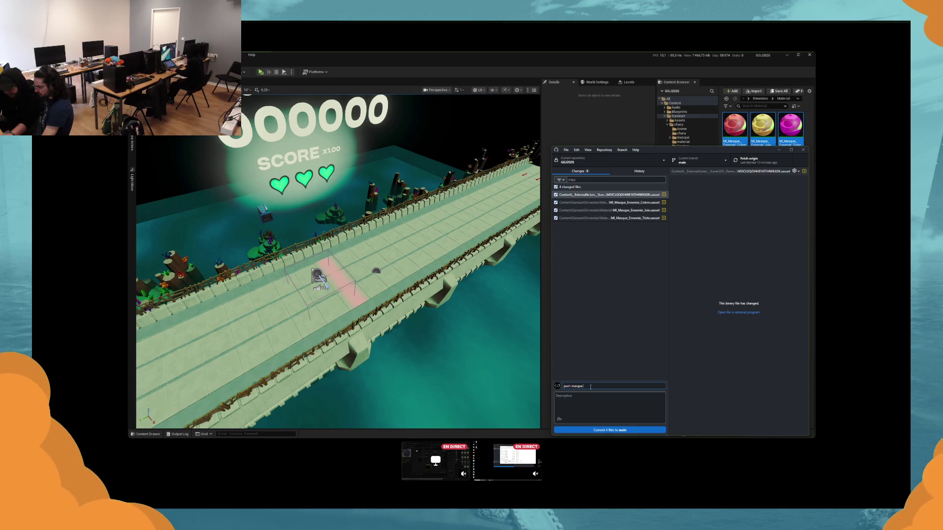
type(" ennemi")
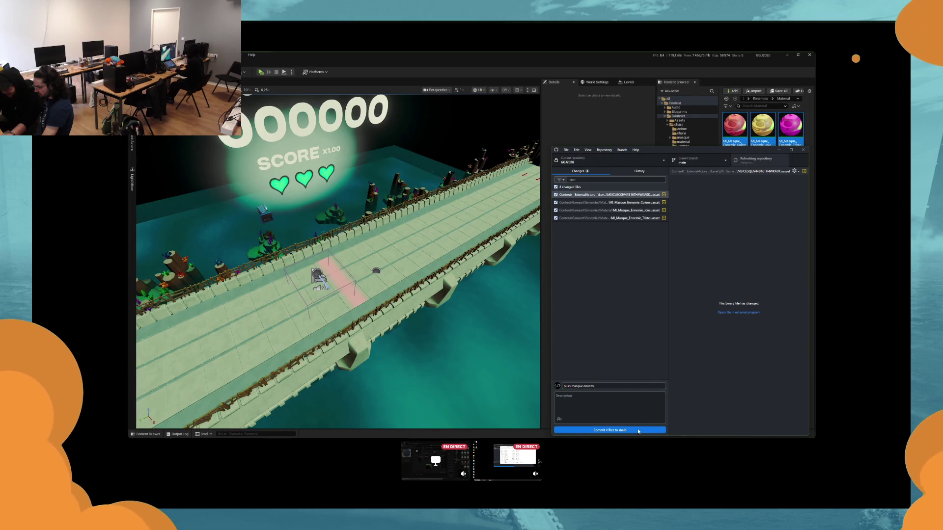
left_click(637, 432)
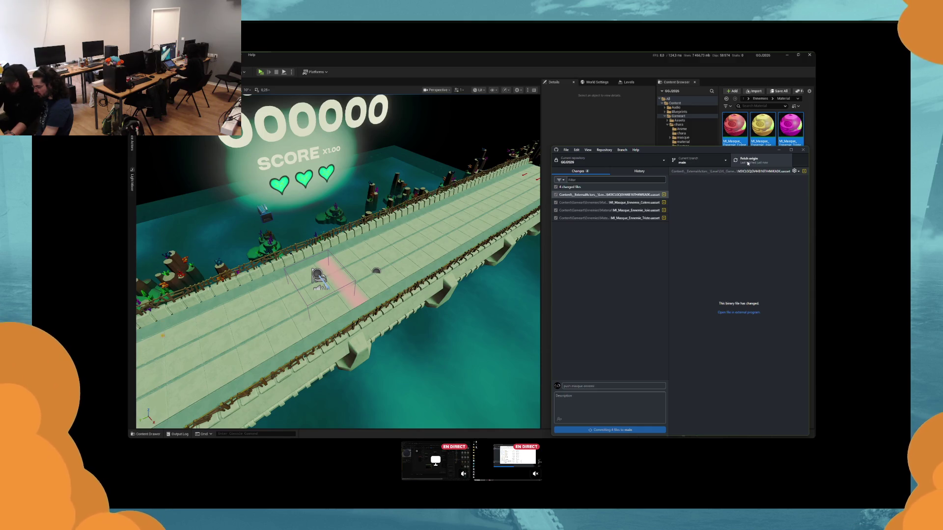
left_click(779, 150)
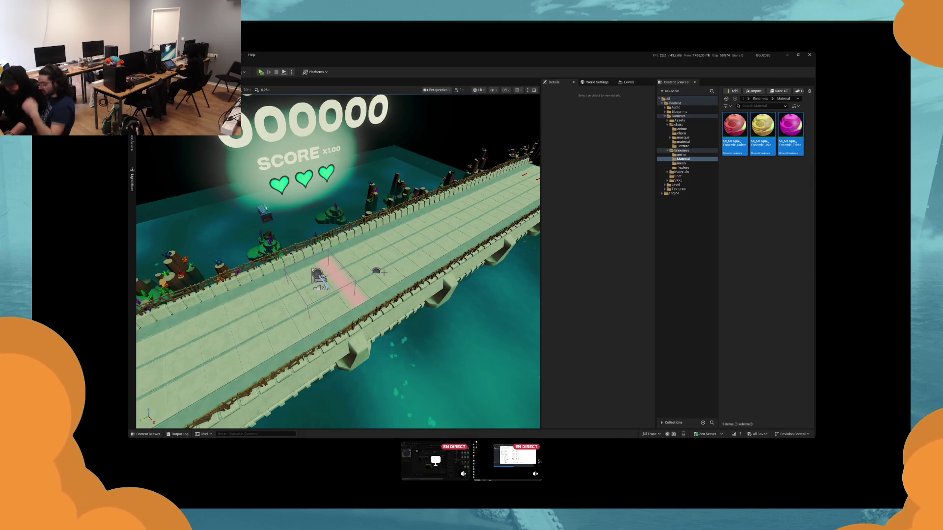
key("F11")
Step: Open the Environment Light Mixer and close it again
key("super")
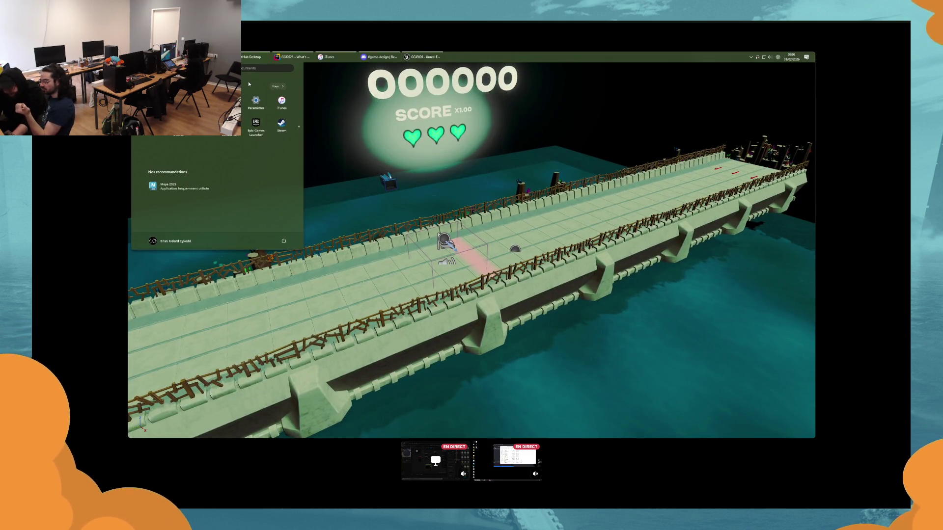
key("Escape")
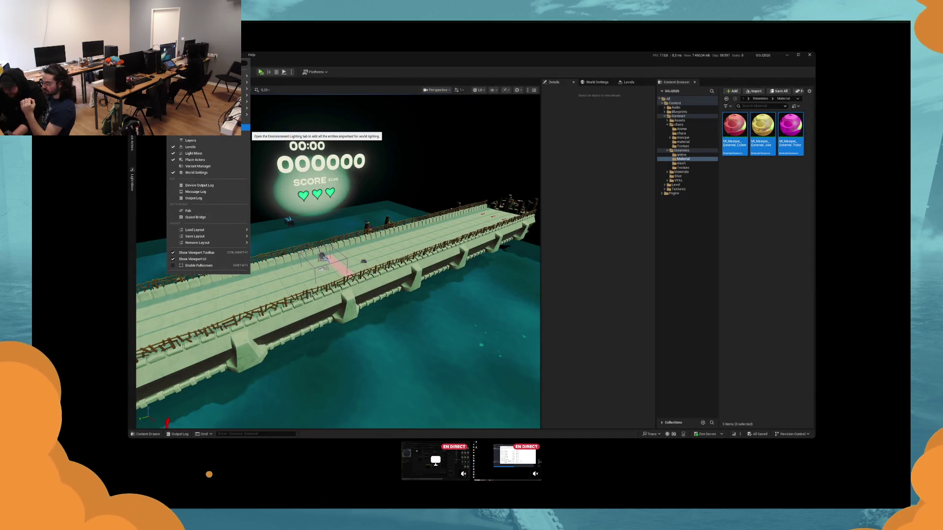
left_click(246, 126)
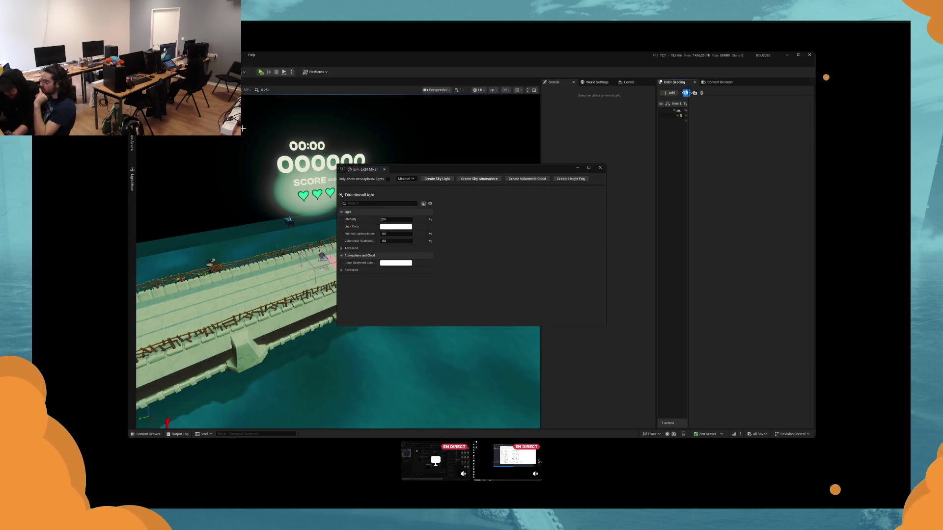
left_click(600, 168)
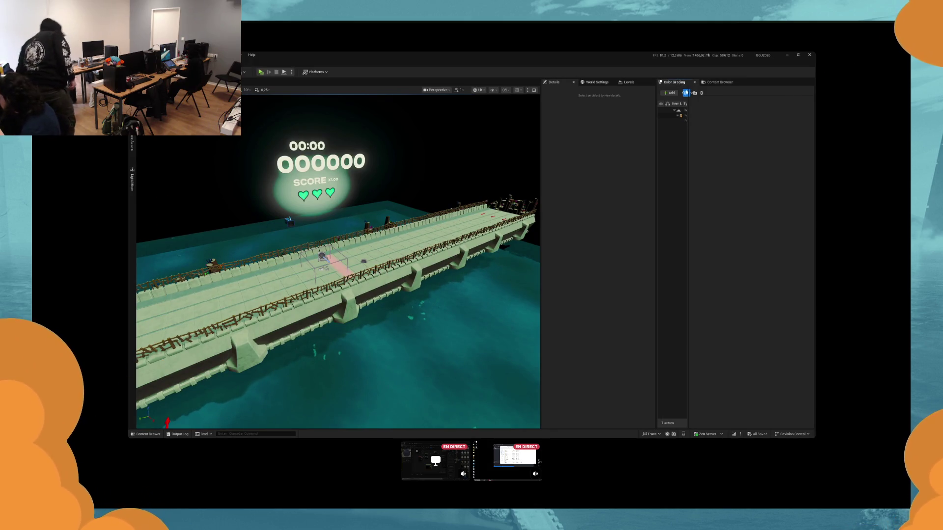
Step: Re-maximize the editor window and select CYK_Post in the Color Grading outliner
left_click_drag(684, 55, 431, 190)
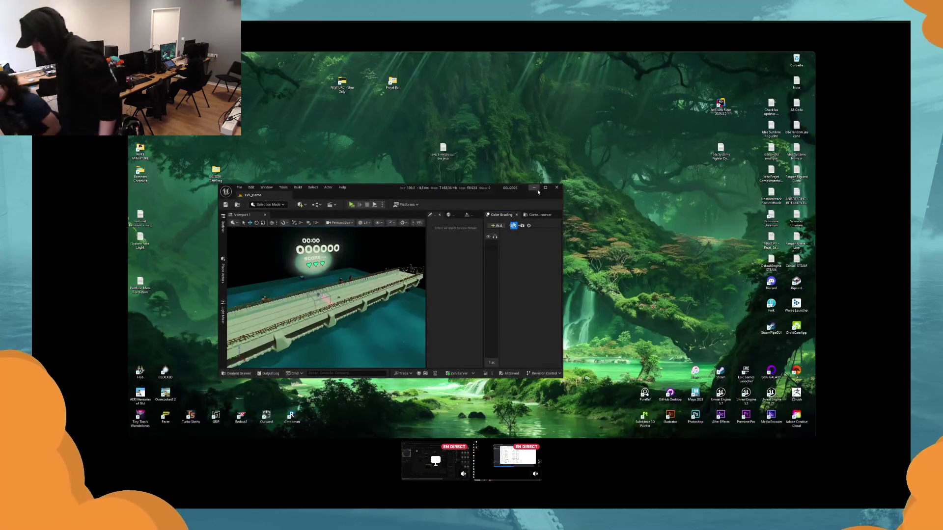
left_click_drag(539, 190, 447, 57)
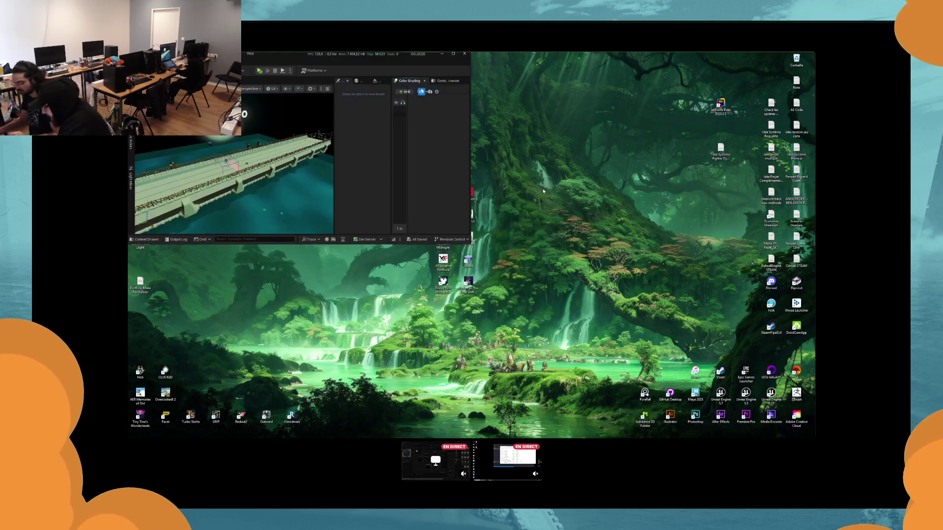
key("super+Up")
left_click(698, 121)
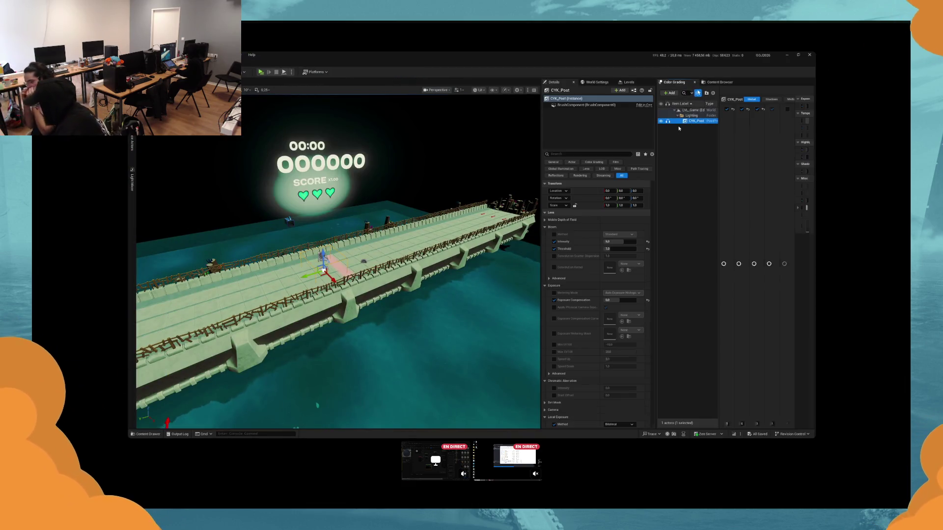
Step: Float the Color Grading panel over the viewport and resize it to show CYK_Post's color wheels
left_click_drag(674, 82, 655, 117)
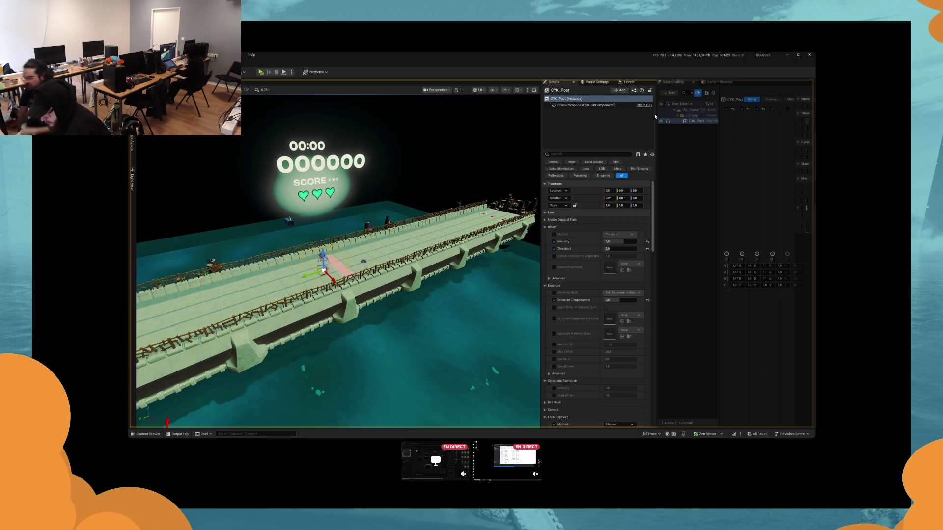
left_click_drag(655, 117, 395, 270)
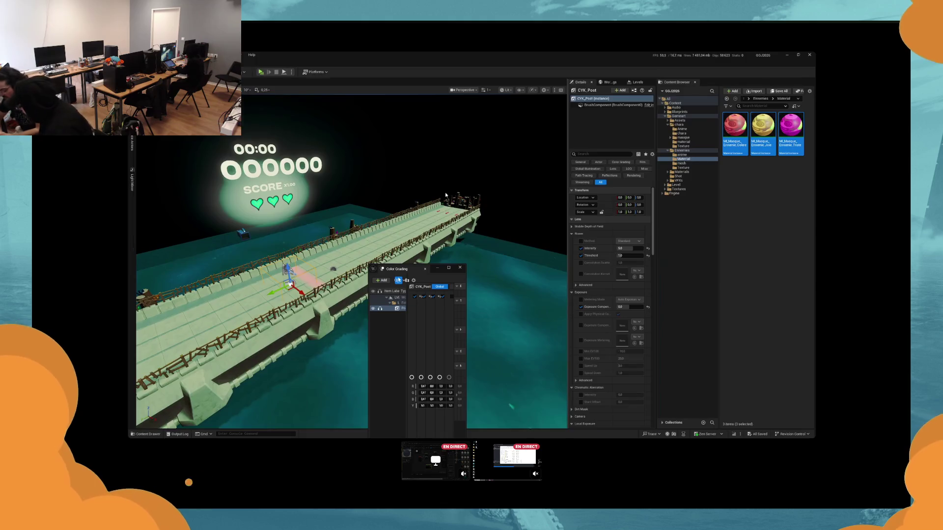
key("F11")
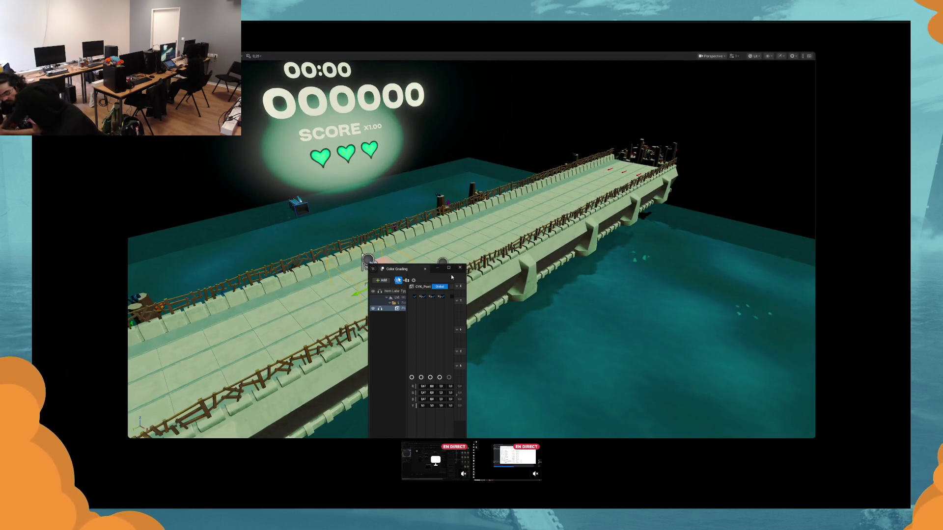
left_click_drag(465, 277, 801, 277)
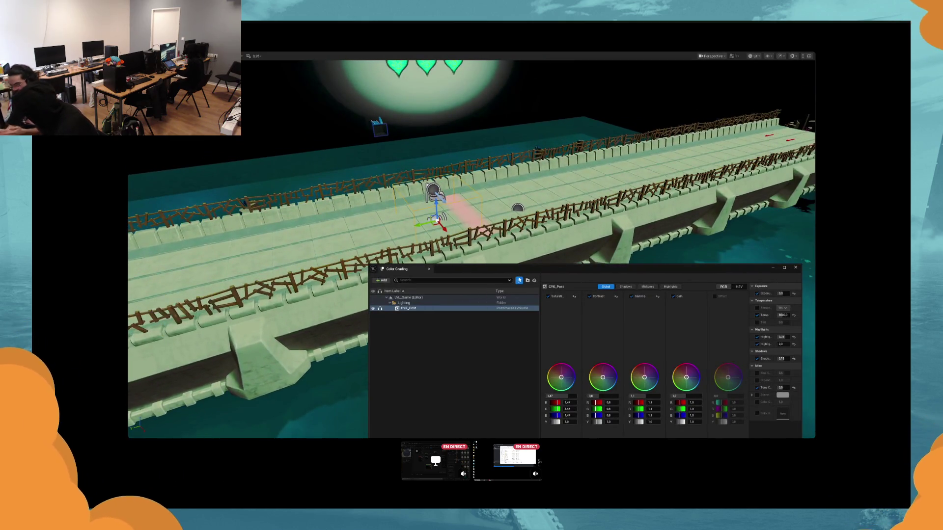
mouse_move(550, 241)
left_mouse_down()
mouse_move(393, 236)
mouse_move(410, 227)
mouse_move(409, 240)
left_mouse_up()
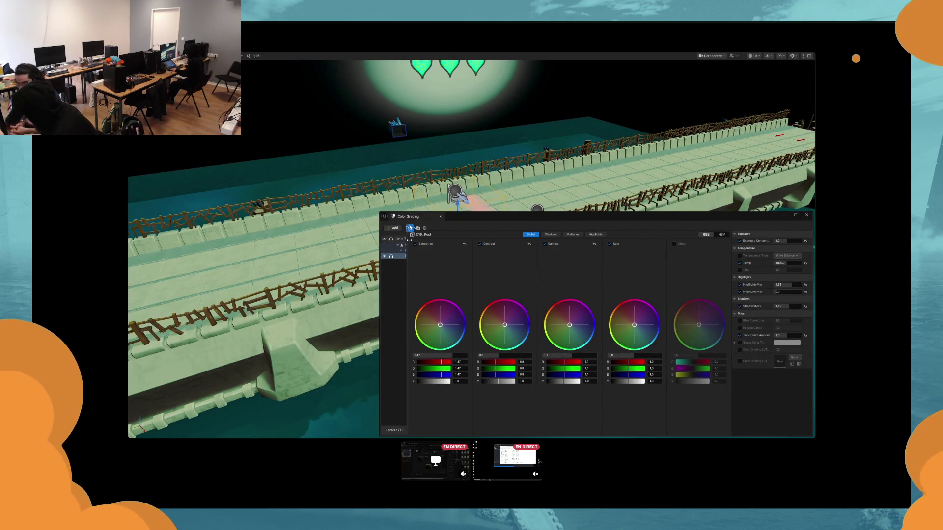
mouse_move(566, 212)
left_mouse_down()
mouse_move(565, 295)
mouse_move(566, 226)
left_mouse_up()
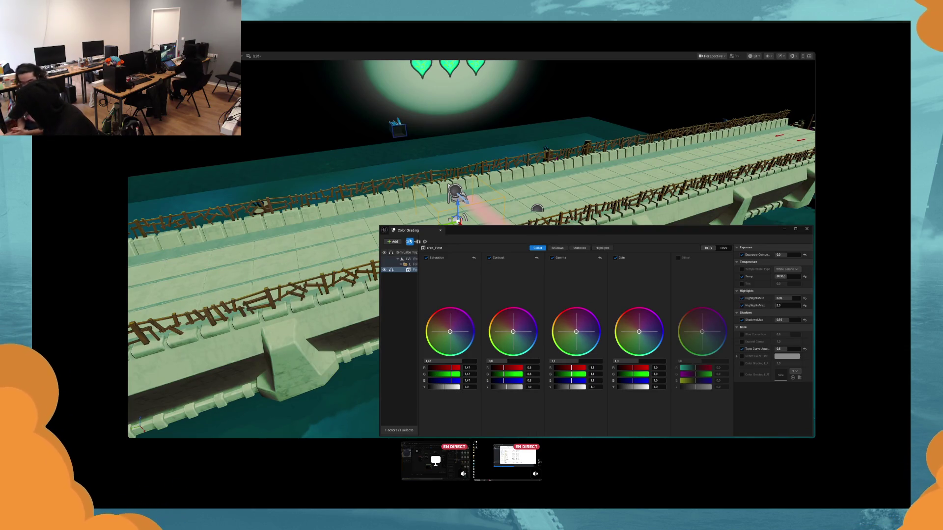
key("F11")
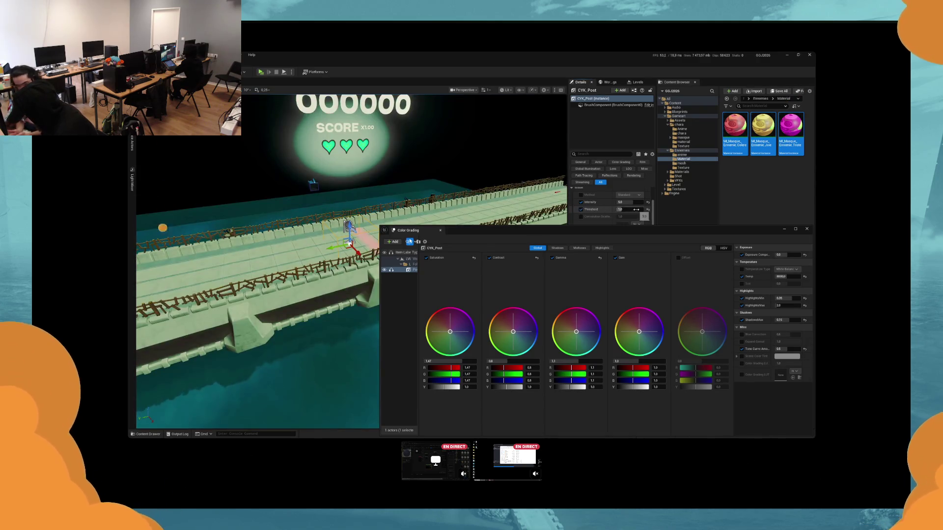
Step: Reset CYK_Post's white balance Temp from 8000 back to the 6500 default
scroll(654, 215, "down", 2)
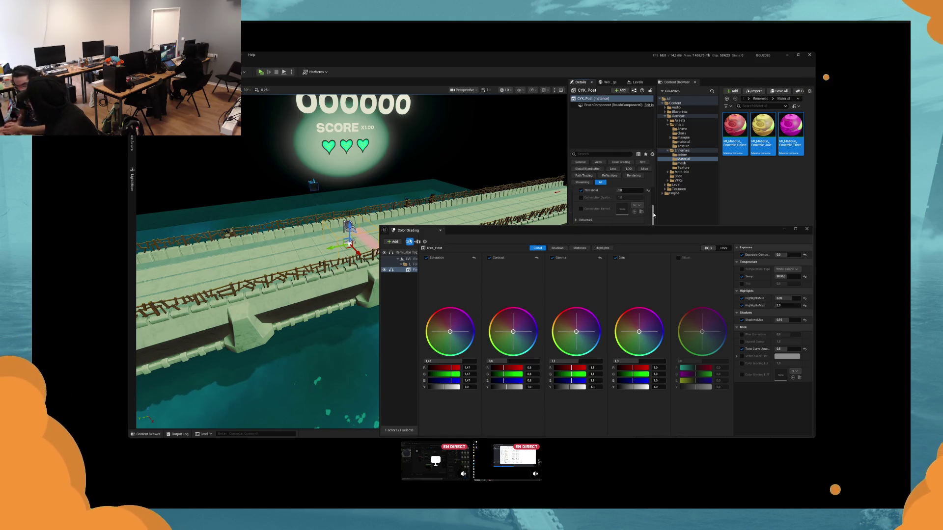
left_click_drag(654, 215, 652, 247)
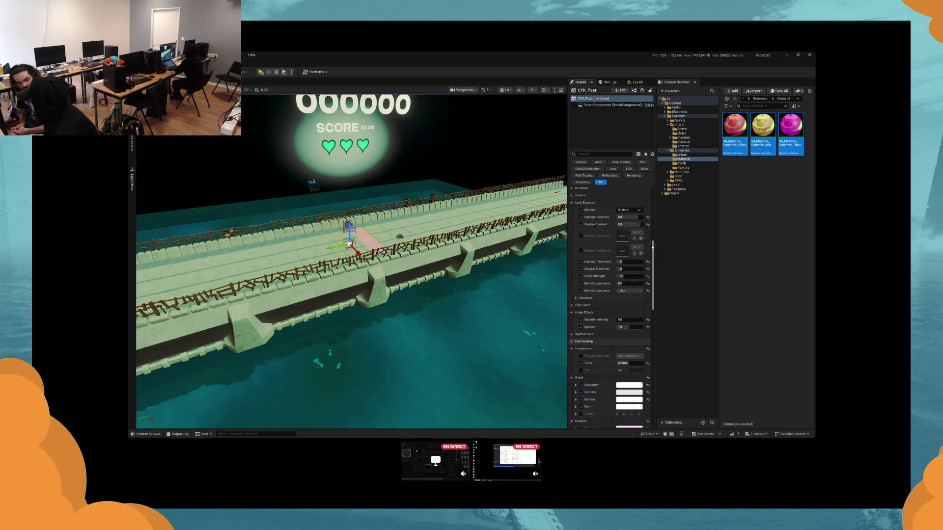
left_click(648, 363)
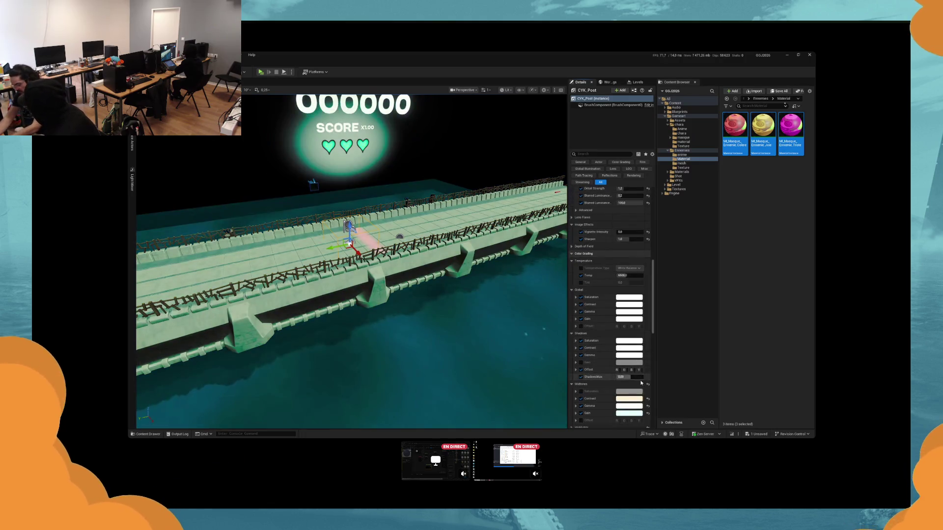
scroll(650, 379, "down", 5)
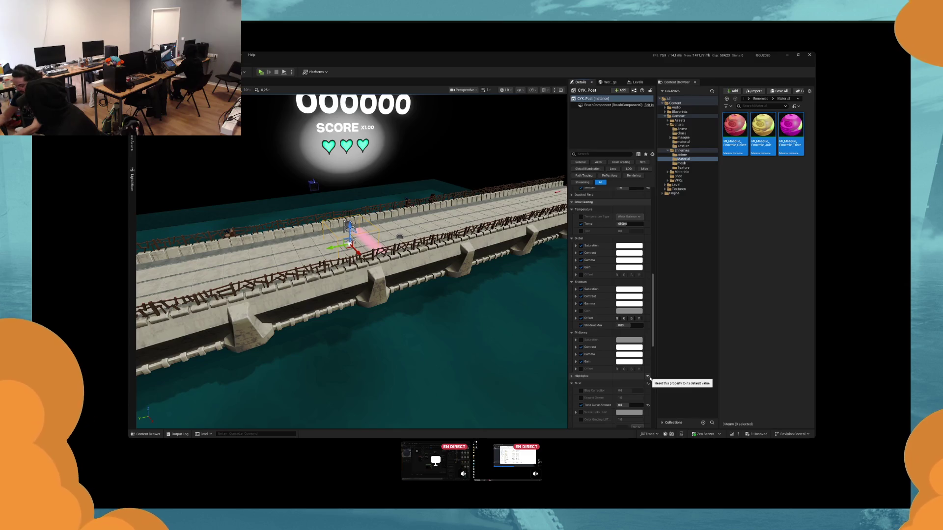